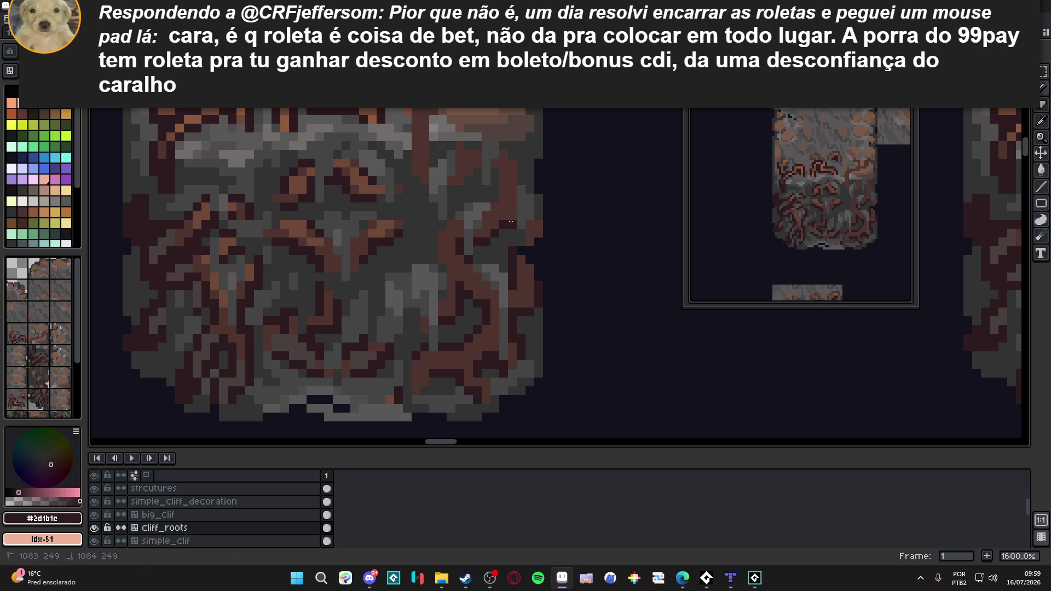
- Draw a dark root line upward on the middle cliff tile and darken pixels along its shape
mouse_move(521, 217)
mouse_down()
mouse_move(522, 163)
mouse_move(458, 146)
mouse_move(460, 180)
mouse_up()
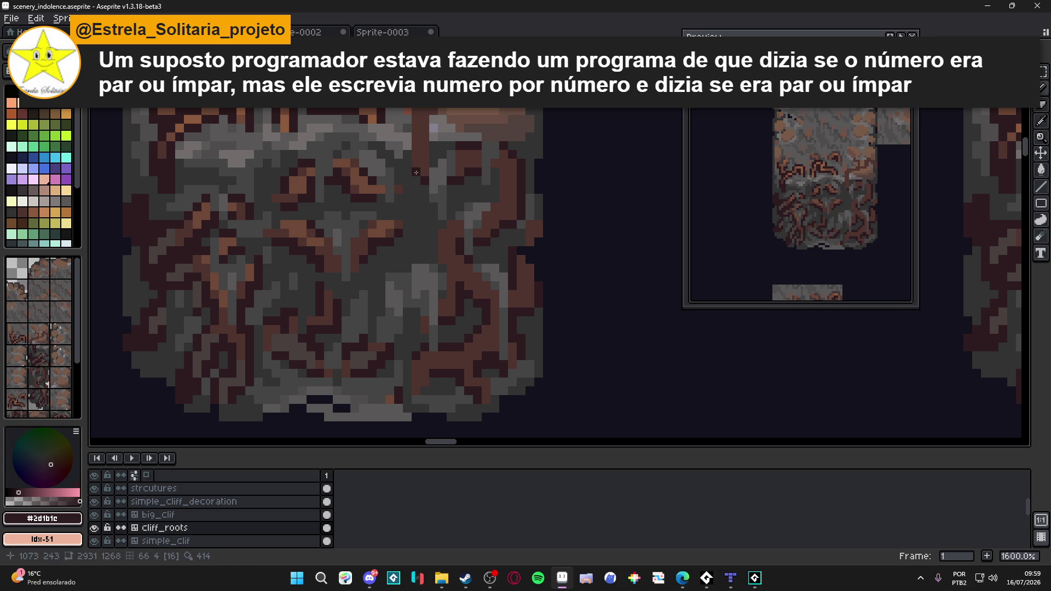
mouse_move(408, 160)
mouse_down()
mouse_move(421, 253)
mouse_move(416, 206)
mouse_move(462, 184)
mouse_move(462, 158)
mouse_move(484, 156)
mouse_move(486, 180)
mouse_move(507, 148)
mouse_move(538, 148)
mouse_up()
click(501, 156)
click(529, 151)
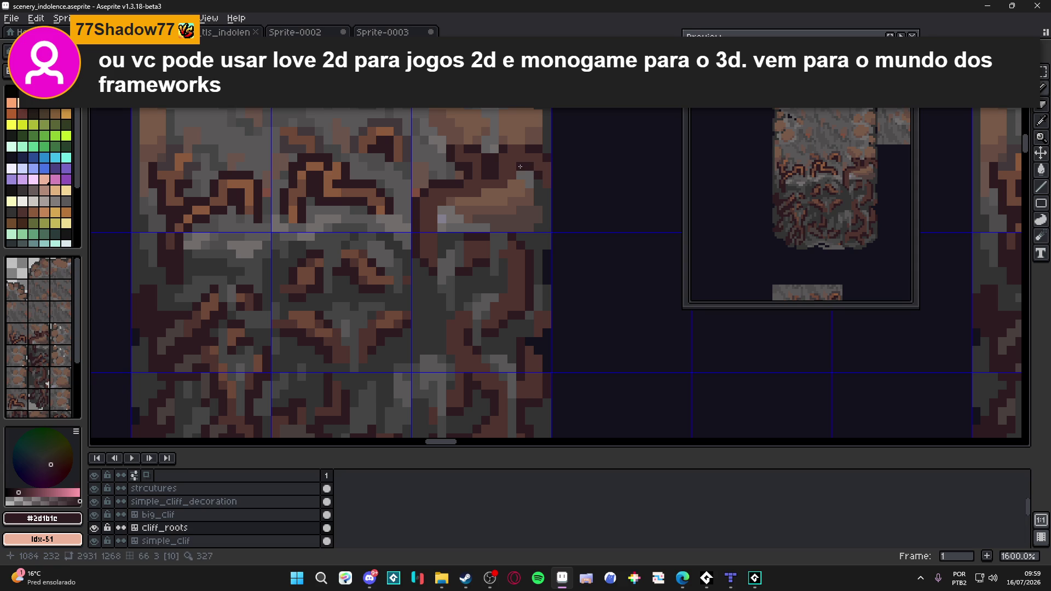
click(520, 177)
- Paint a dark root stroke leftward across the tile and save the scenery tileset file
mouse_move(515, 182)
mouse_down()
mouse_move(449, 202)
mouse_move(443, 256)
mouse_up()
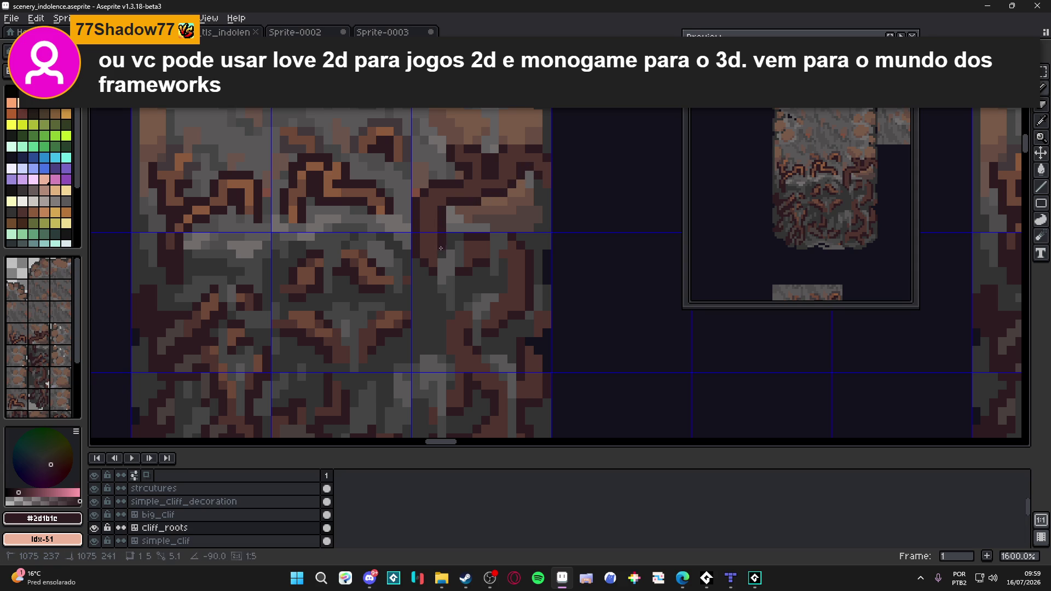
drag(512, 249, 506, 204)
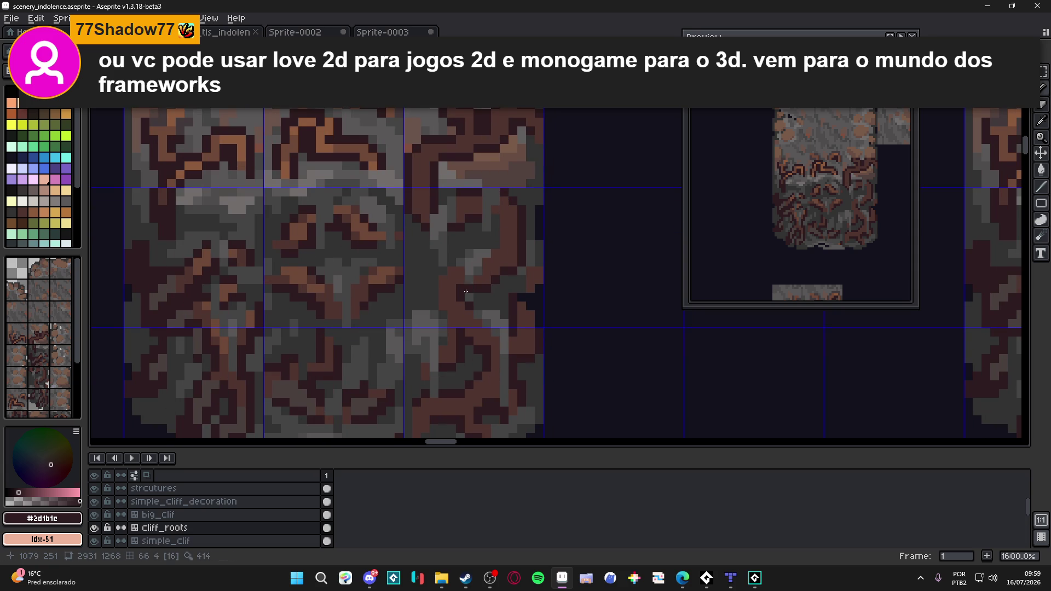
drag(438, 289, 436, 277)
key(ctrl+s)
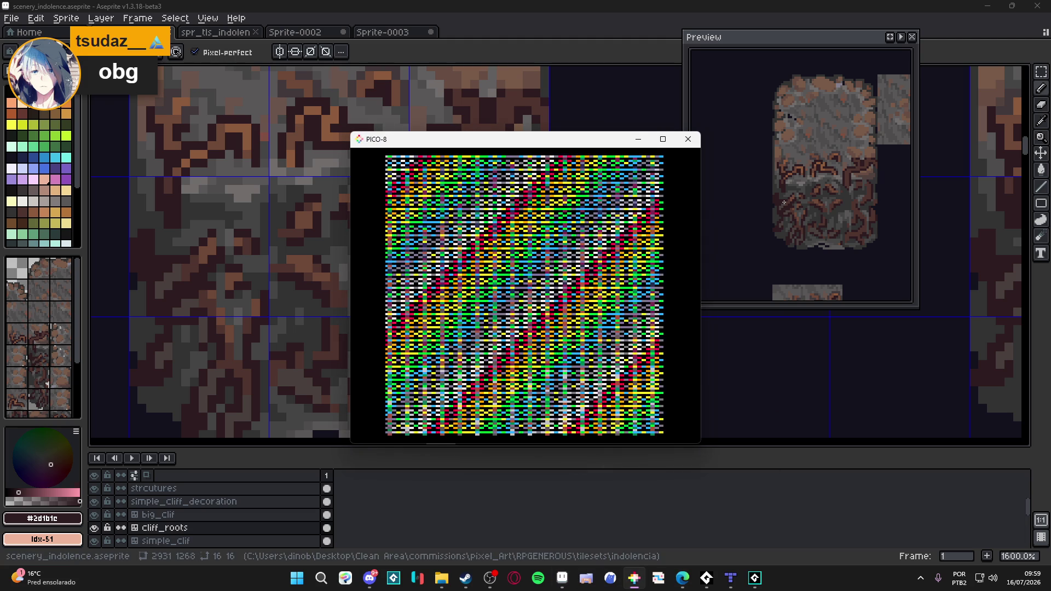
text(load base/base.p)
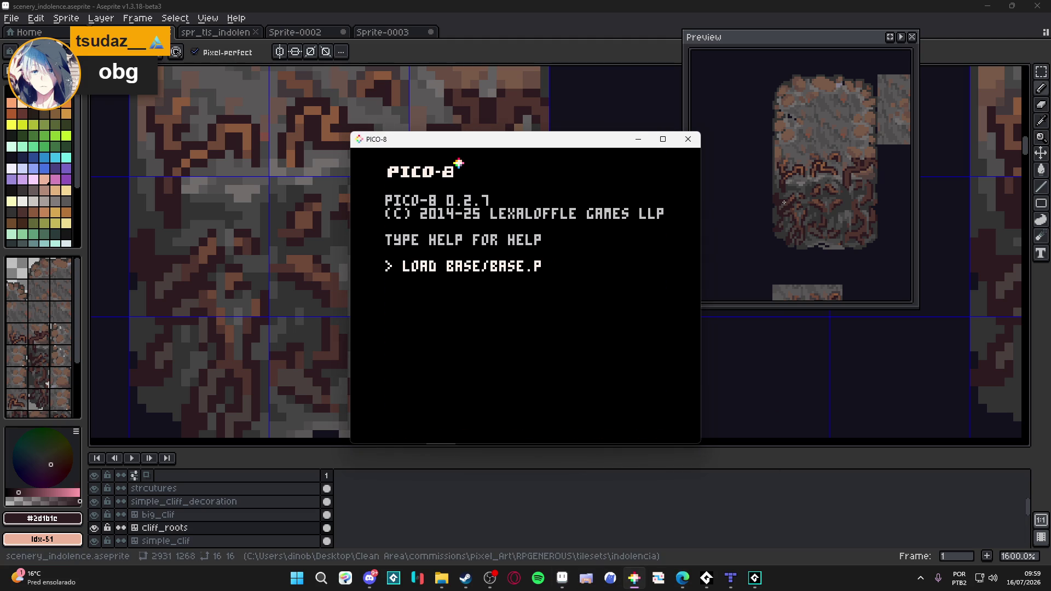
text(8)
- Load base/base.p8 in PICO-8, run it and move the character right then left past the bombs
key(Return)
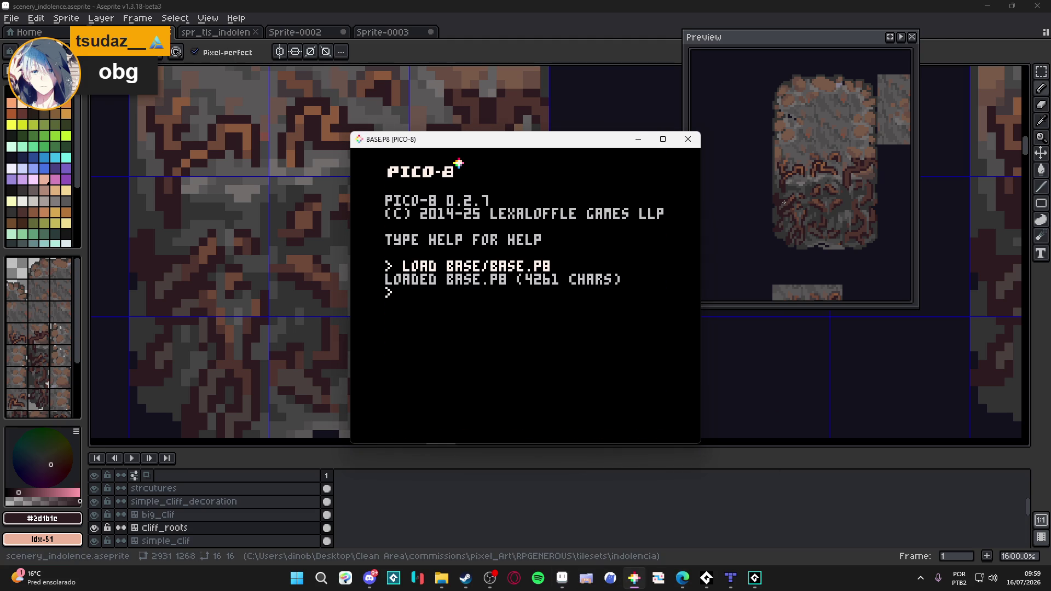
key(ctrl+r)
key(Right)
key(z)
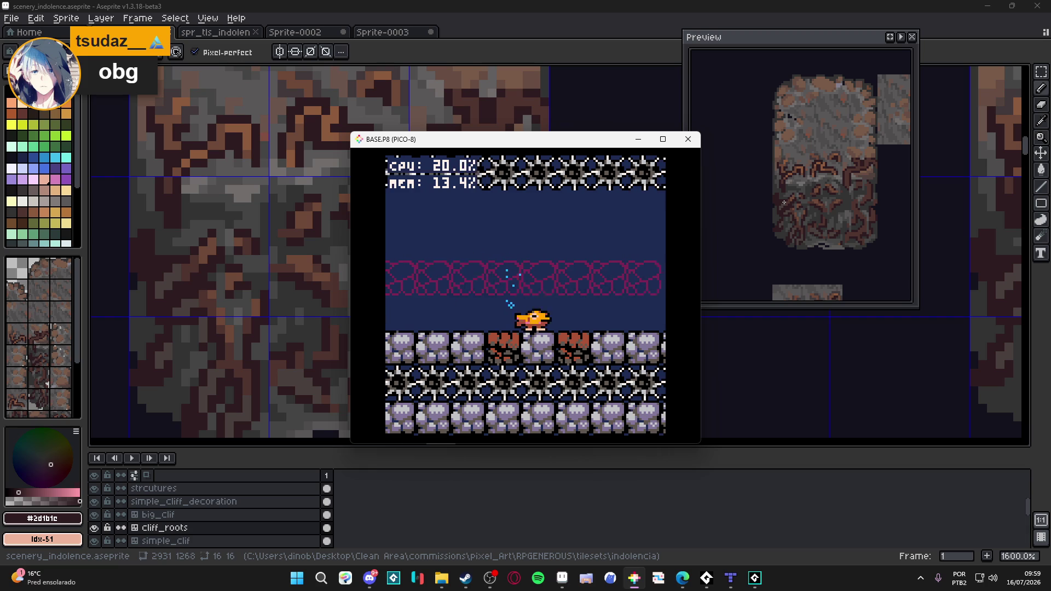
key(Right)
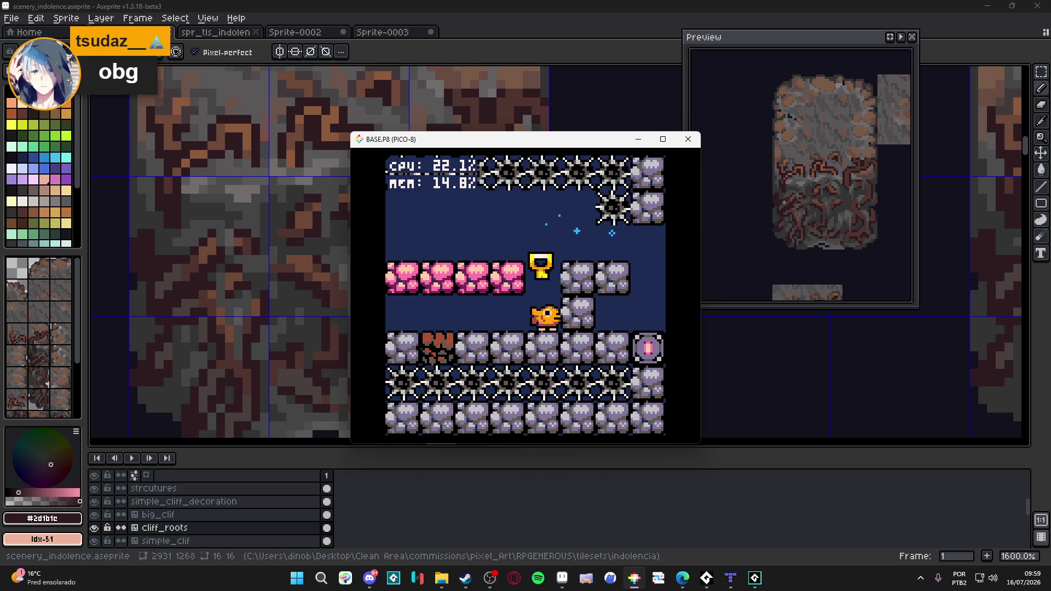
key(Left)
key(Left)
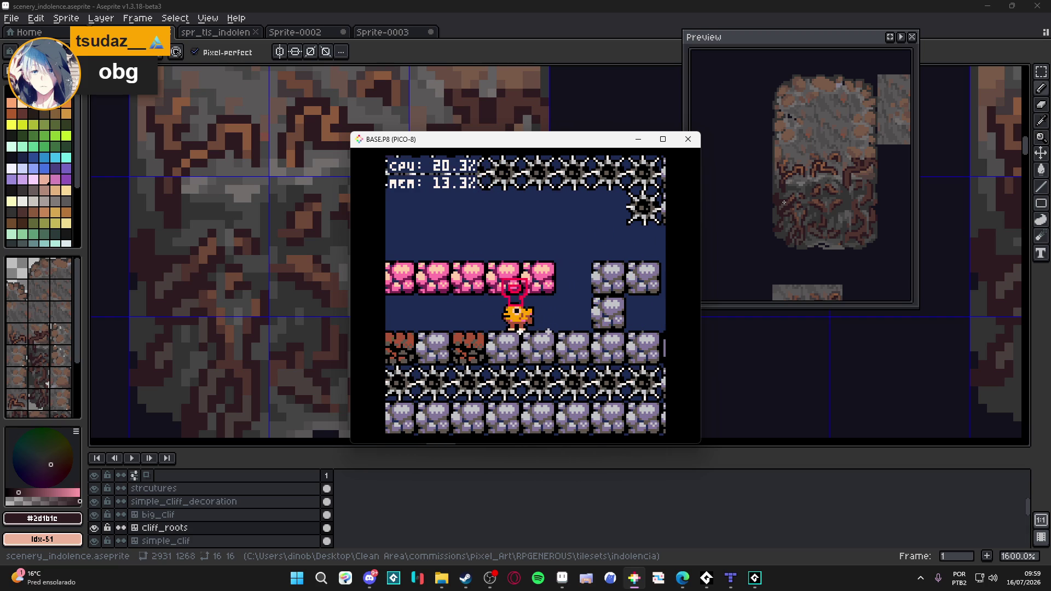
key(Left)
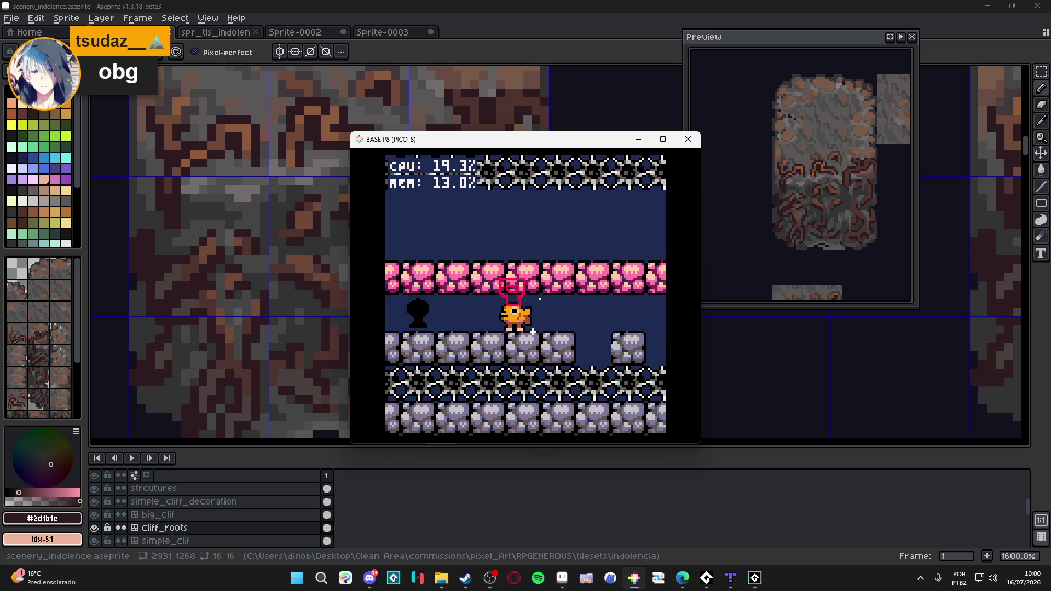
- Stop the game and show the cartridge's token and character stats with the info command
key(Escape)
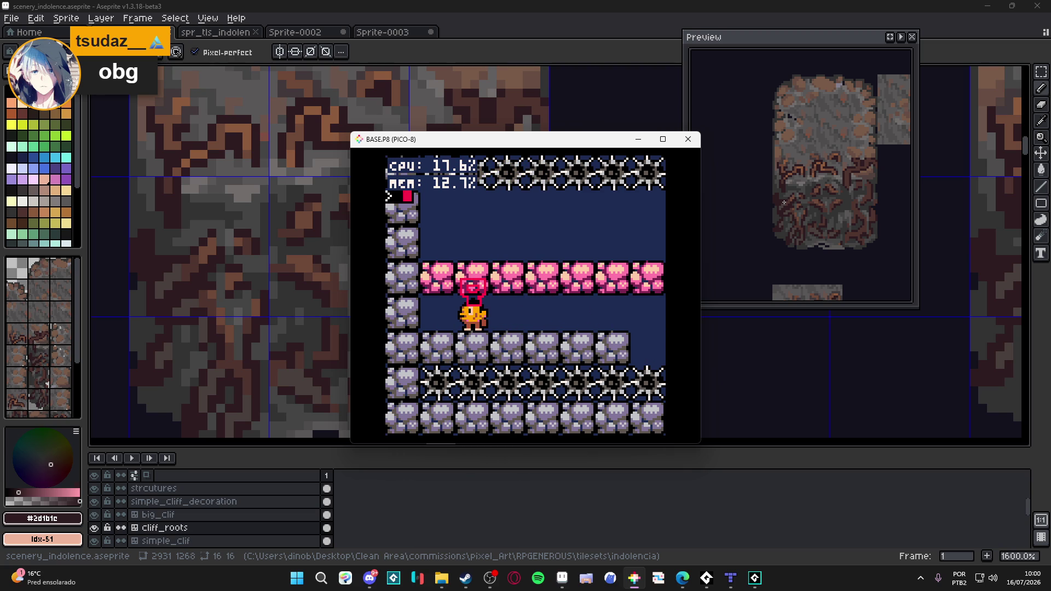
text(info)
key(Return)
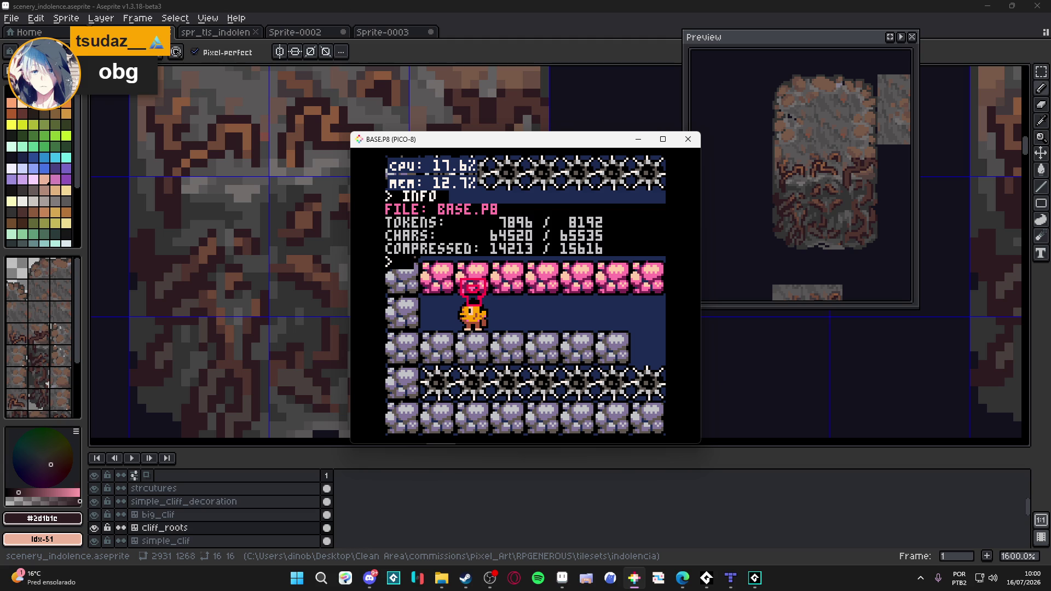
- Put PICO-8 away, pan back to the root tiles and switch to the dark grey #323232
click(639, 140)
scroll(452, 331, down, 3)
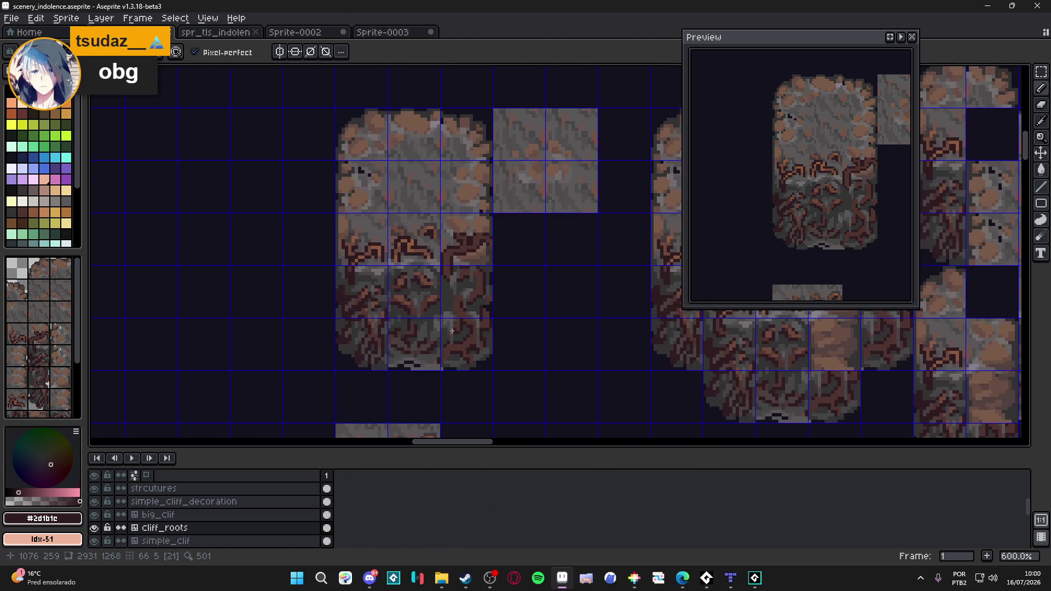
scroll(465, 313, up, 1)
scroll(466, 313, up, 2)
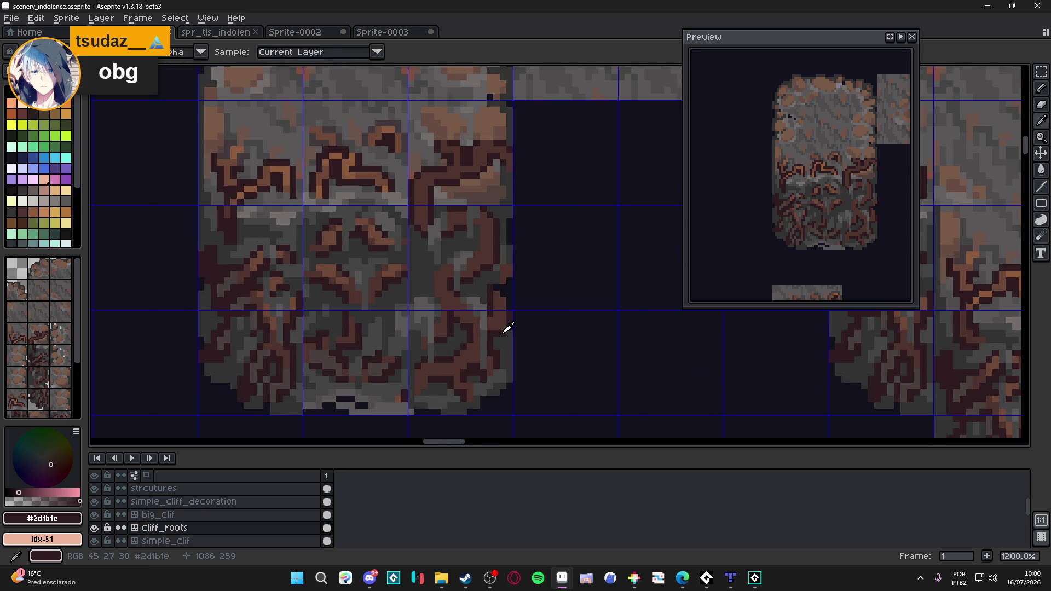
mouse_move(498, 332)
mouse_down()
mouse_move(546, 337)
mouse_move(552, 328)
mouse_up()
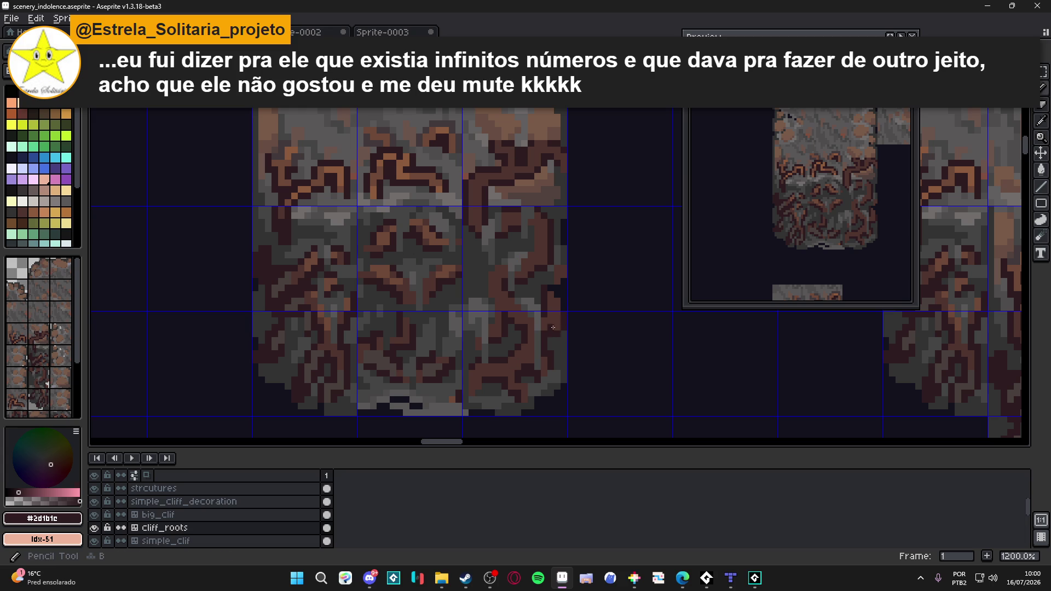
key(ctrl)
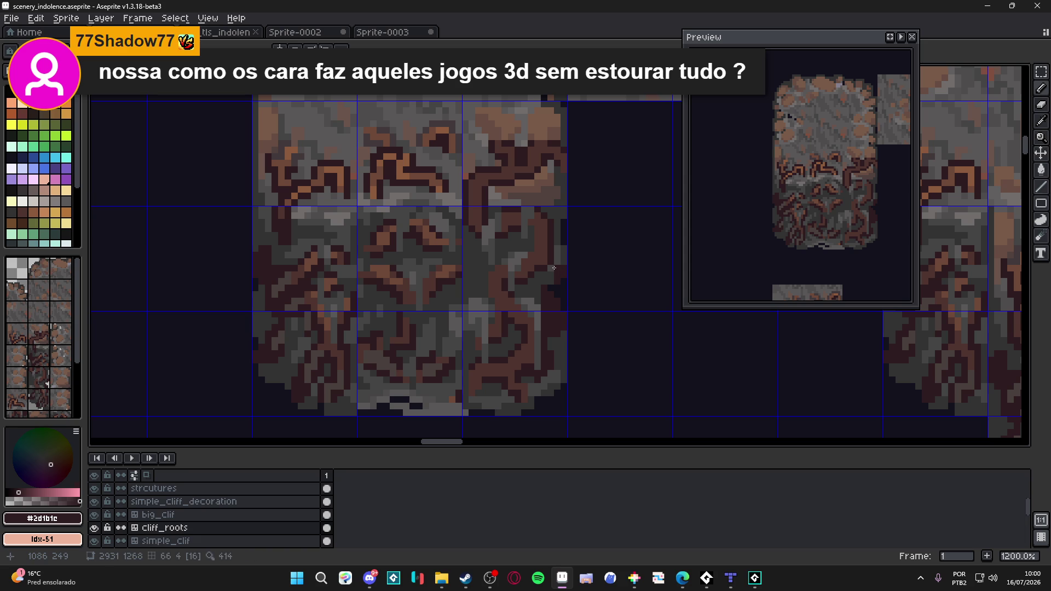
alt+click(536, 297)
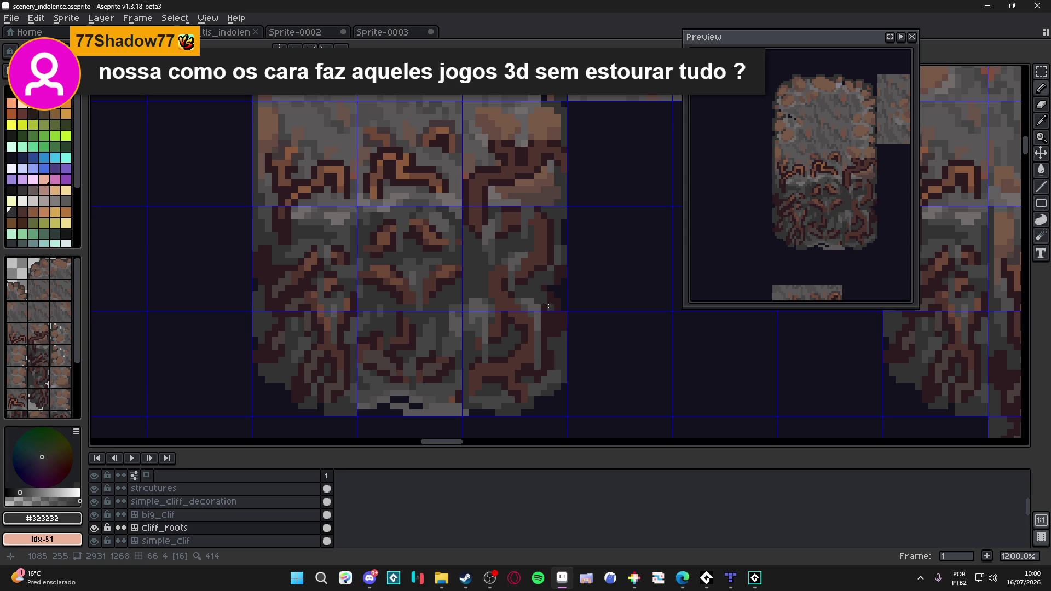
- Undo the last pencil stroke, save the file and sample light grey #595757 from the tile
key(ctrl+z)
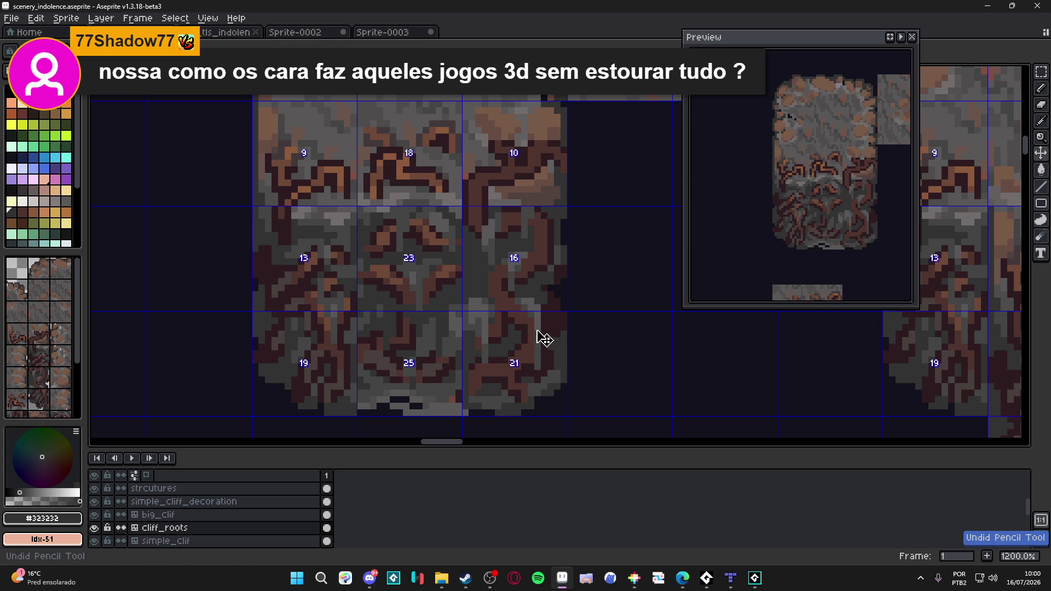
scroll(538, 320, up, 1)
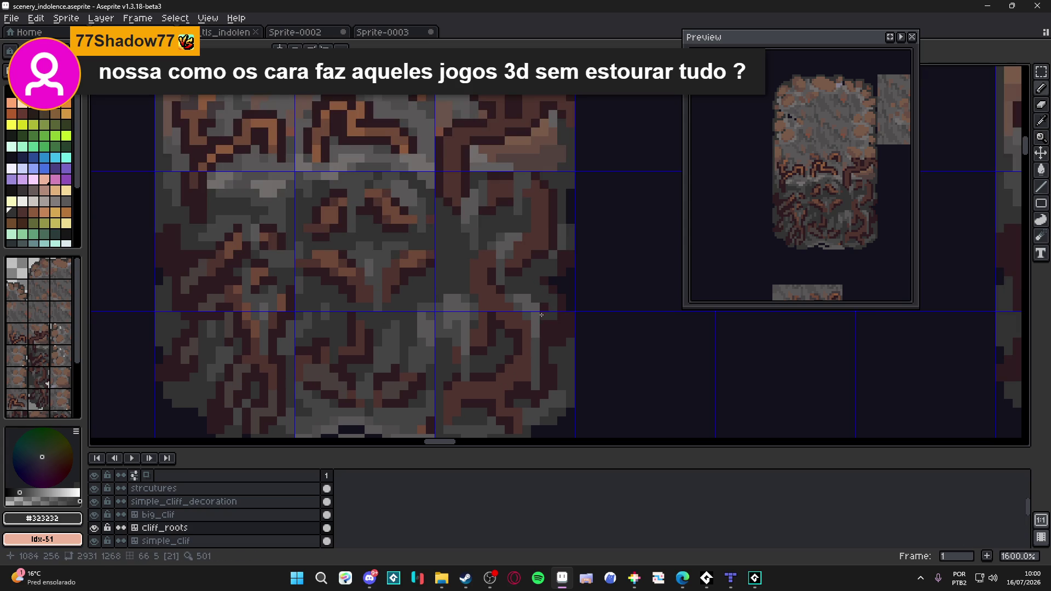
key(ctrl+s)
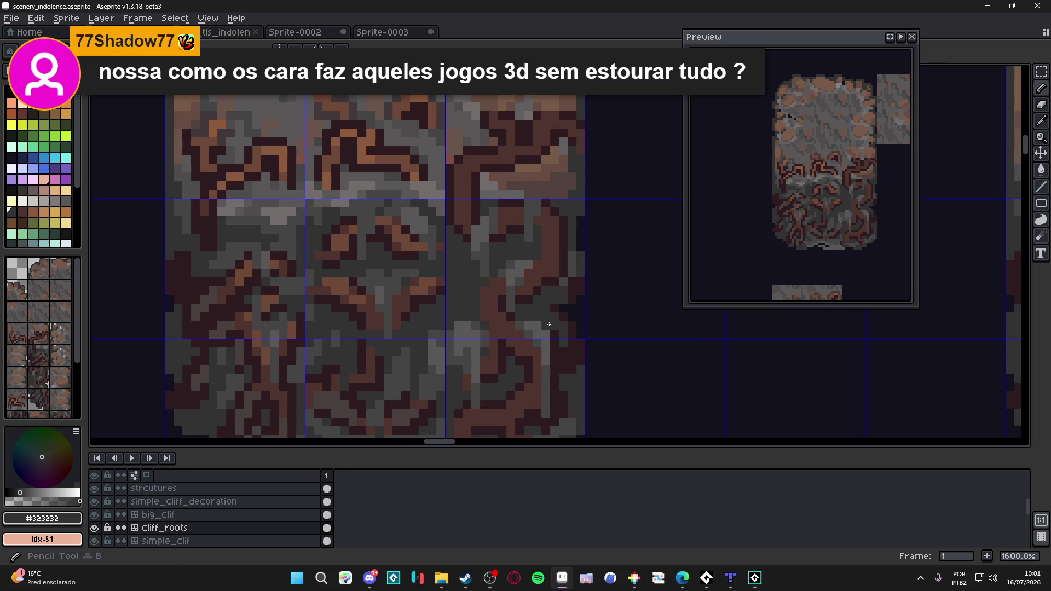
scroll(541, 309, up, 2)
alt+click(551, 368)
- Place three light grey #595757 pixels on the middle-right cliff tile
click(540, 287)
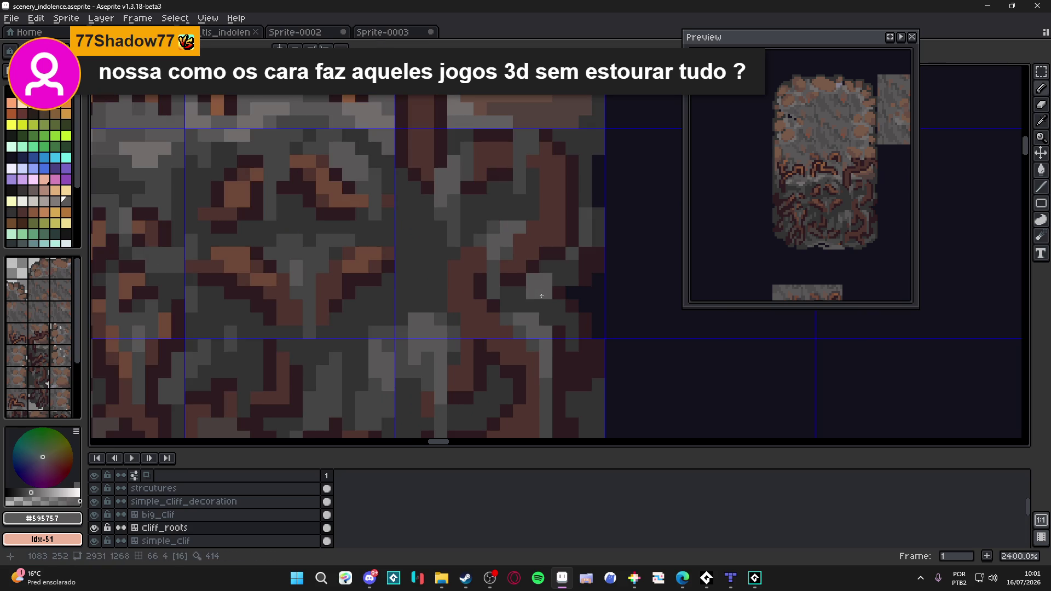
click(520, 293)
click(553, 307)
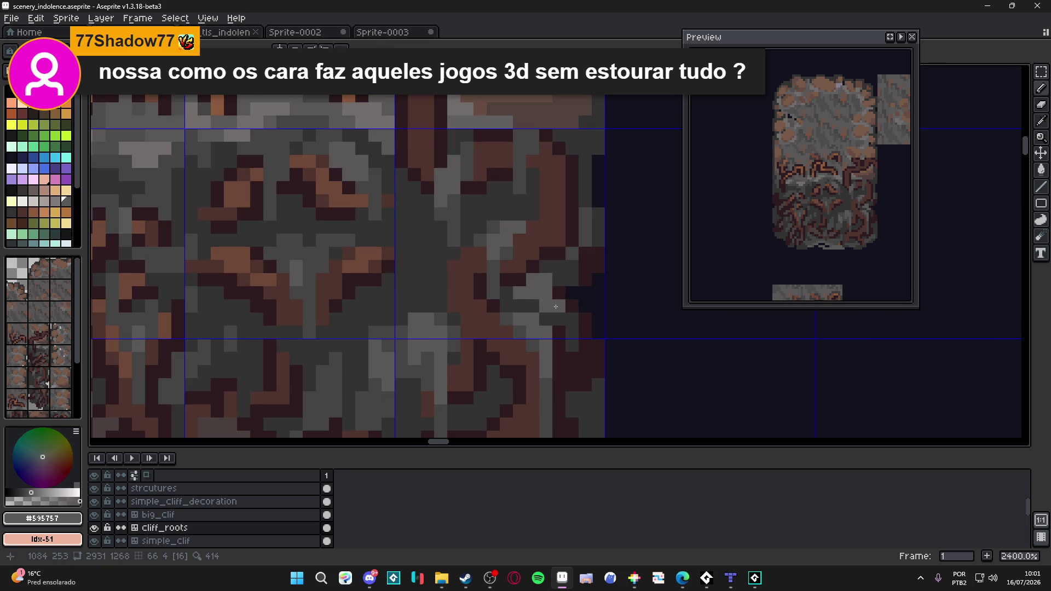
scroll(560, 306, down, 1)
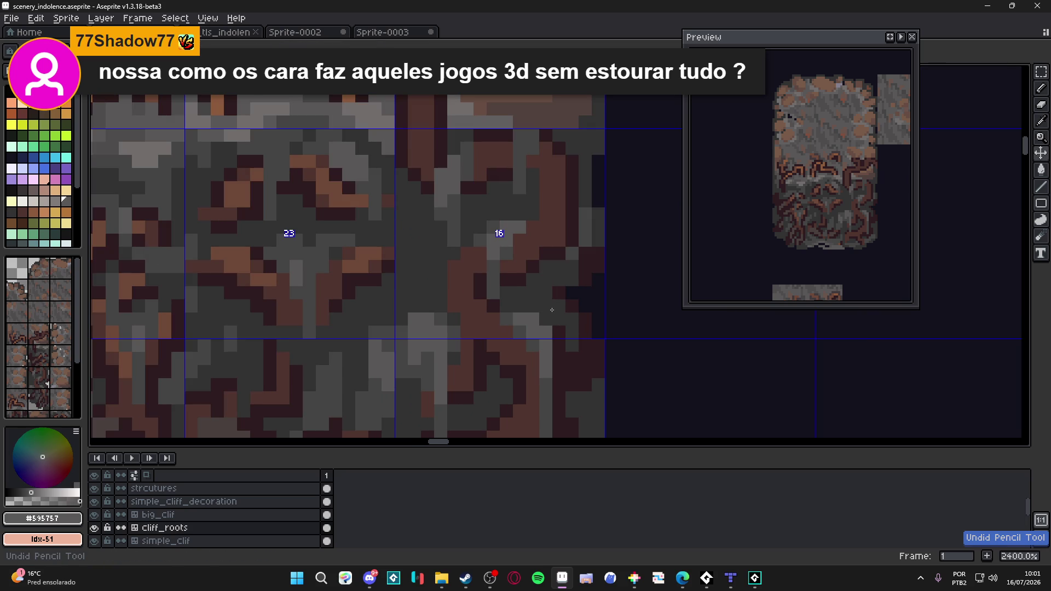
scroll(559, 309, up, 1)
scroll(537, 348, down, 3)
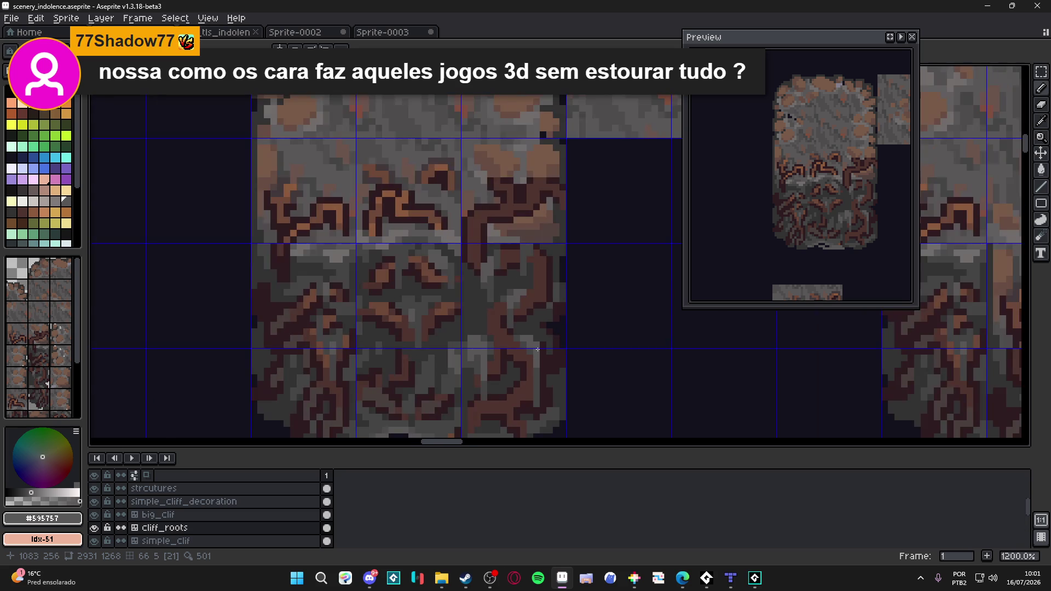
scroll(537, 347, down, 2)
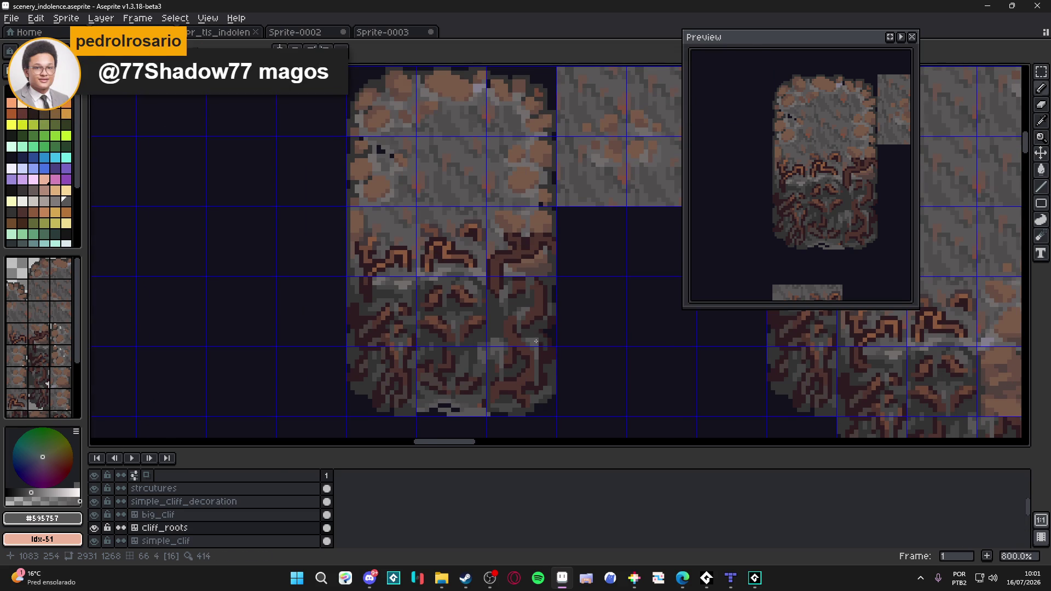
- Save the tileset, pick the darker grey #454444 and nudge the view over the tiles
key(ctrl+s)
scroll(536, 338, up, 3)
alt+click(528, 363)
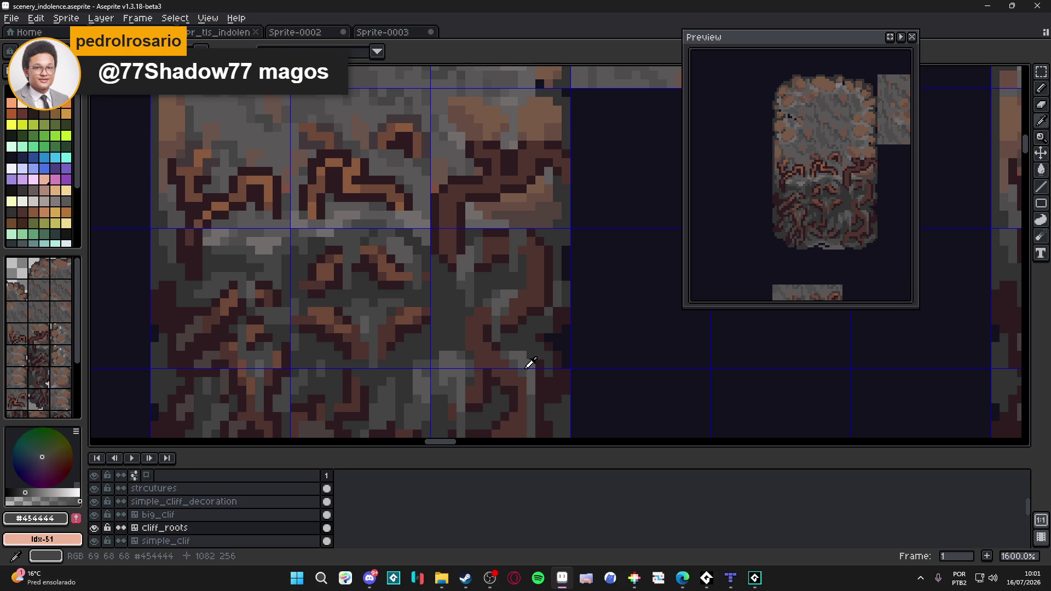
key(Tab)
key(Tab)
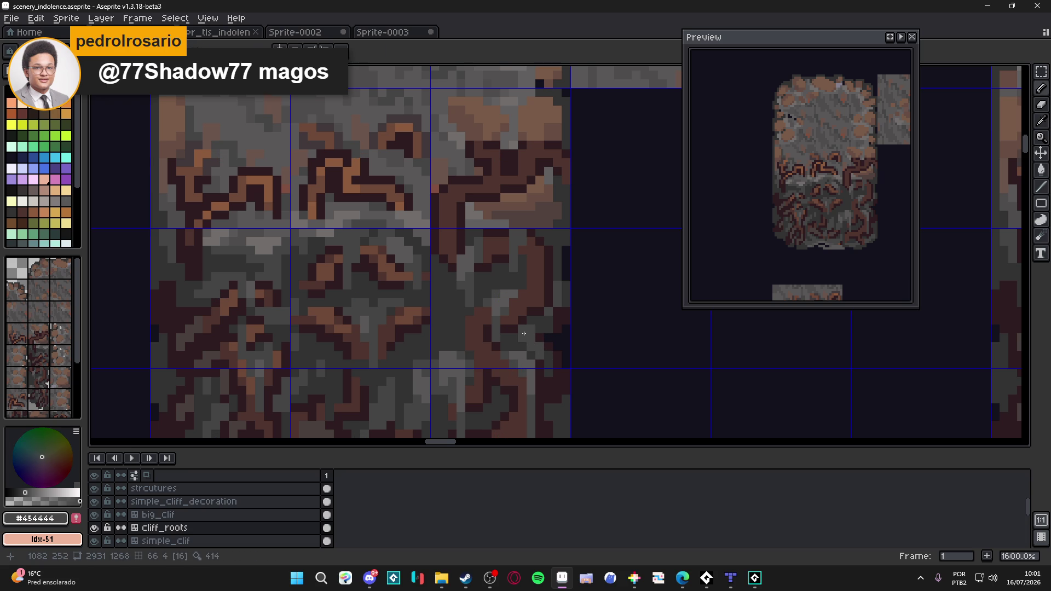
drag(530, 330, 541, 326)
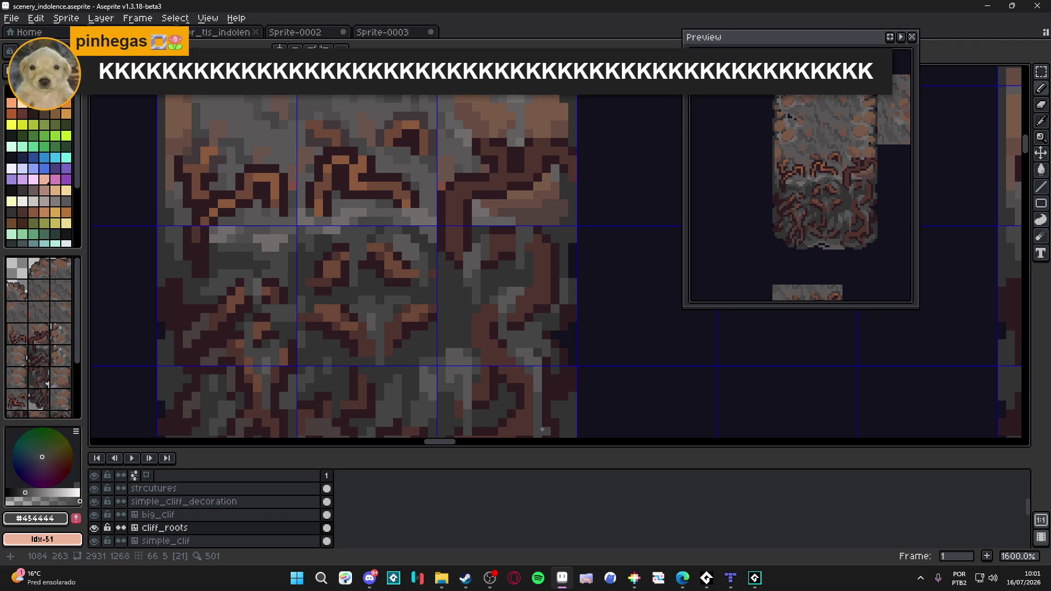
- Undo the last two strokes and alternate between the lighter and darker greys sampled from the artwork
key(ctrl+z)
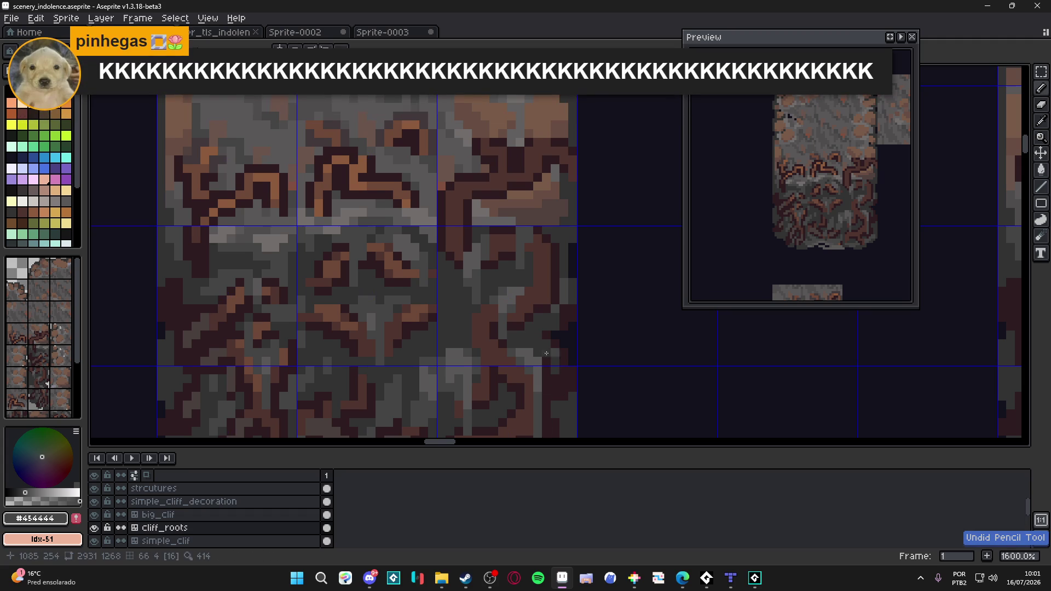
scroll(513, 344, up, 2)
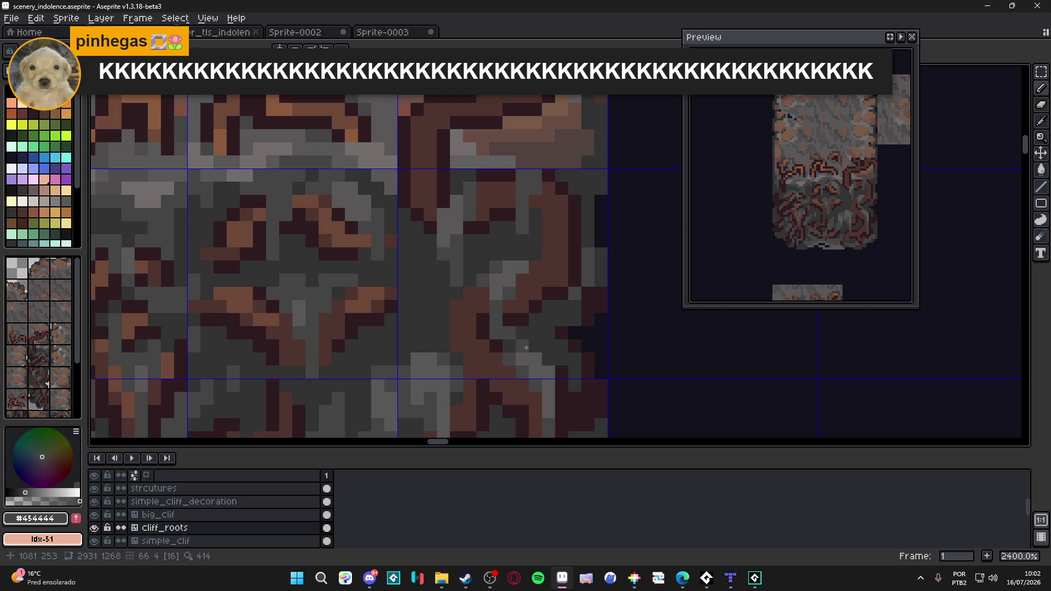
key(ctrl+z)
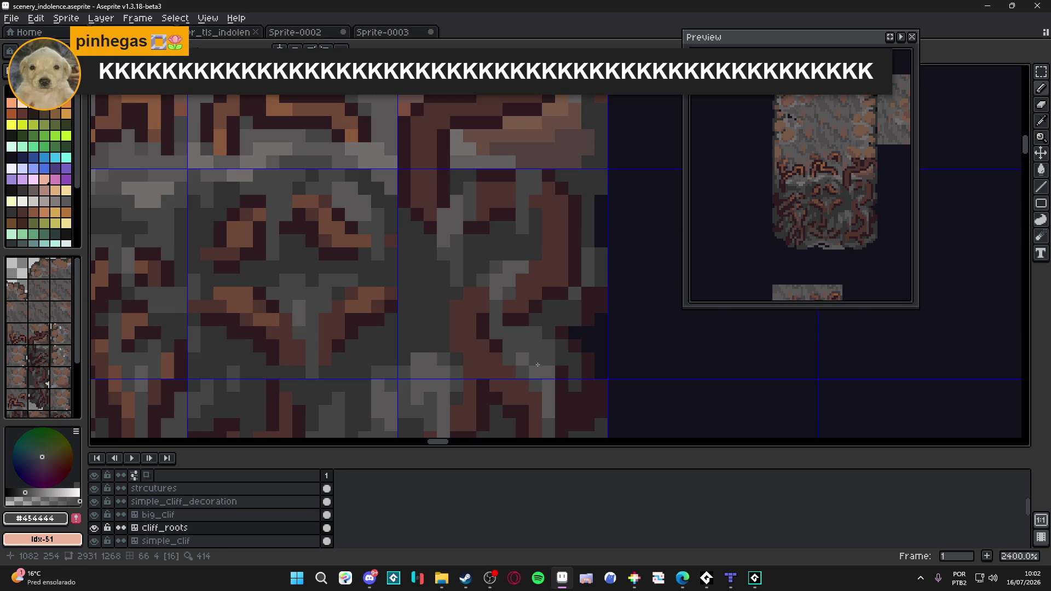
alt+click(534, 346)
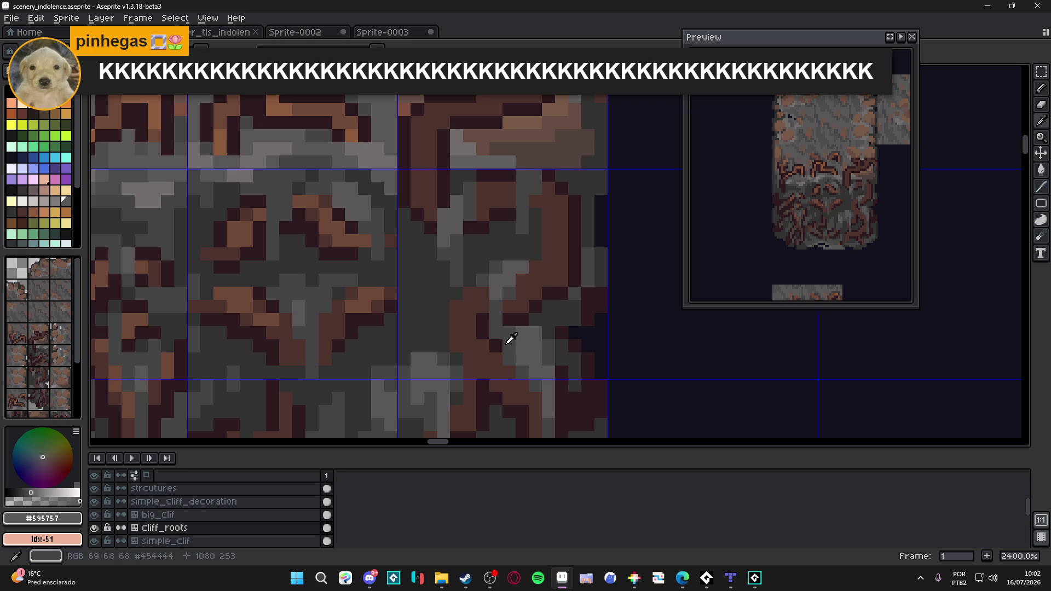
alt+click(510, 341)
alt+click(535, 341)
alt+click(536, 374)
scroll(548, 411, down, 2)
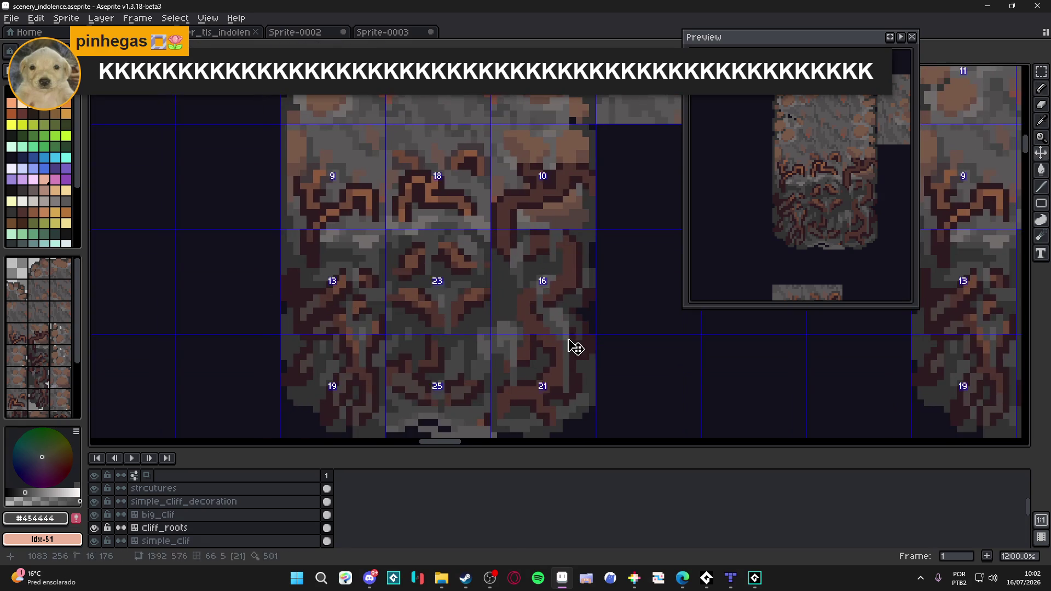
scroll(550, 404, down, 2)
- Hide tile numbers, lighten one cliff pixel, save and compare the edit with undo/redo
key(ctrl+s)
key(Tab)
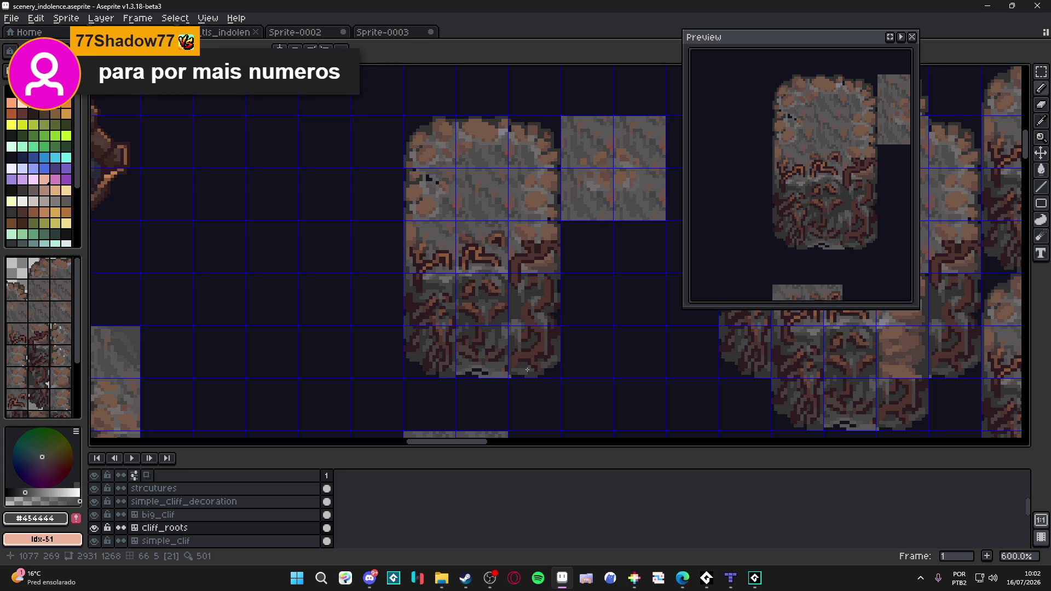
scroll(541, 375, up, 2)
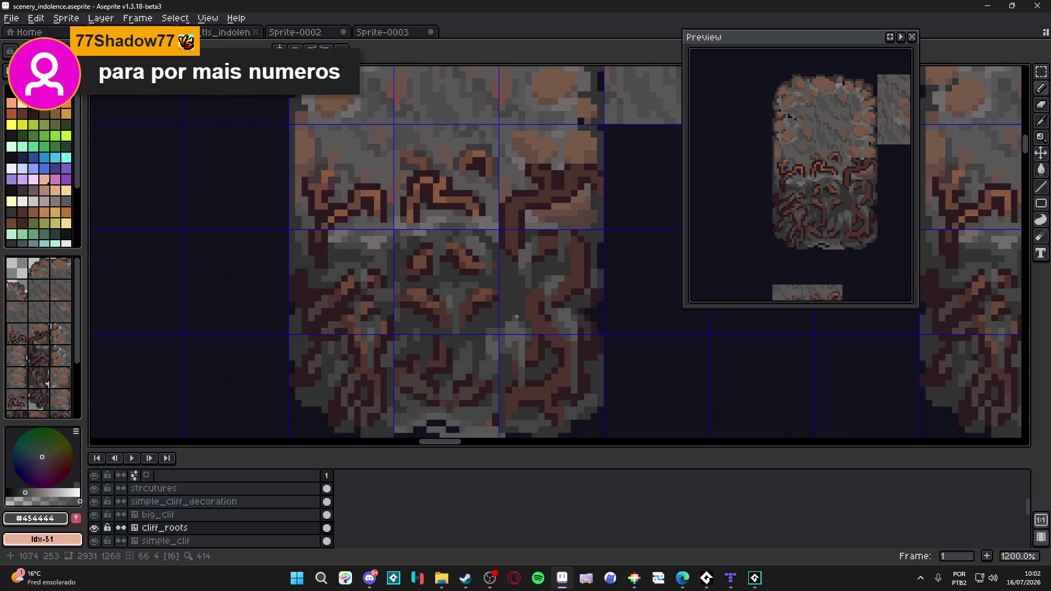
scroll(526, 316, up, 2)
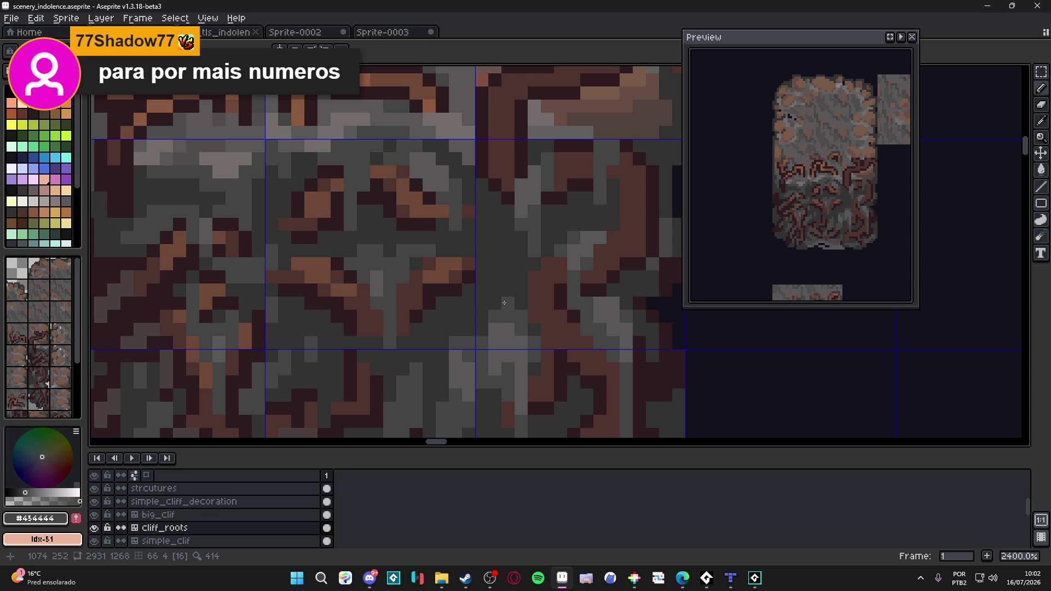
click(497, 291)
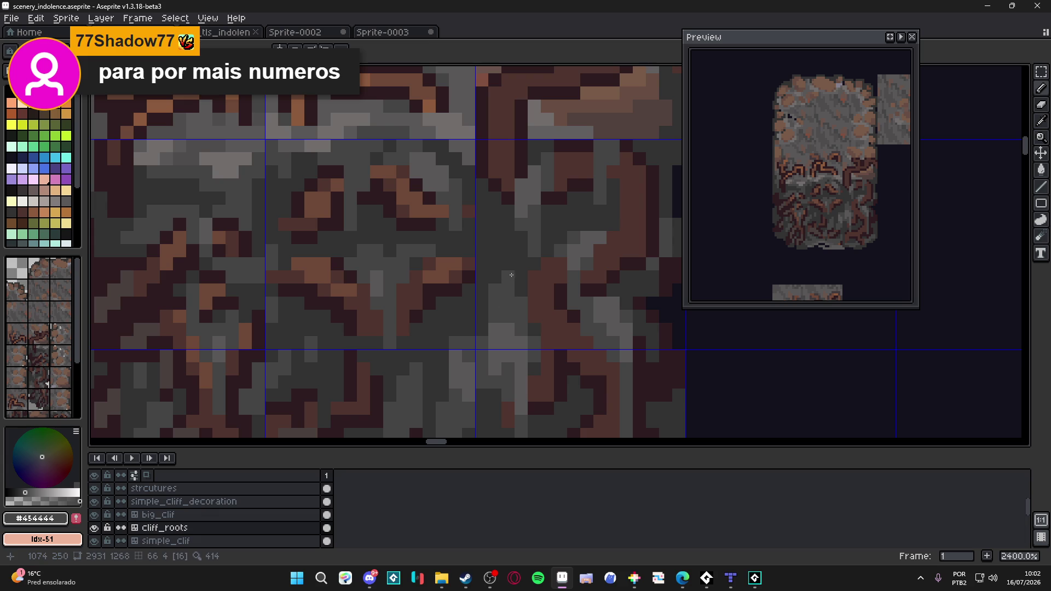
scroll(533, 305, down, 5)
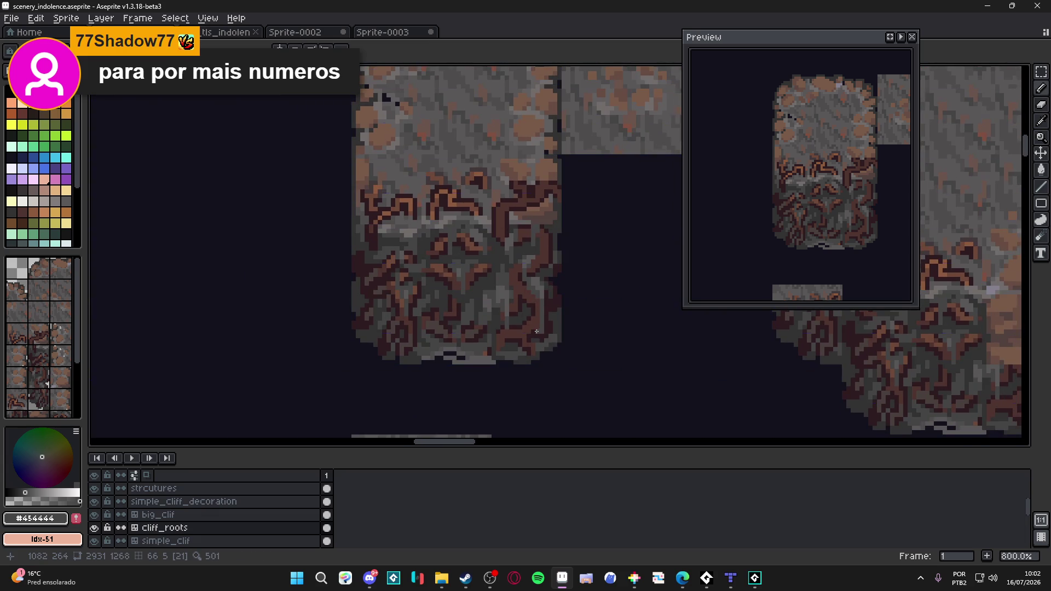
scroll(542, 337, down, 1)
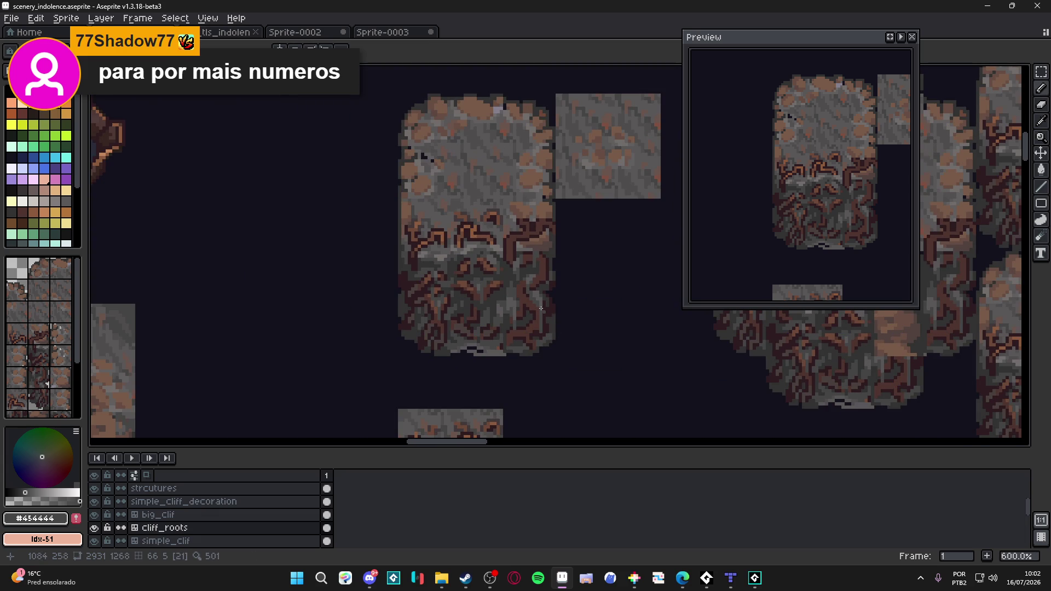
scroll(530, 299, up, 3)
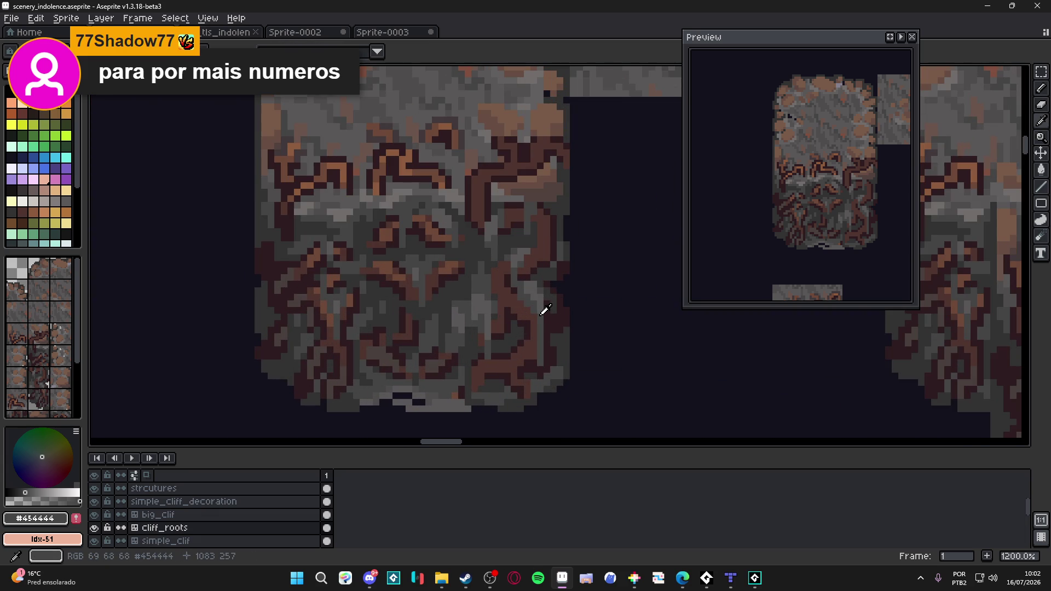
key(ctrl+s)
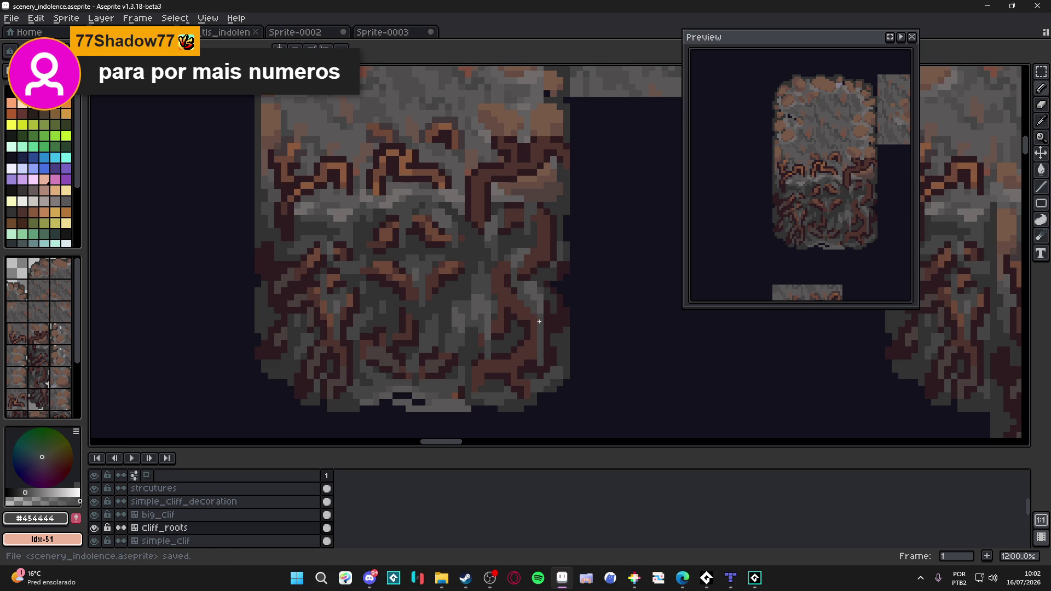
key(ctrl+z)
key(ctrl+z)
key(ctrl+y)
key(ctrl+y)
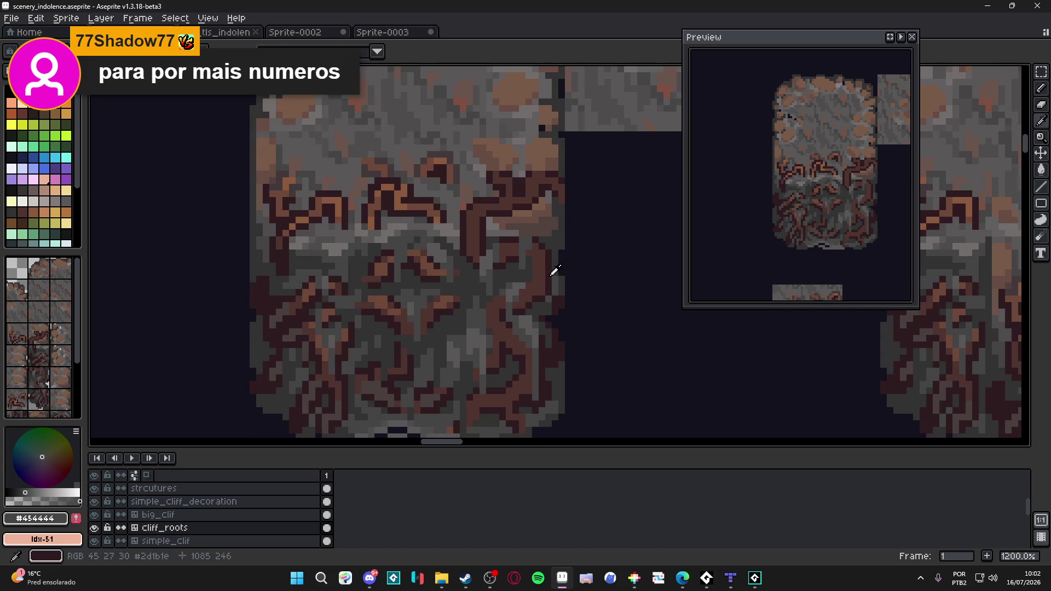
- Sample dark brown #2d1b1c and dark grey #323232 from the artwork and save the tileset
alt+click(554, 270)
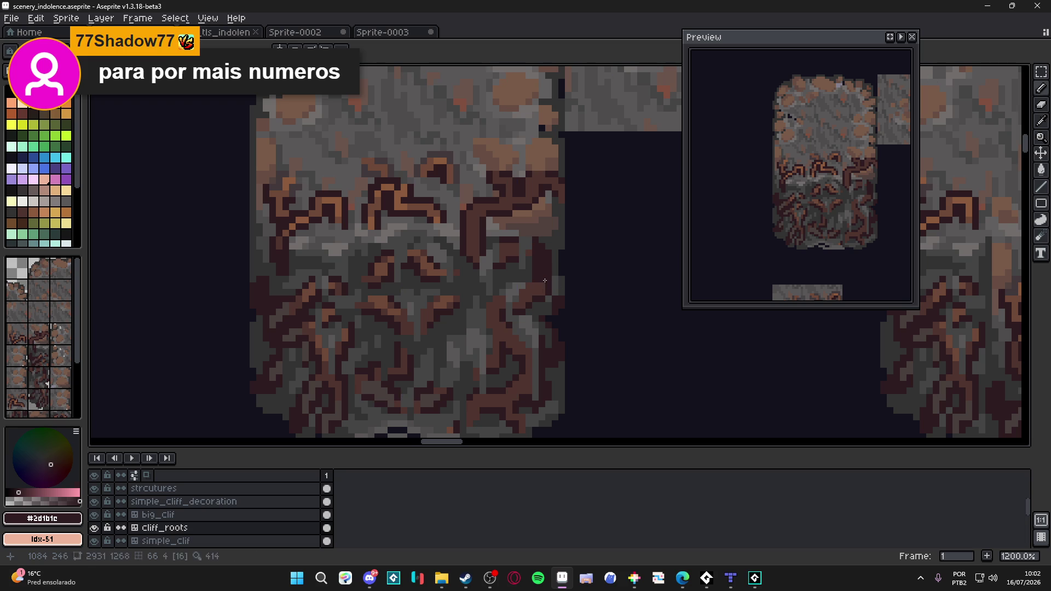
scroll(534, 291, down, 2)
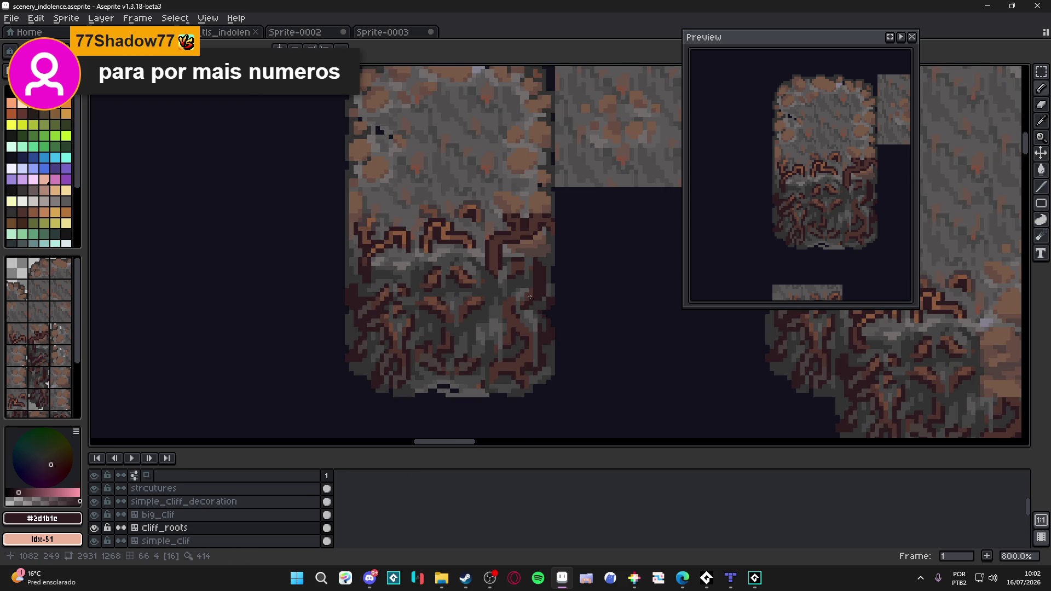
scroll(542, 310, up, 3)
scroll(542, 349, down, 3)
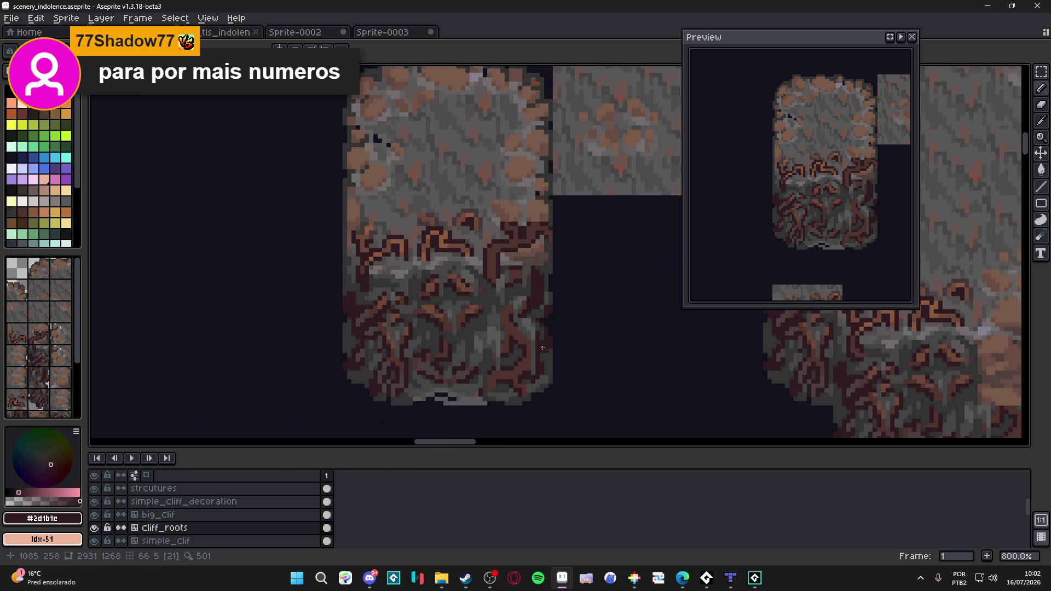
key(b)
scroll(546, 370, up, 3)
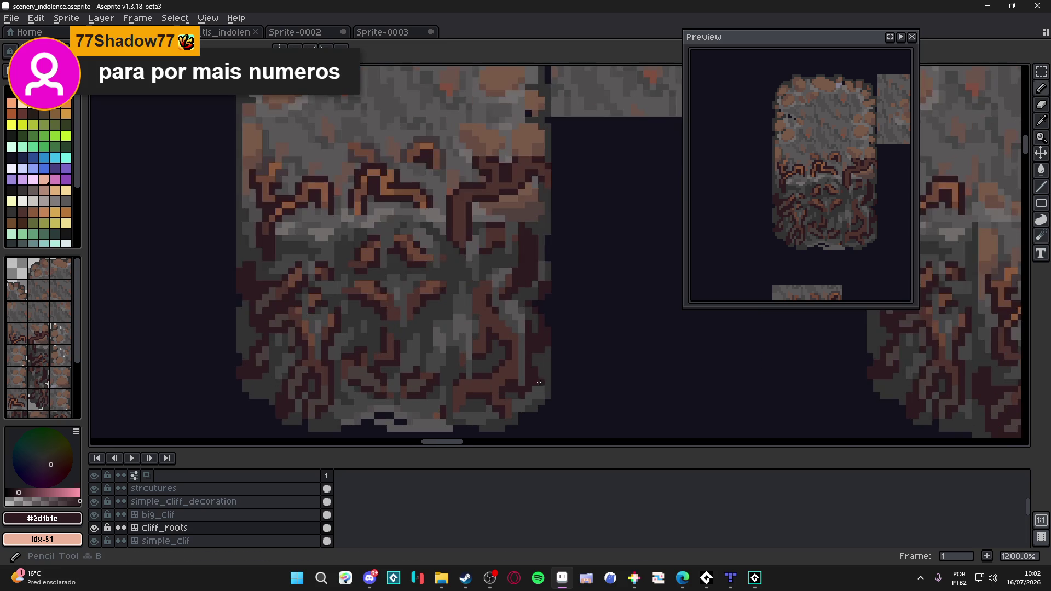
alt+click(550, 394)
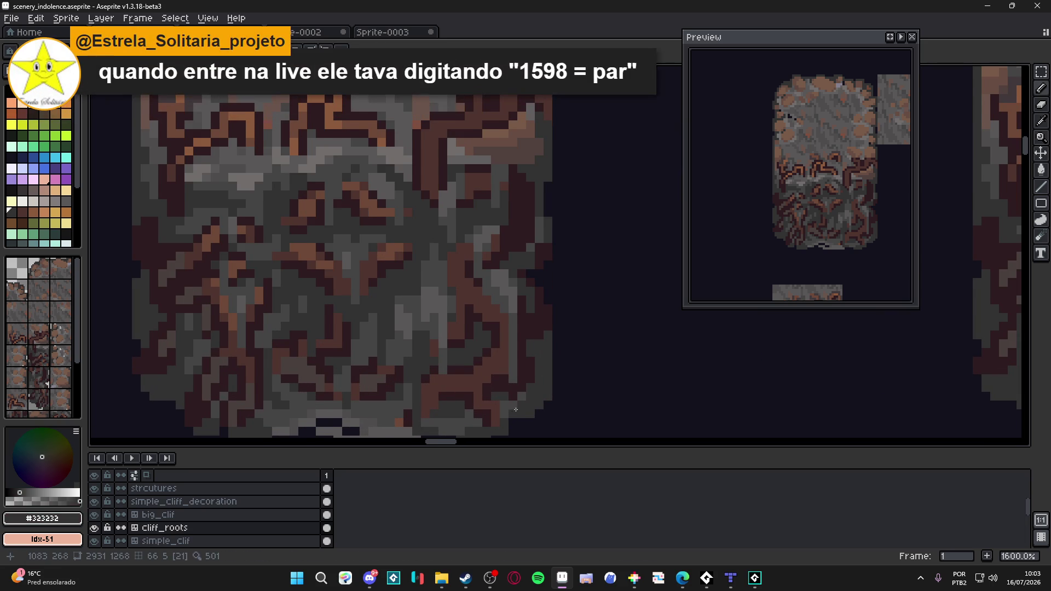
drag(524, 404, 508, 399)
key(ctrl+s)
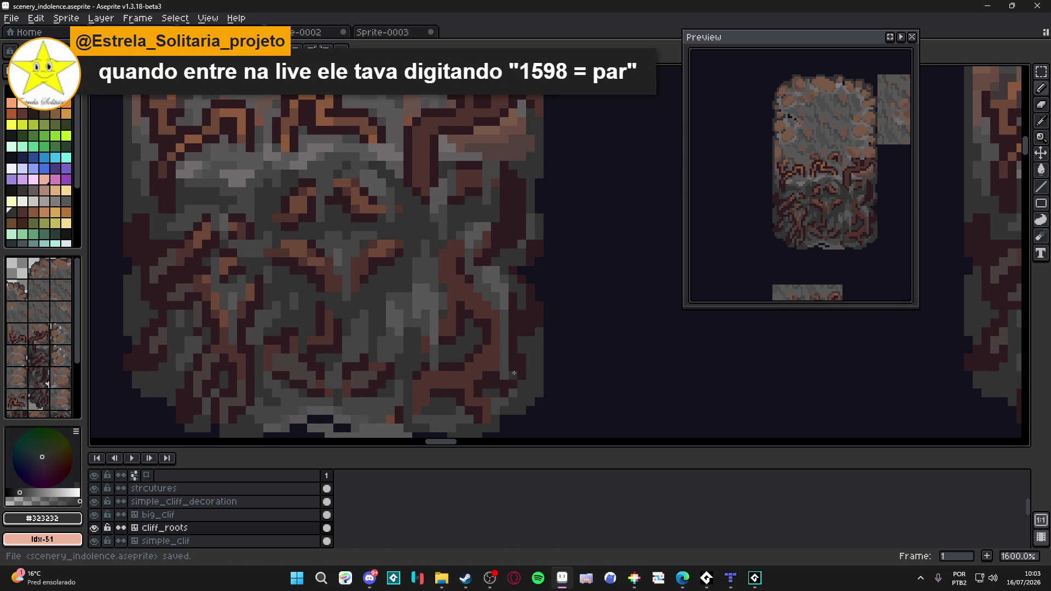
scroll(515, 361, up, 1)
scroll(525, 312, down, 1)
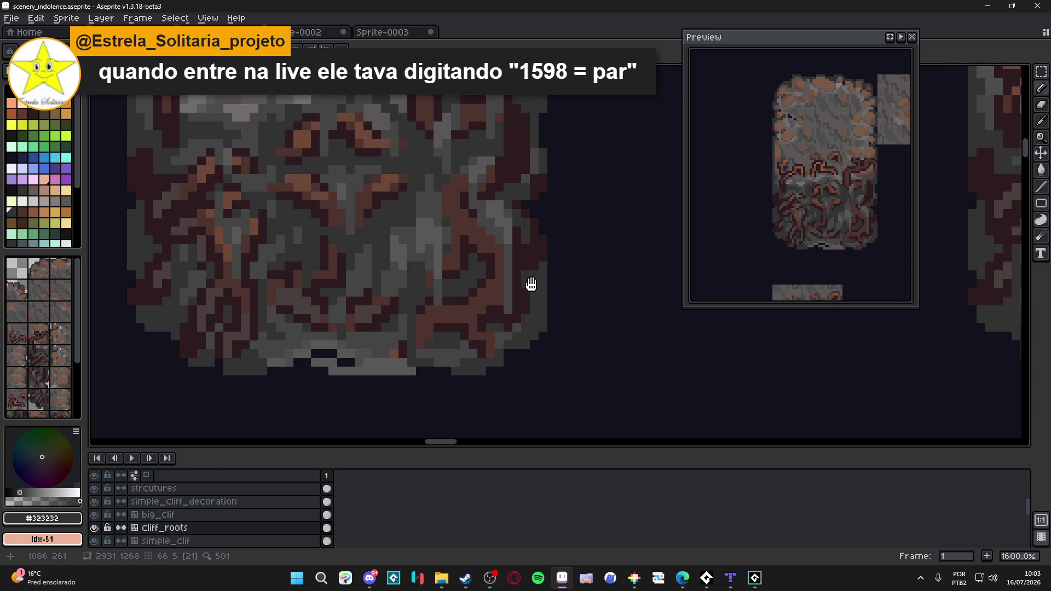
scroll(510, 333, down, 4)
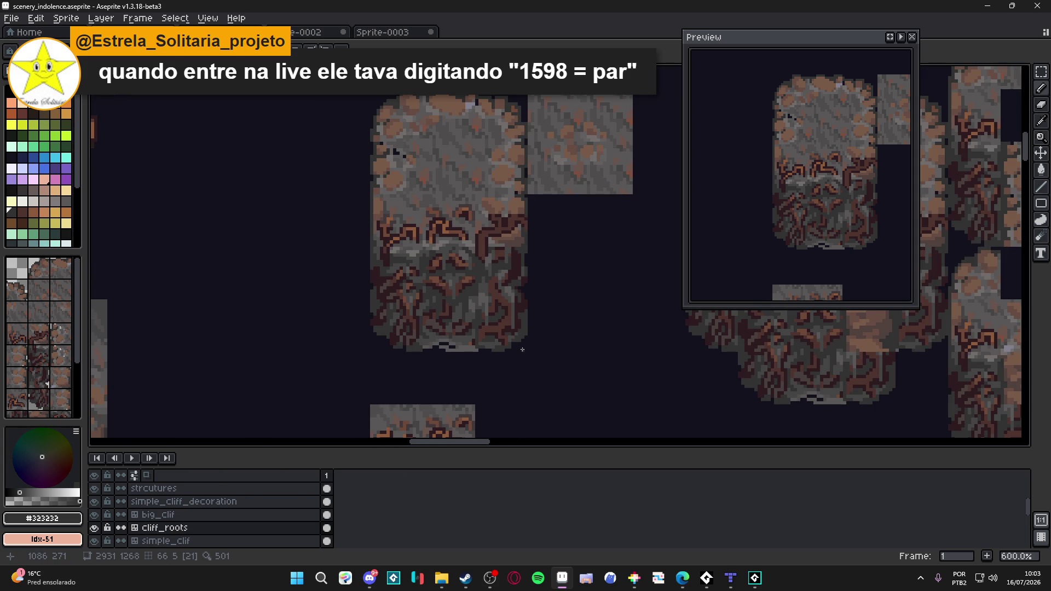
key(ctrl+z)
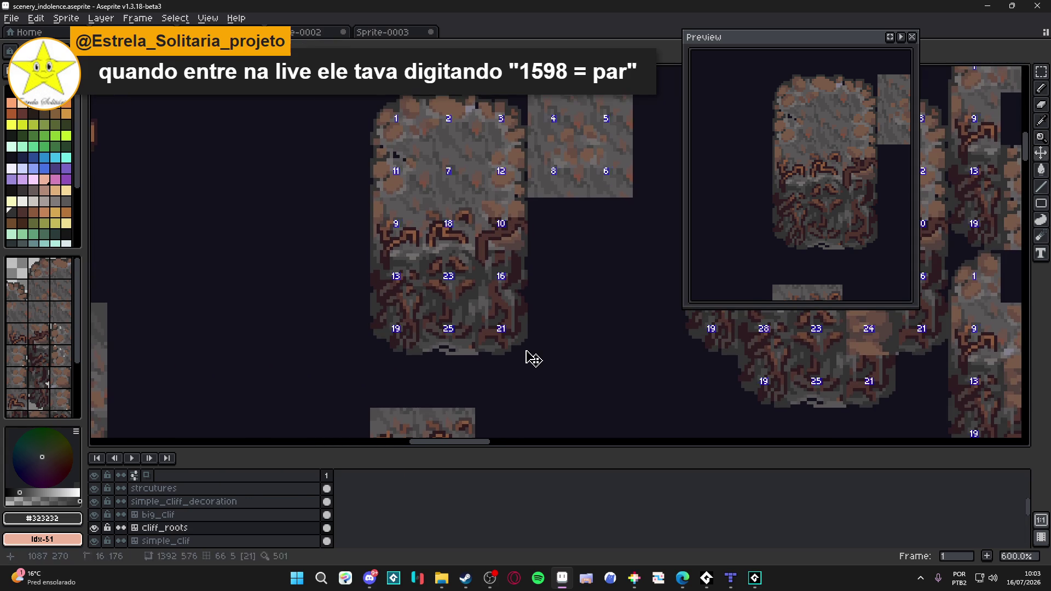
scroll(502, 298, up, 4)
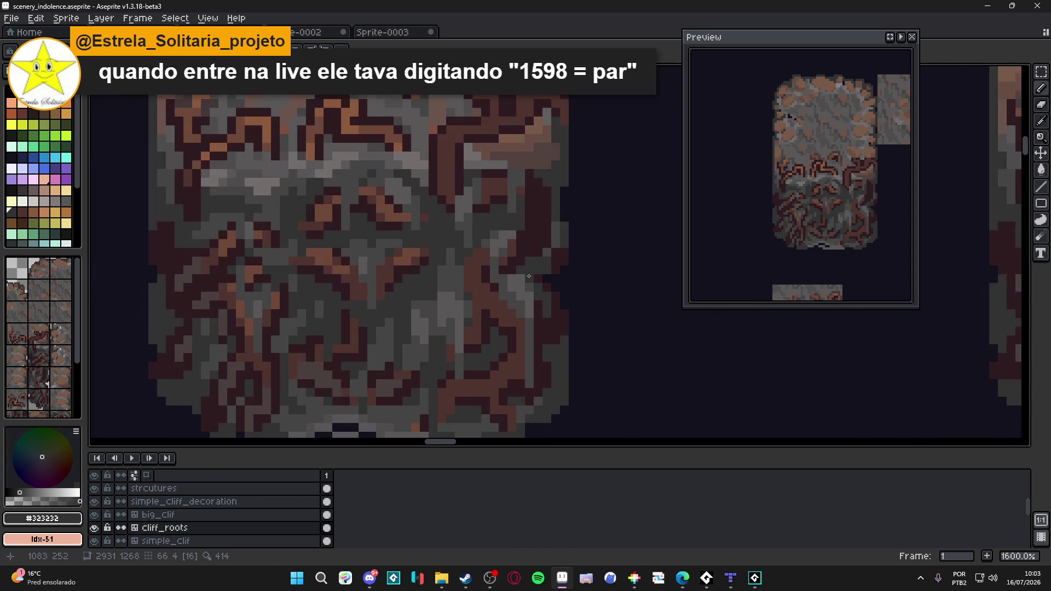
- Paint dark brown #2d1b1c pixels into the root pattern, switch to brown #4f342f and save
alt+click(511, 247)
alt+click(519, 247)
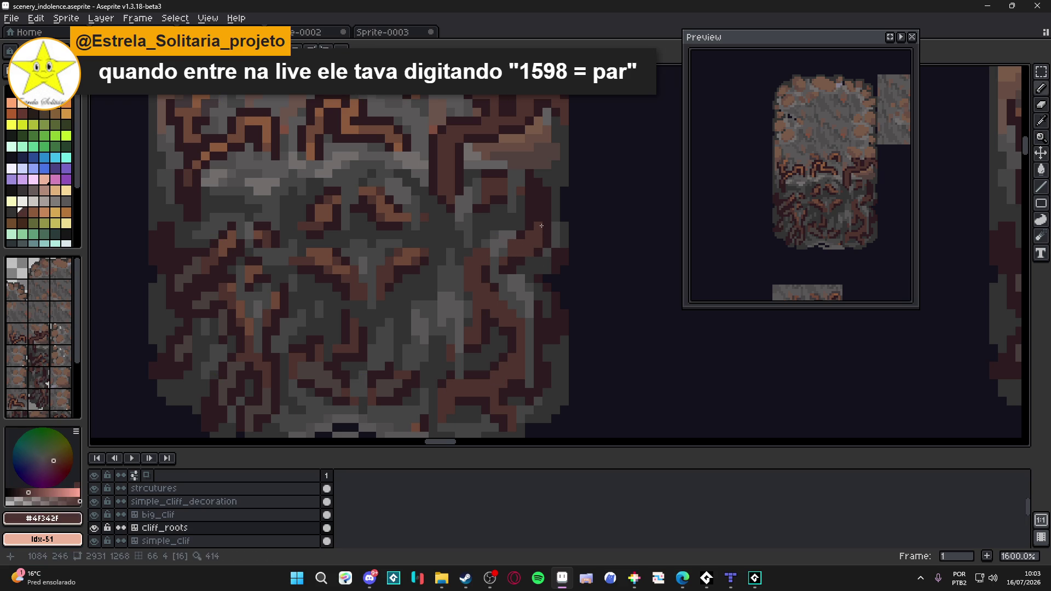
alt+click(541, 224)
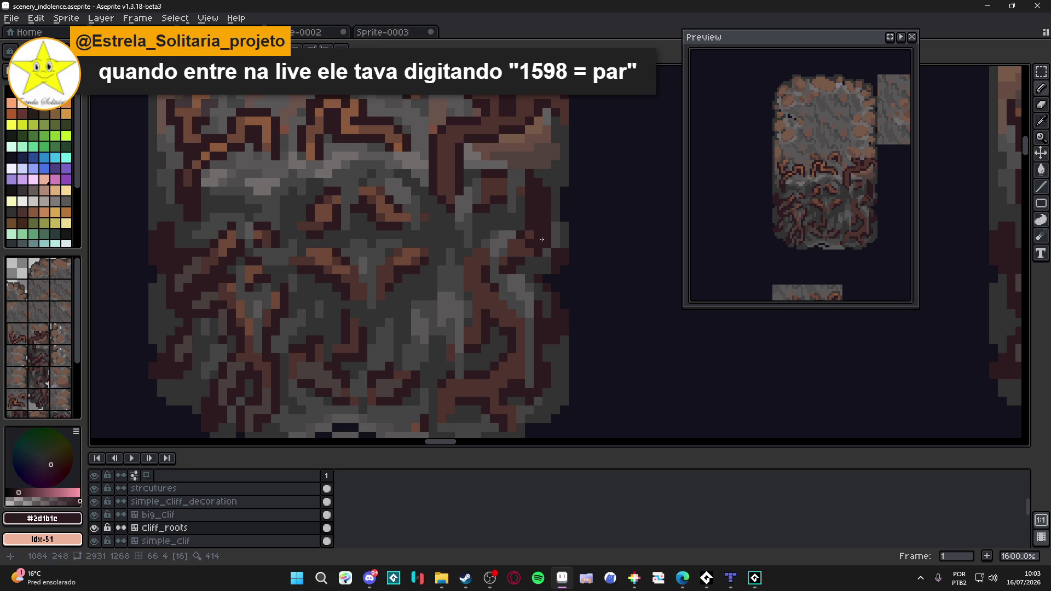
drag(534, 240, 526, 249)
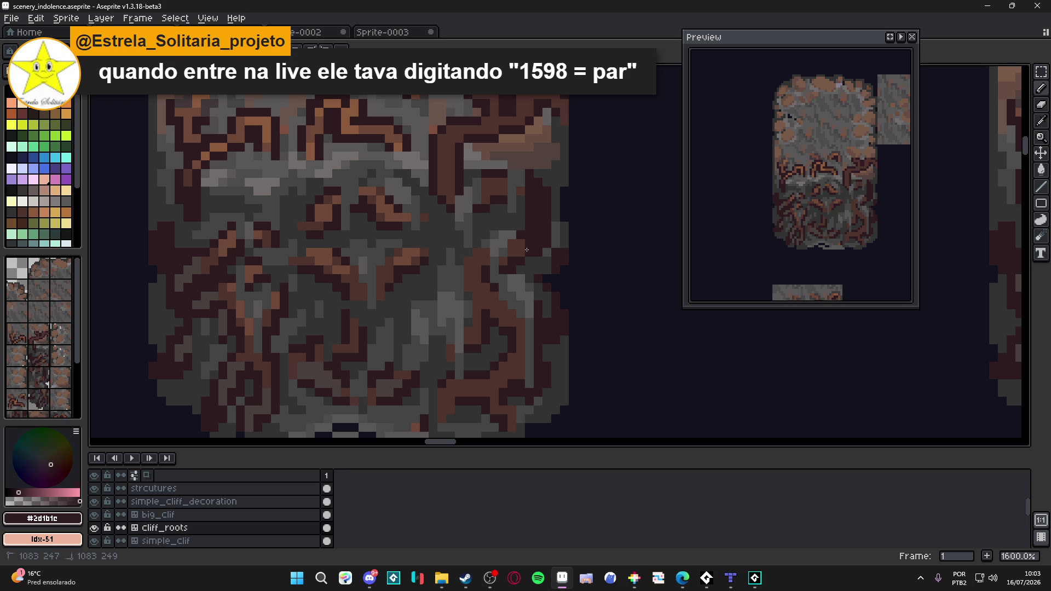
alt+click(536, 223)
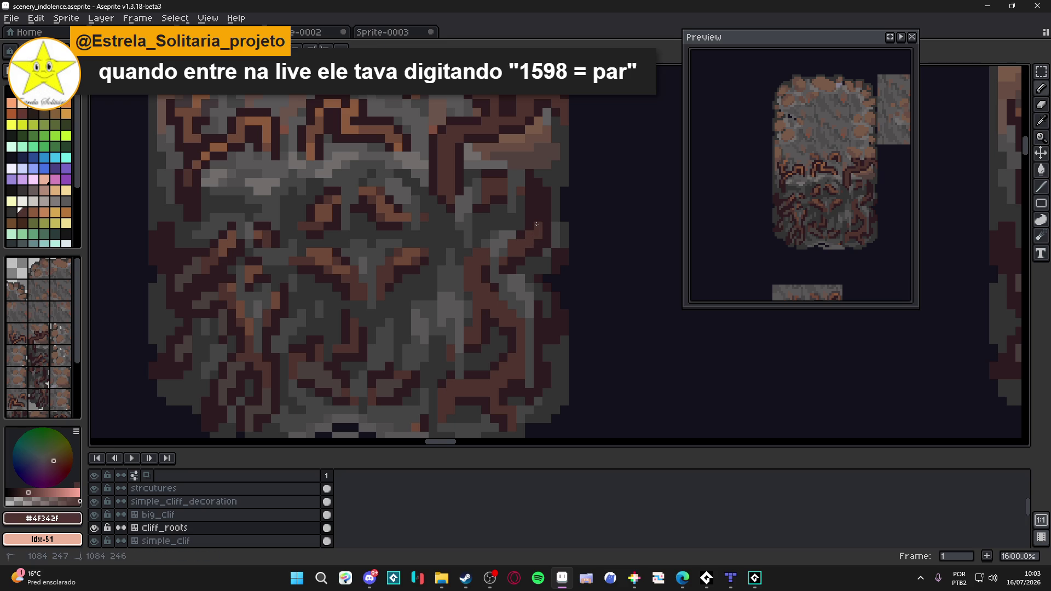
scroll(536, 224, down, 4)
key(ctrl+s)
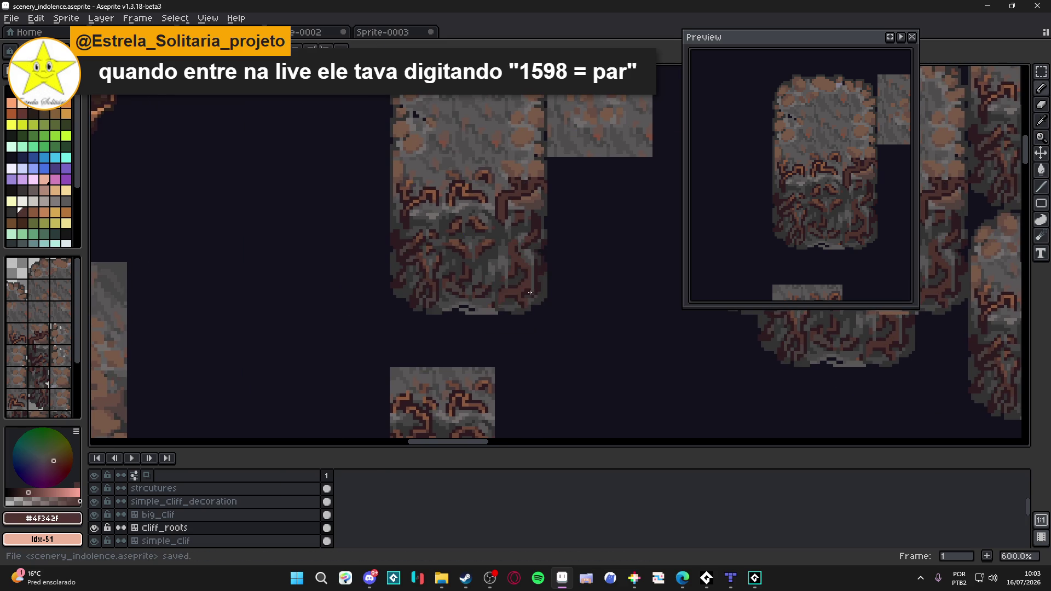
scroll(543, 293, up, 3)
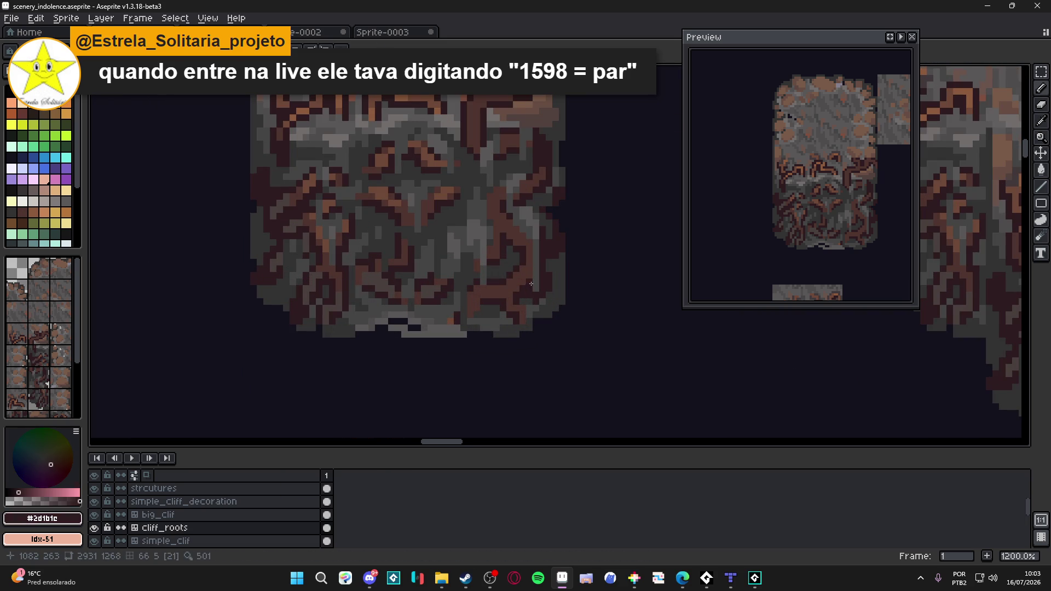
scroll(534, 284, down, 2)
scroll(519, 297, down, 1)
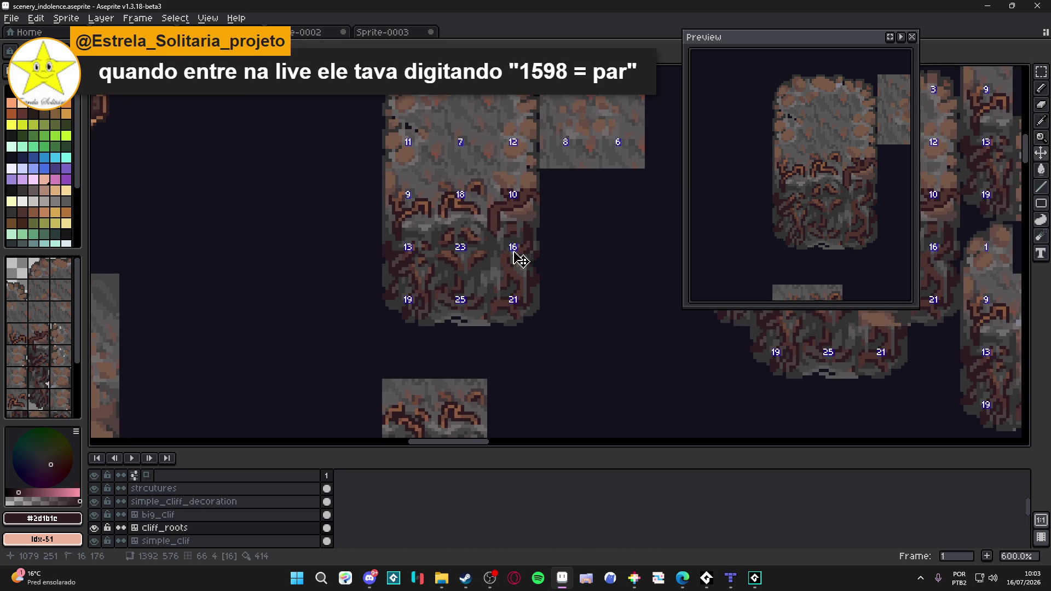
- Save, then darken pixels and small patches along the root pattern on the right middle cliff
key(ctrl+s)
scroll(497, 217, up, 2)
scroll(506, 206, up, 1)
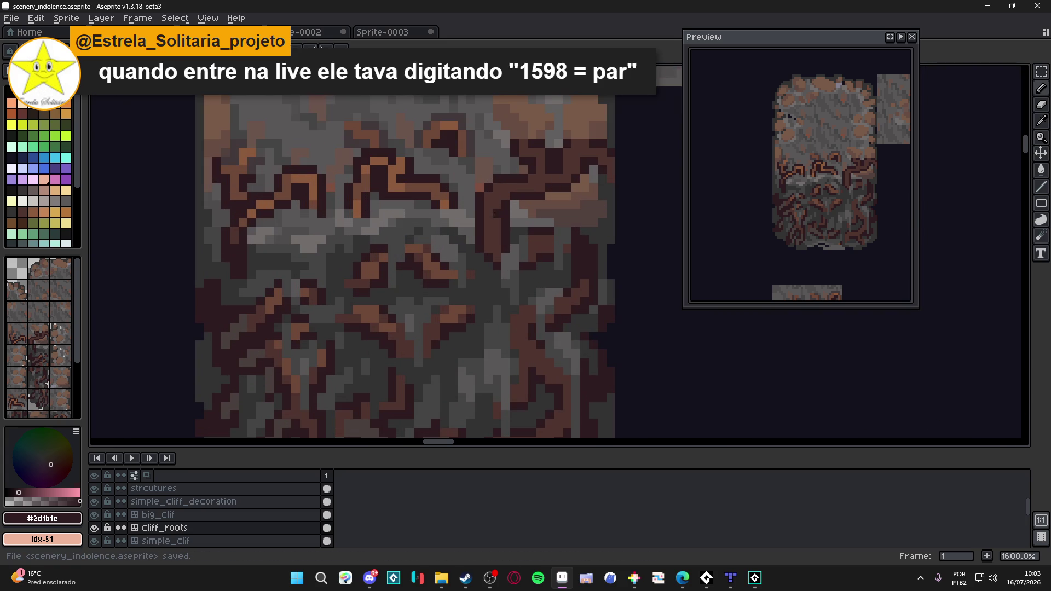
click(506, 202)
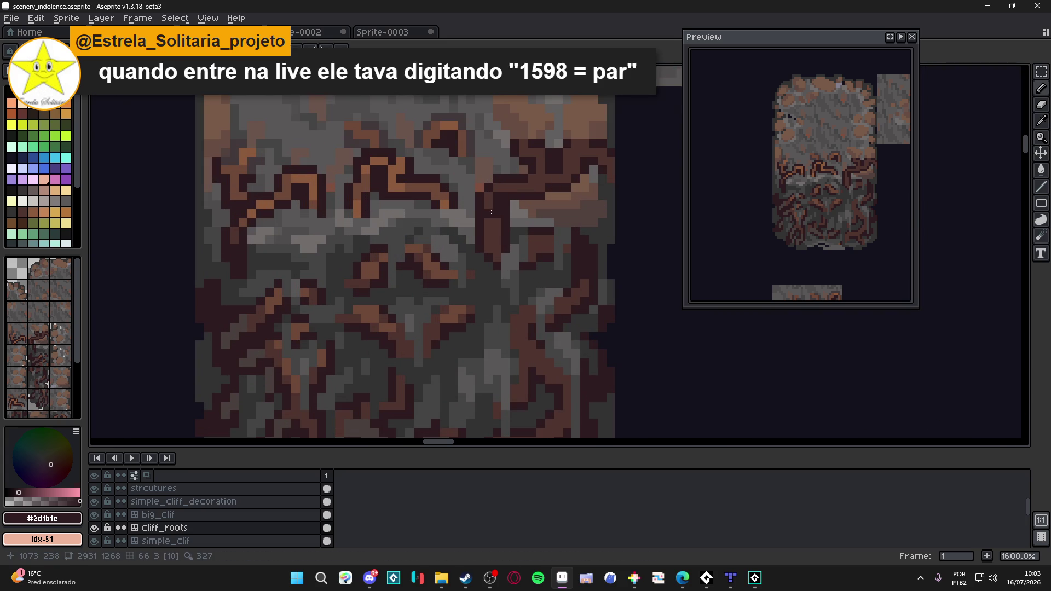
click(490, 210)
click(496, 222)
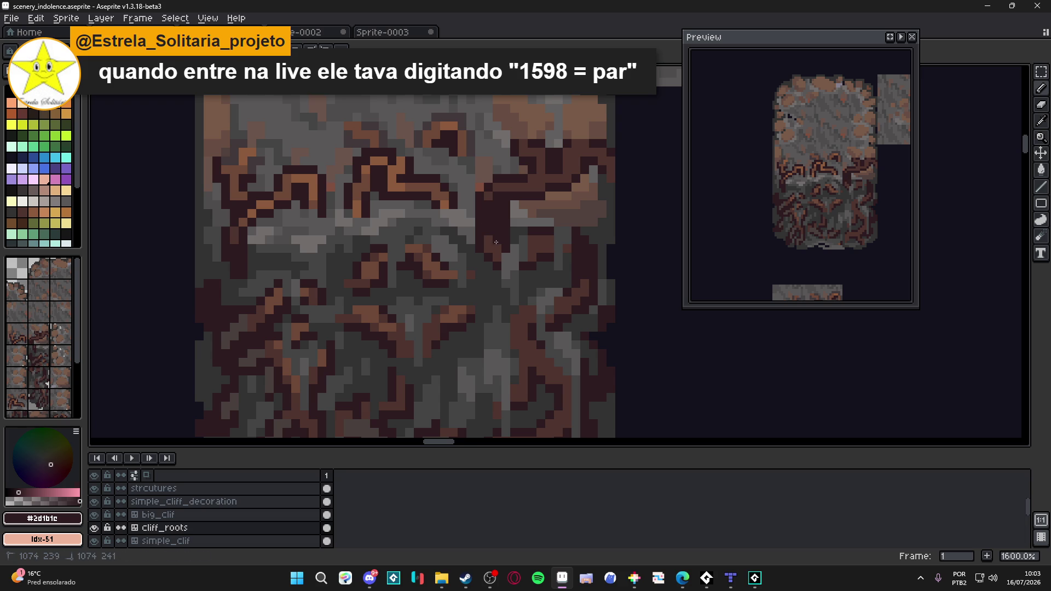
click(491, 248)
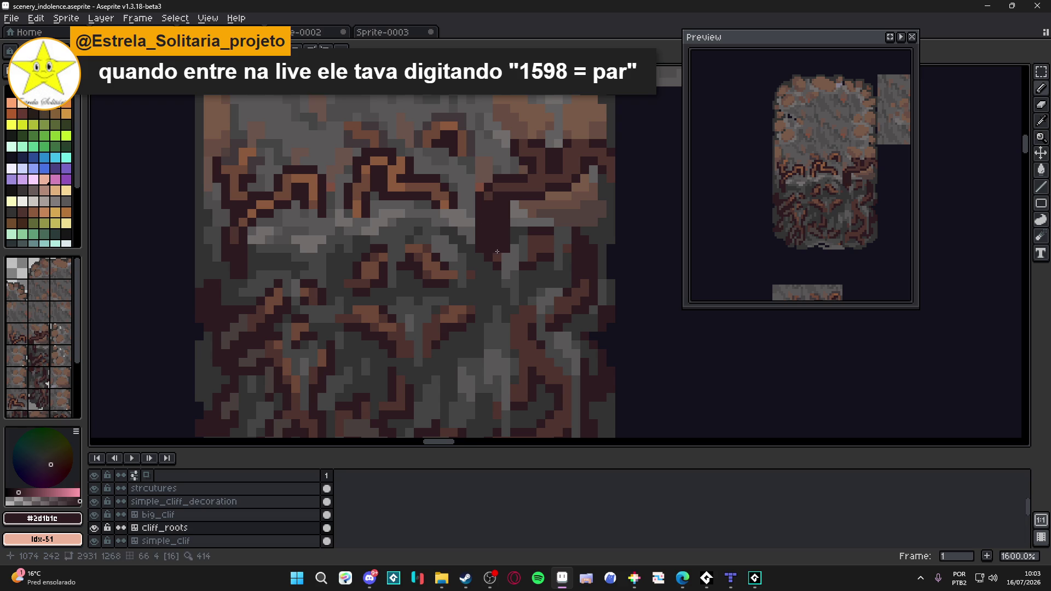
- Take back the last dark marks and pick up the brown root colour from the cliff top
key(ctrl+z)
key(ctrl+z)
key(ctrl+z)
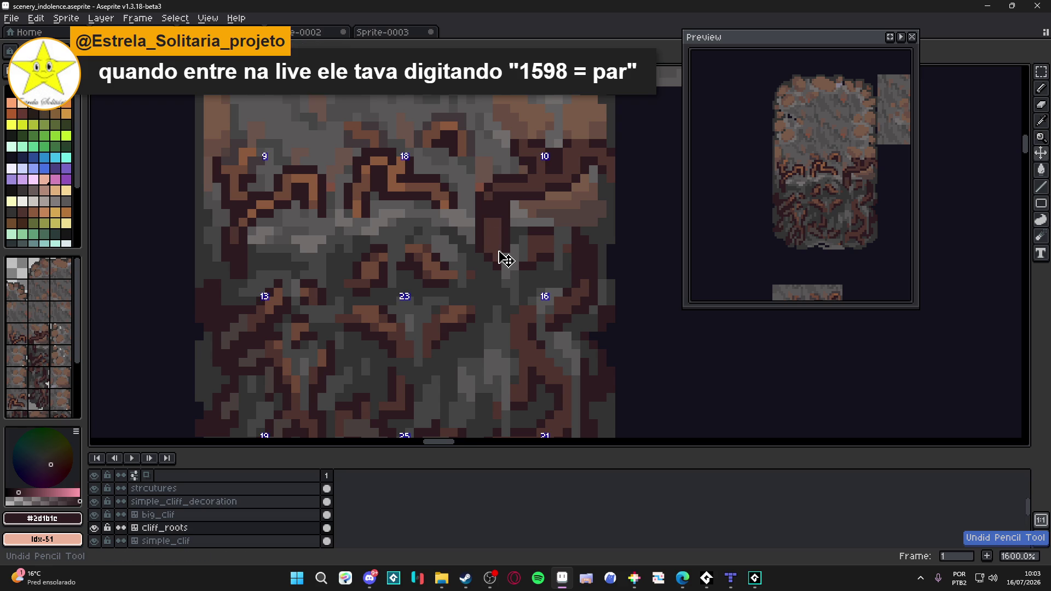
drag(526, 193, 508, 267)
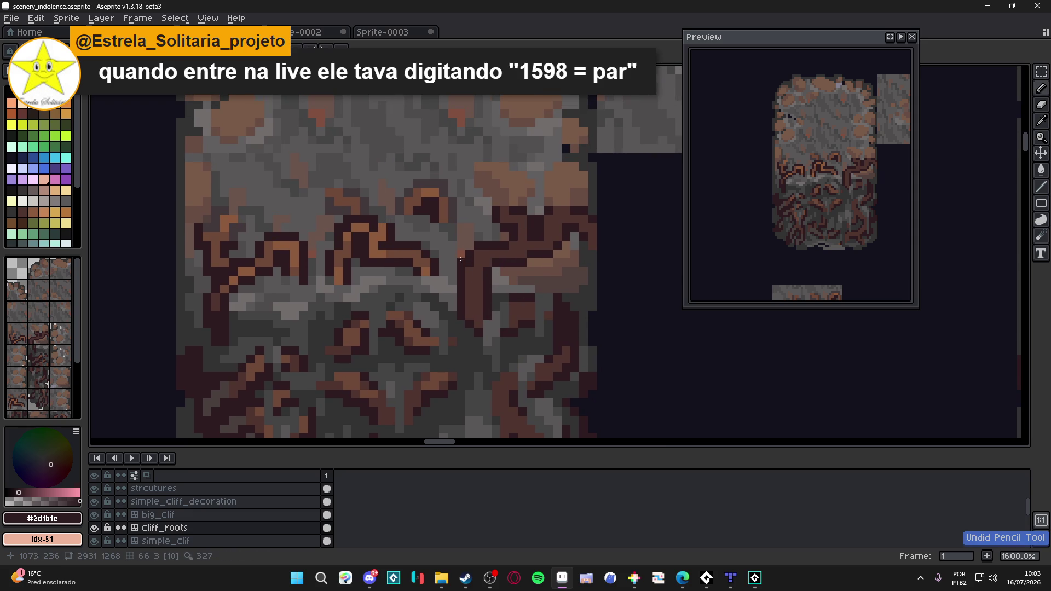
alt+click(411, 251)
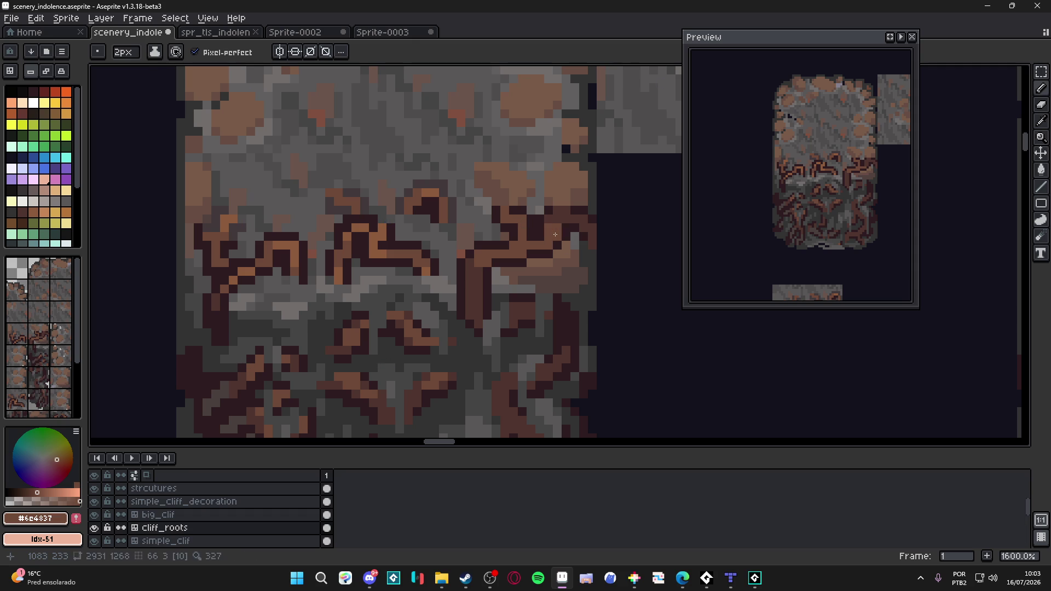
- Sample dark grey #413839 from the rock, draw a short horizontal stroke on the root and save
click(586, 219)
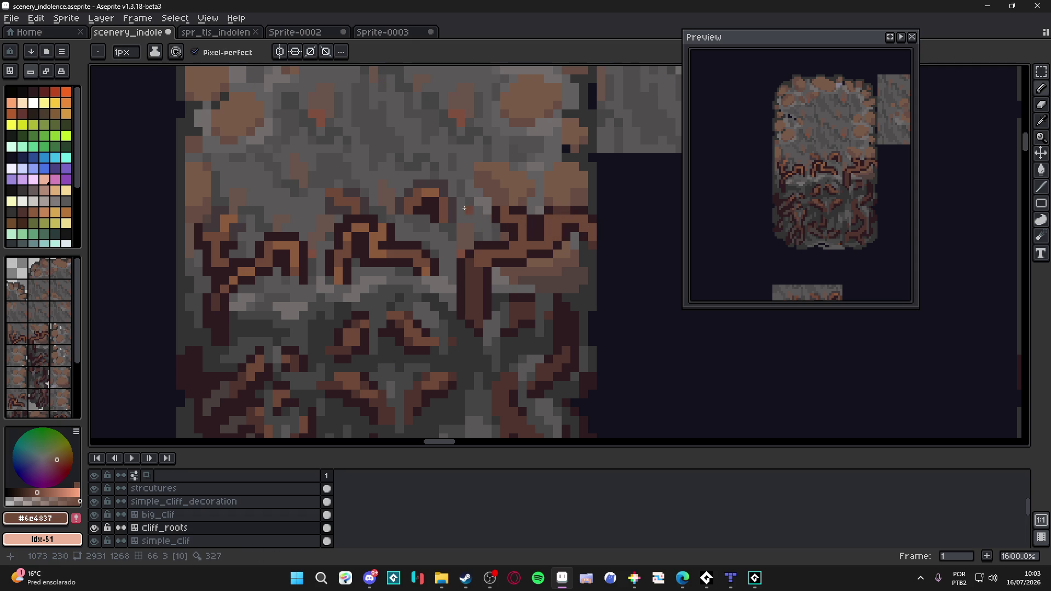
alt+click(453, 200)
click(519, 211)
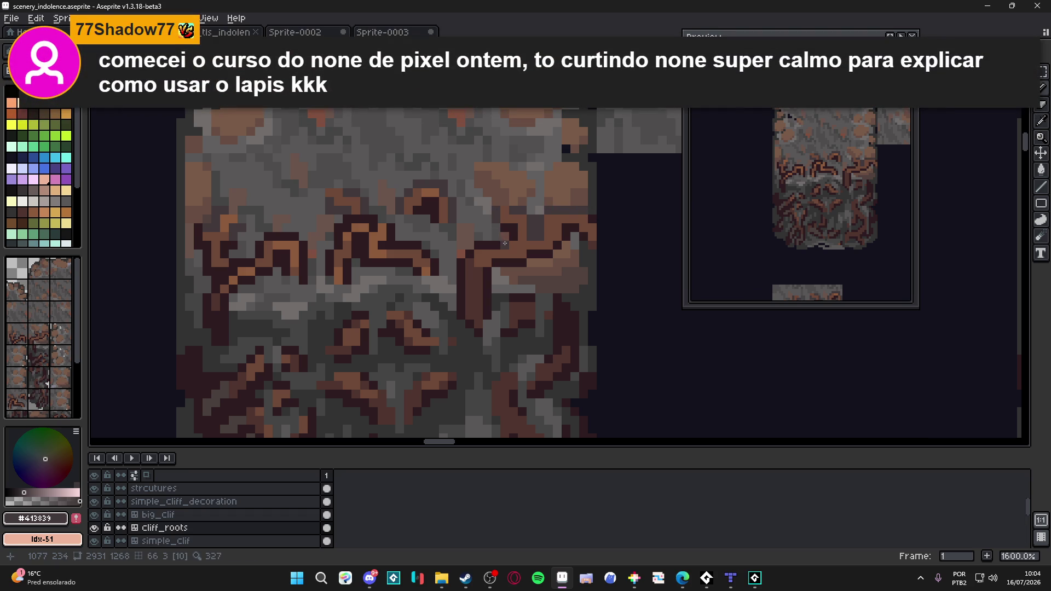
drag(504, 246, 479, 248)
scroll(480, 248, down, 1)
key(ctrl+s)
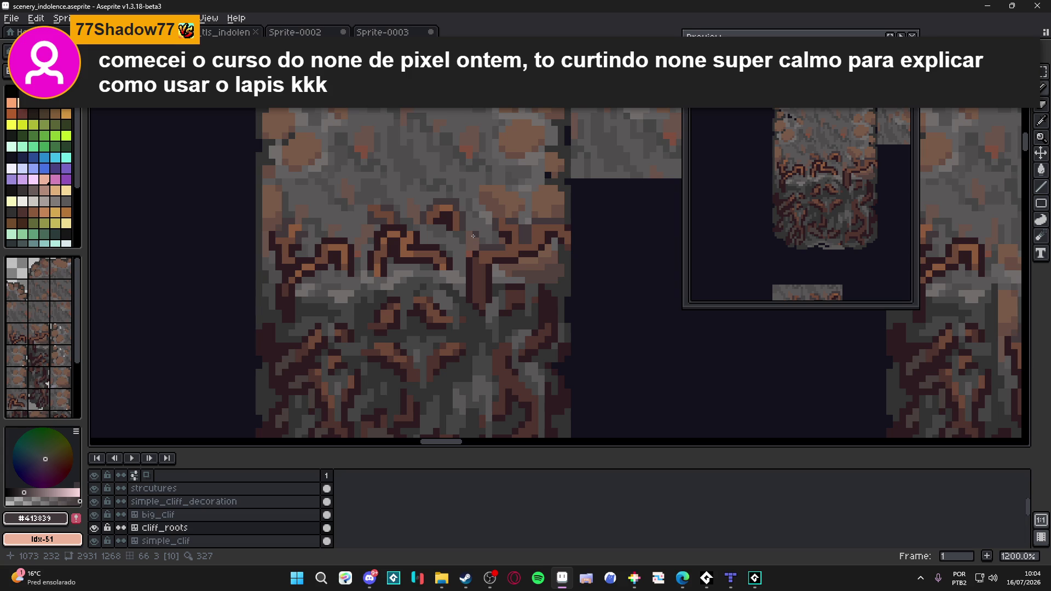
scroll(472, 261, up, 1)
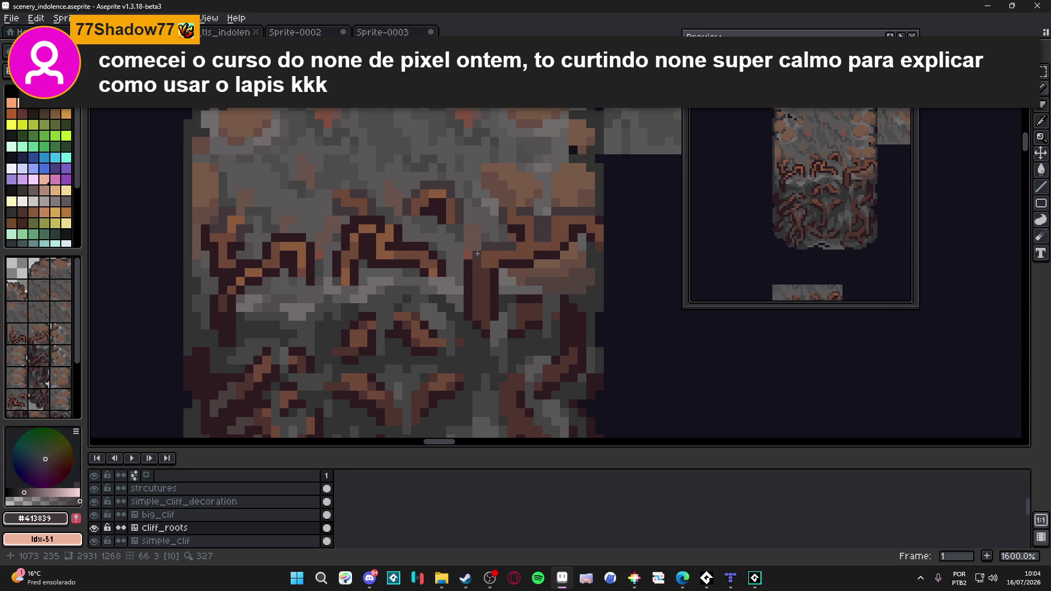
scroll(478, 256, down, 4)
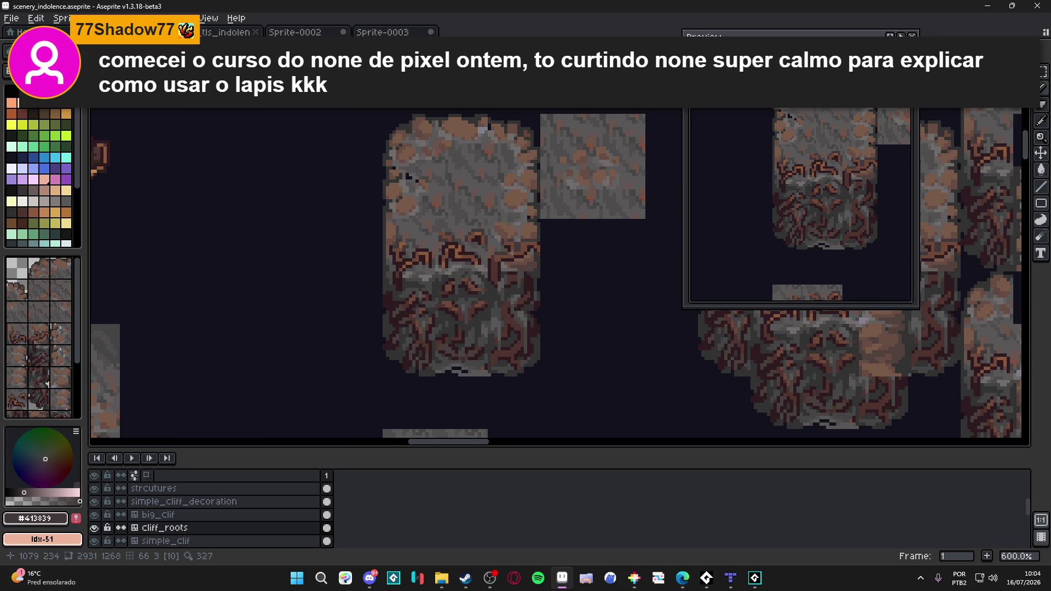
- Save the tileset, sample the darker root brown #4f342f and recentre on the cliff tile
key(ctrl+s)
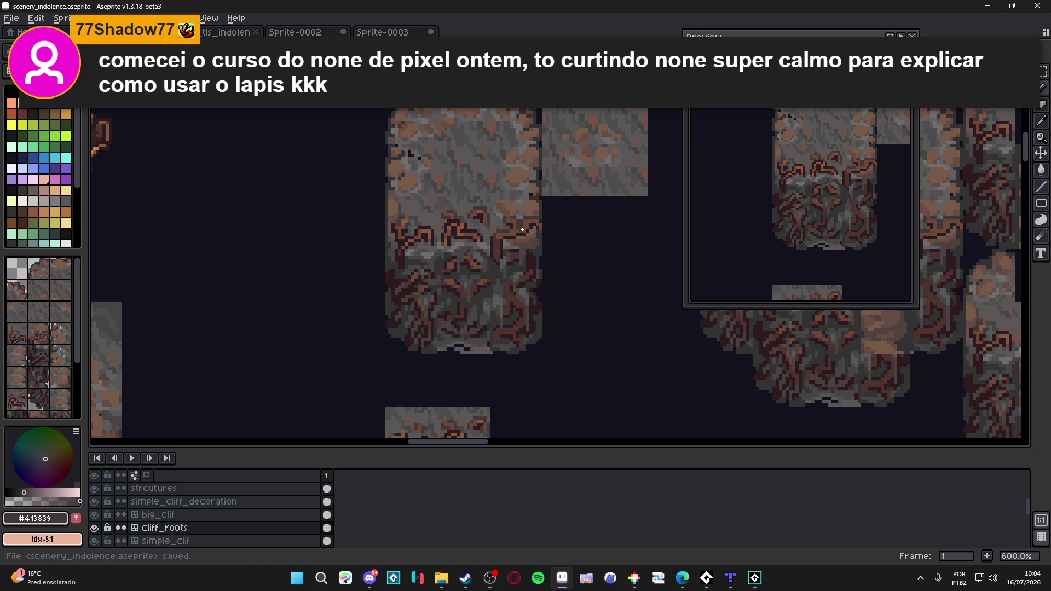
scroll(509, 213, up, 1)
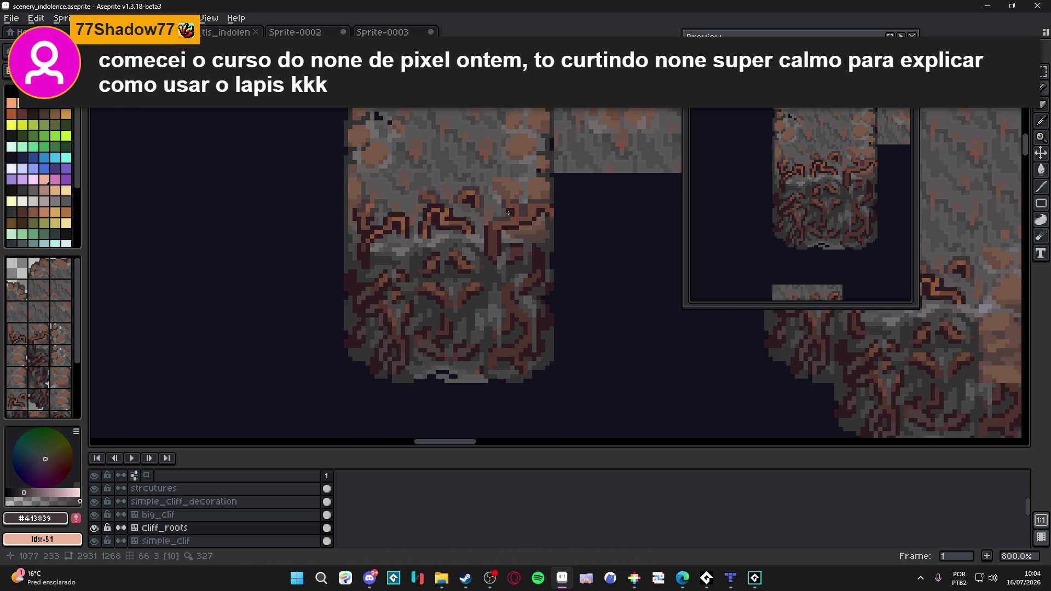
scroll(509, 216, up, 2)
scroll(510, 215, down, 1)
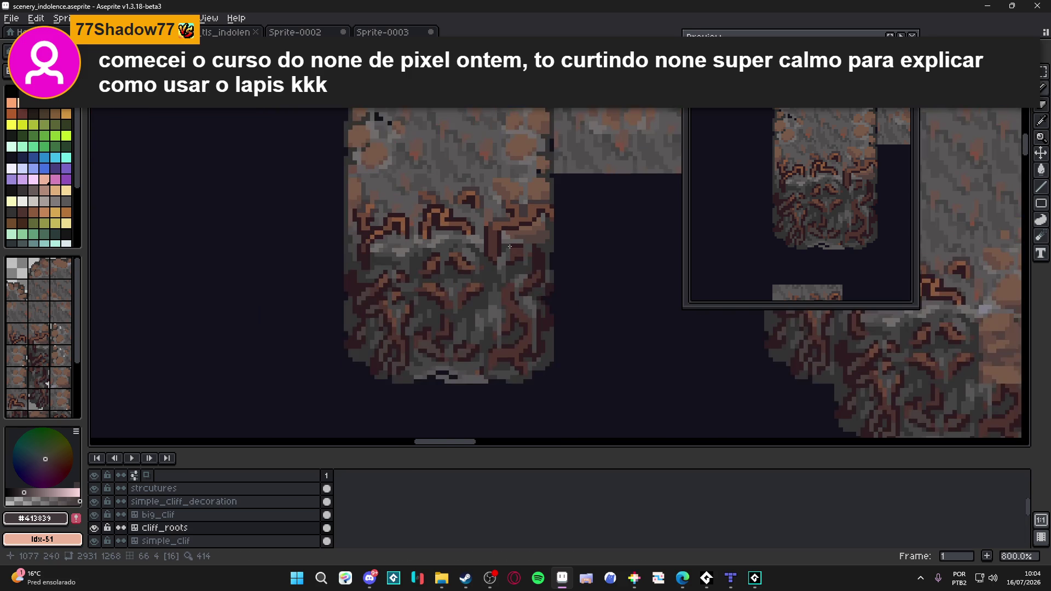
scroll(507, 207, up, 1)
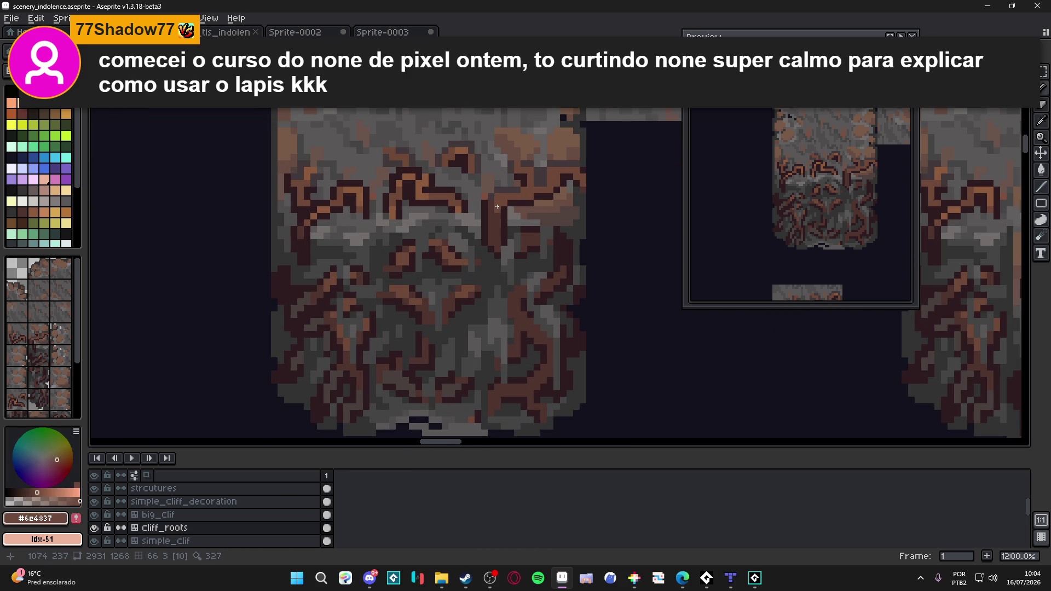
alt+click(492, 202)
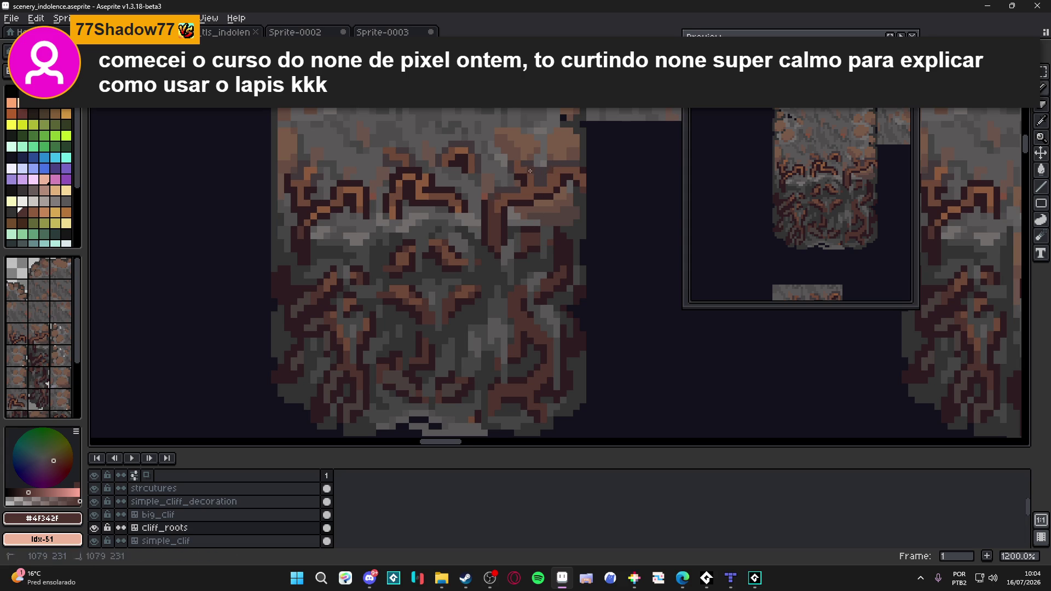
scroll(548, 169, down, 2)
key(ctrl+s)
scroll(526, 216, up, 1)
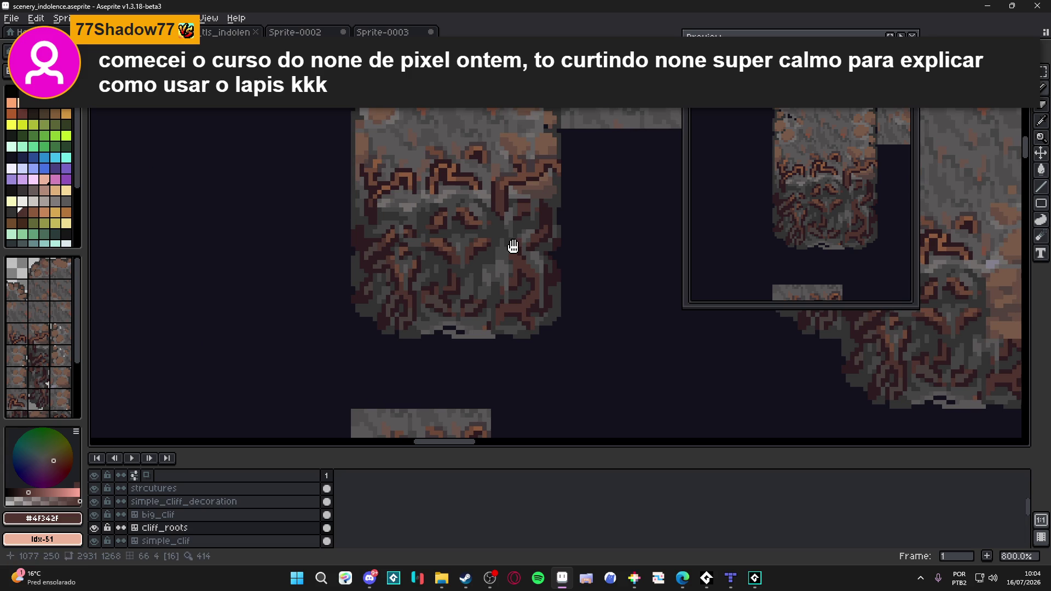
drag(514, 246, 510, 233)
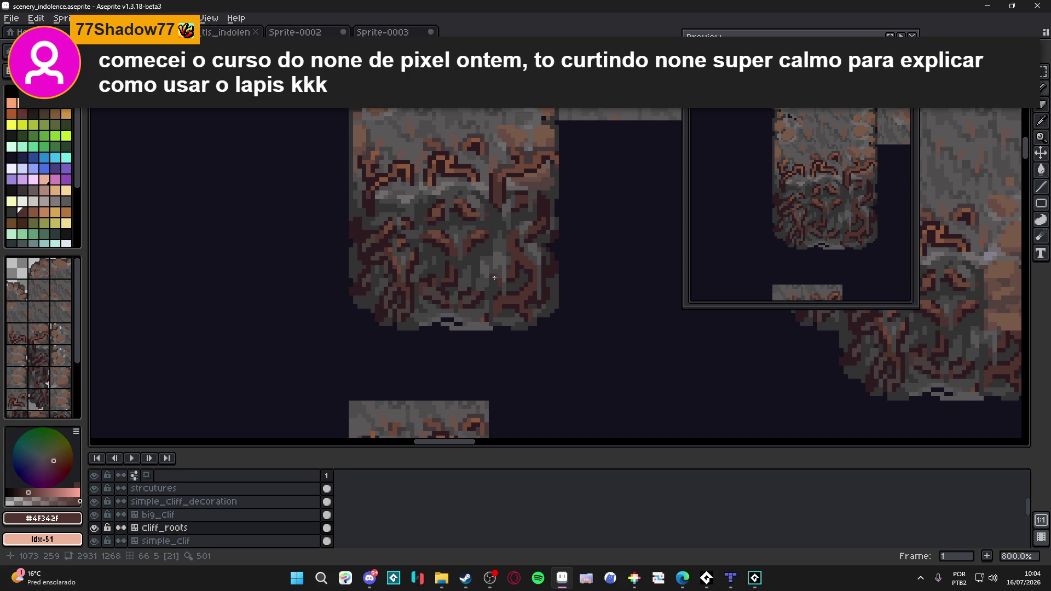
scroll(477, 279, down, 2)
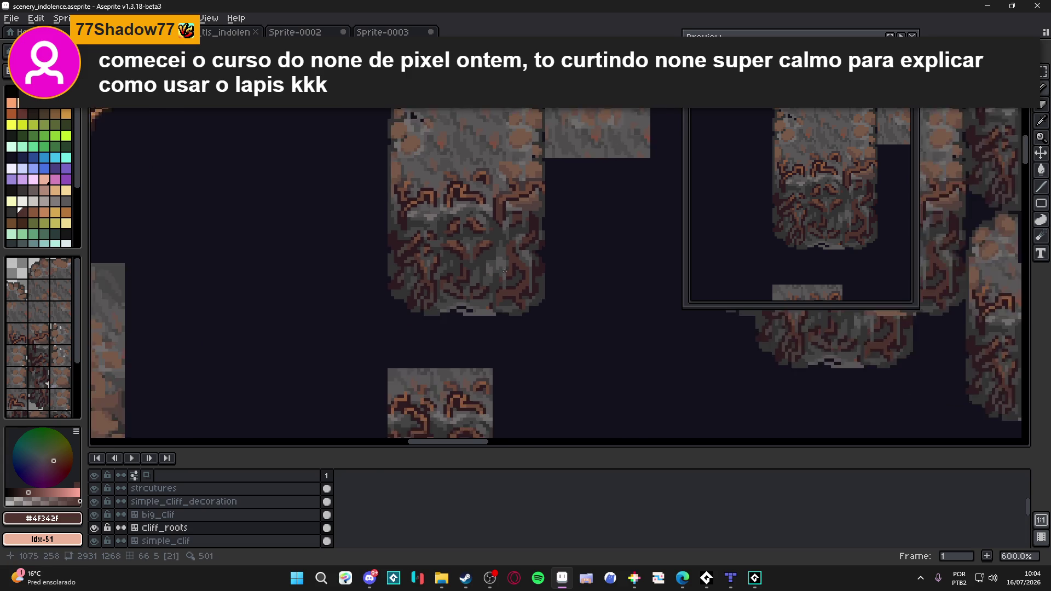
scroll(494, 242, up, 2)
scroll(493, 243, up, 2)
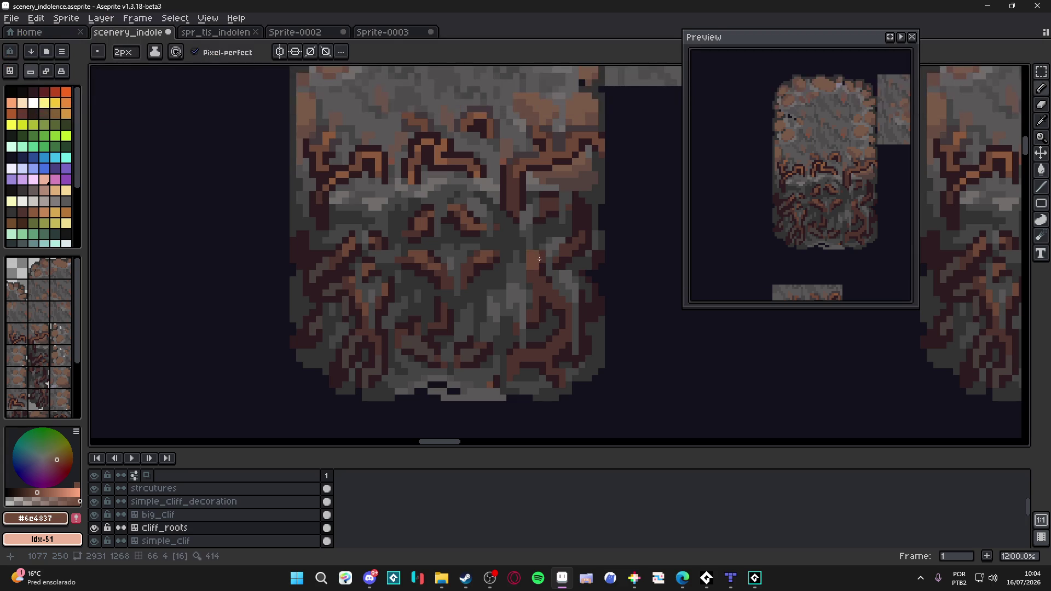
- Hide the tile index numbers, save the file and eyedrop the darker brown #4f342f from the roots
key(Tab)
key(alt)
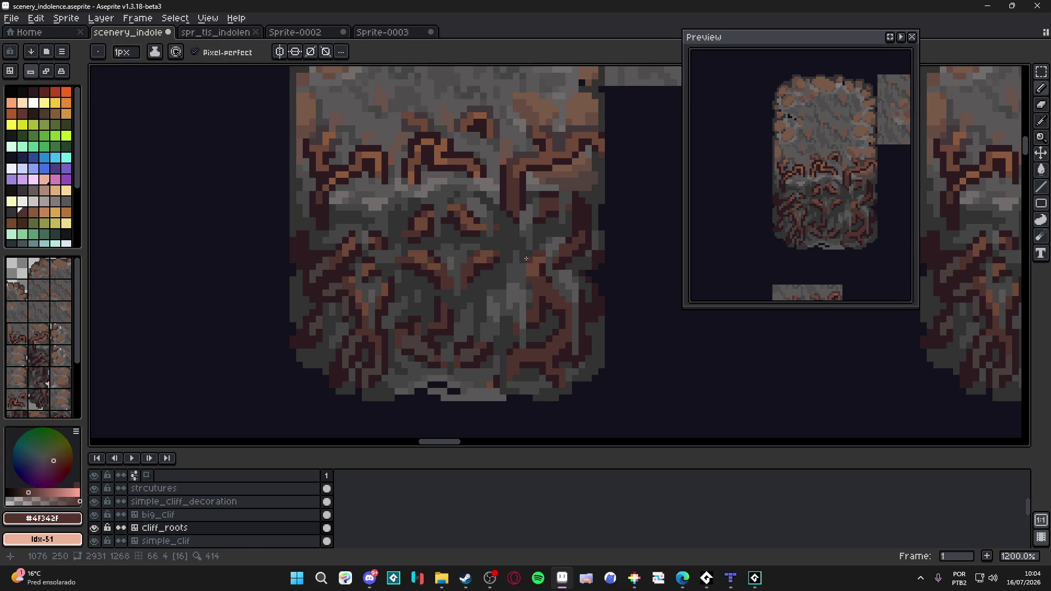
key(alt)
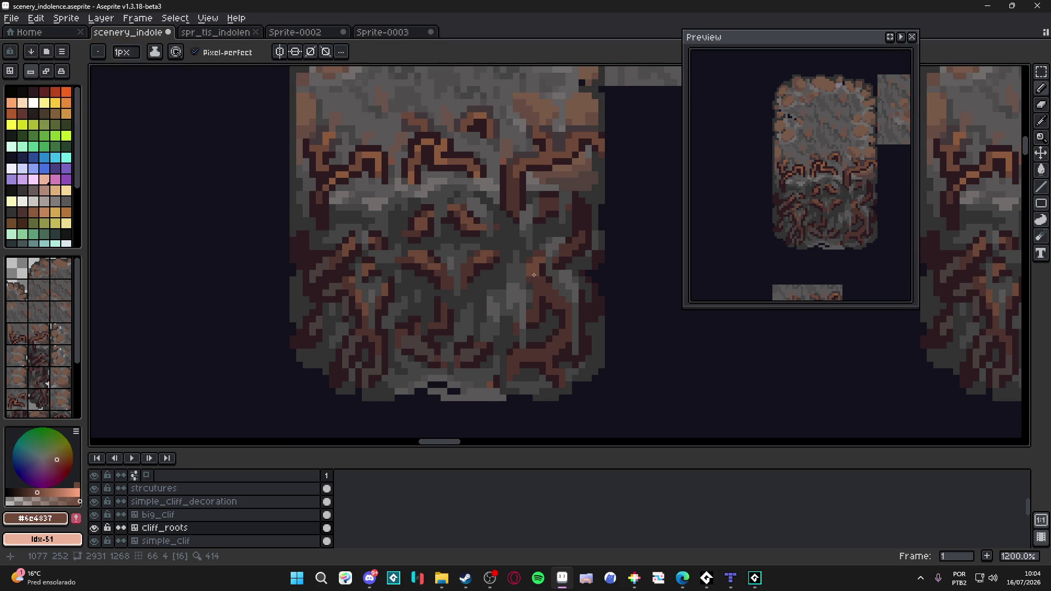
scroll(519, 265, down, 1)
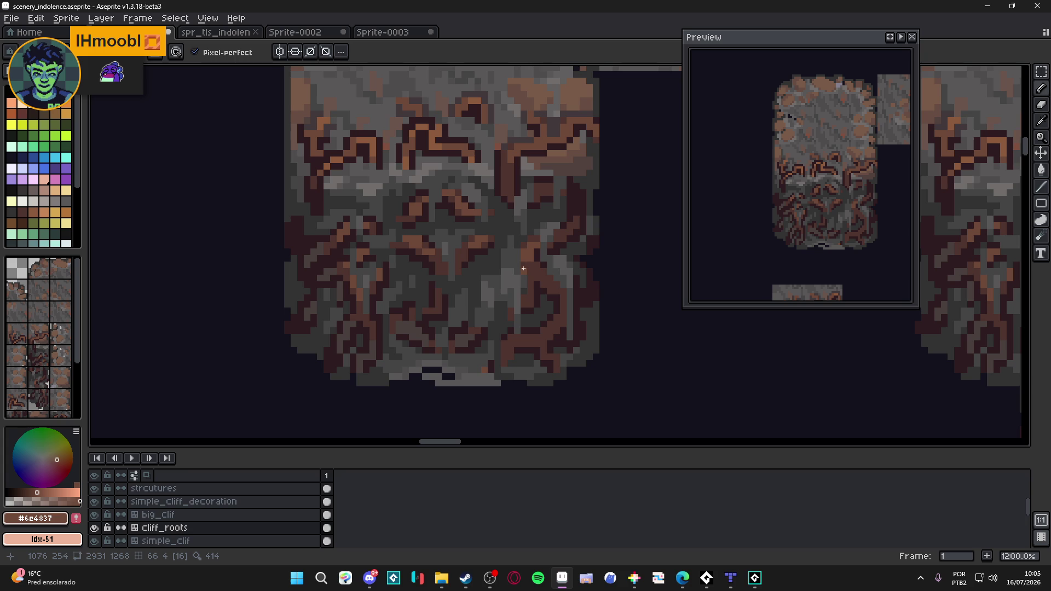
key(alt)
key(alt)
scroll(555, 329, down, 1)
key(ctrl+s)
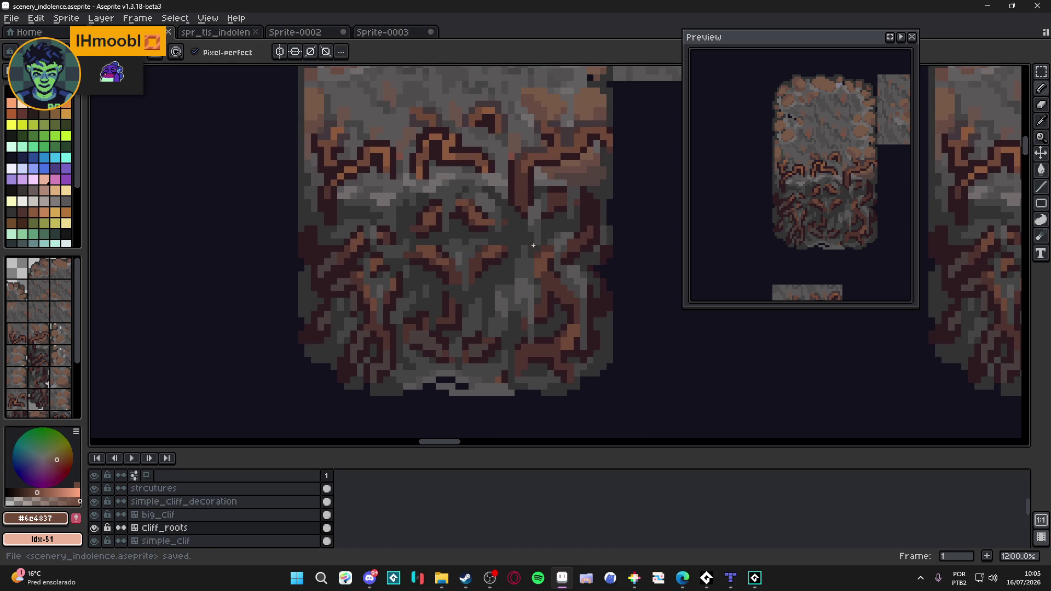
scroll(530, 247, down, 1)
scroll(536, 276, up, 1)
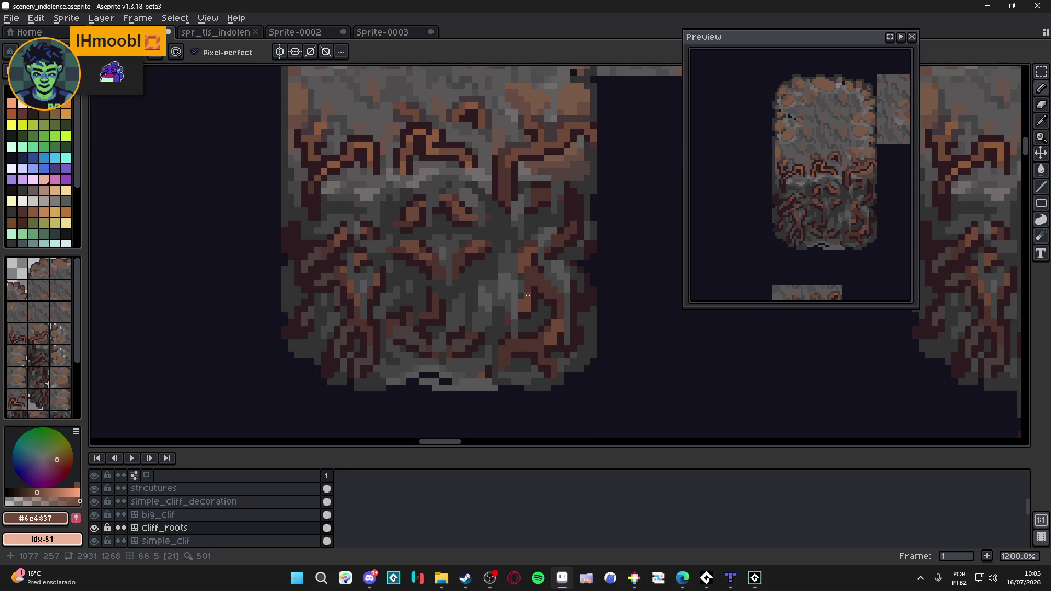
alt+click(525, 308)
scroll(535, 312, down, 3)
- Save the tileset repeatedly while picking up the lighter root brown from the tile
key(ctrl+s)
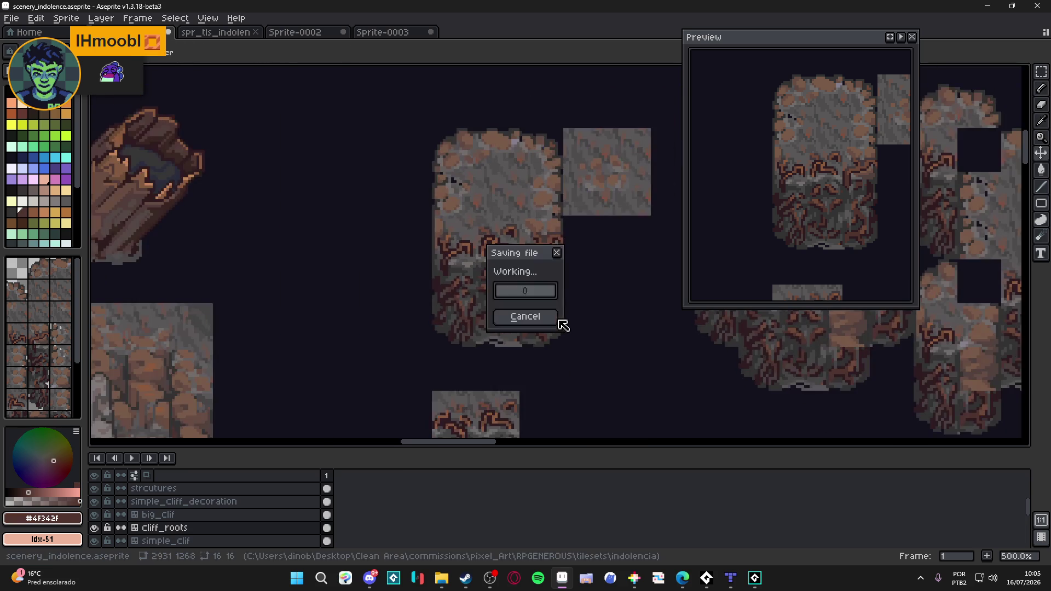
scroll(559, 320, up, 1)
scroll(542, 305, up, 1)
scroll(540, 294, down, 1)
scroll(539, 295, down, 1)
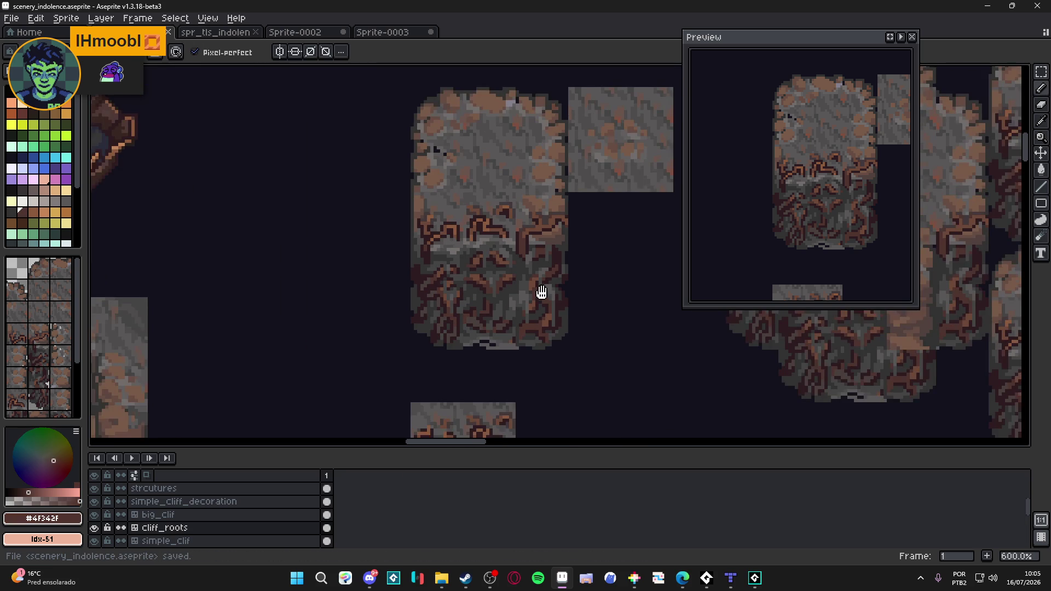
key(ctrl+s)
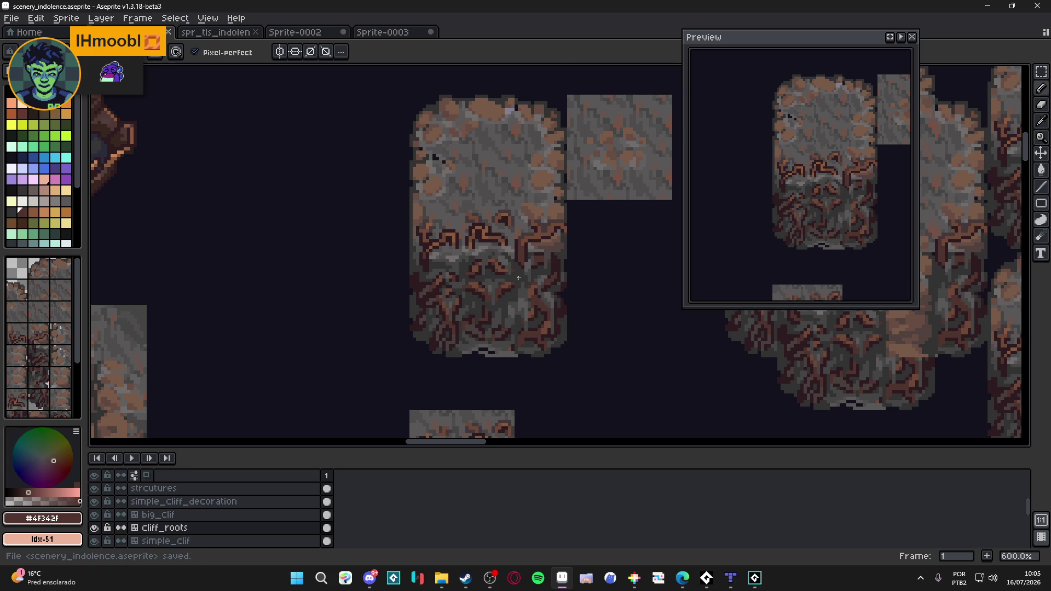
scroll(517, 278, up, 3)
alt+click(541, 303)
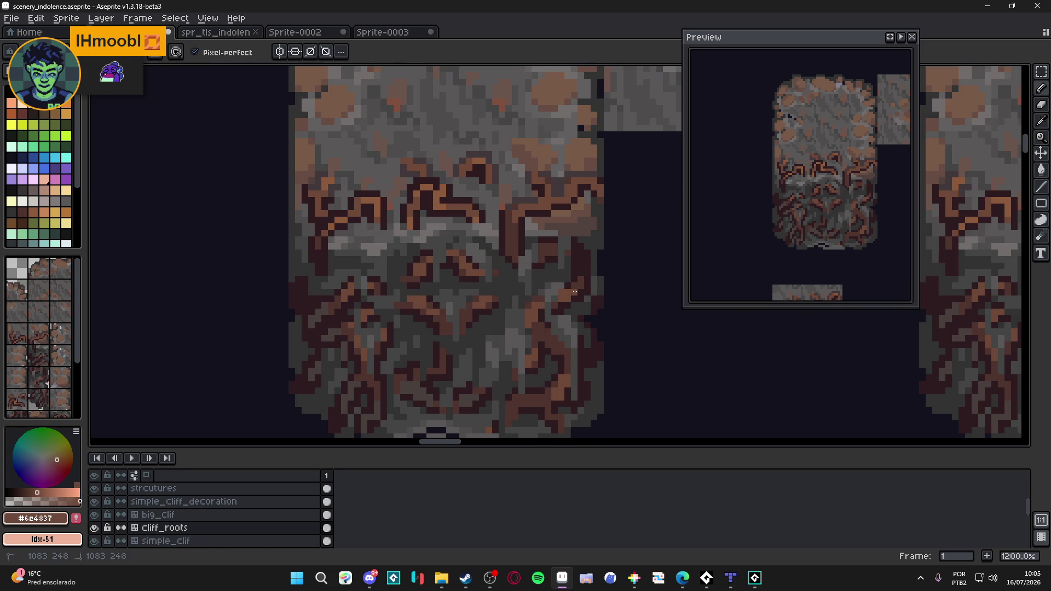
scroll(574, 291, down, 4)
key(ctrl+s)
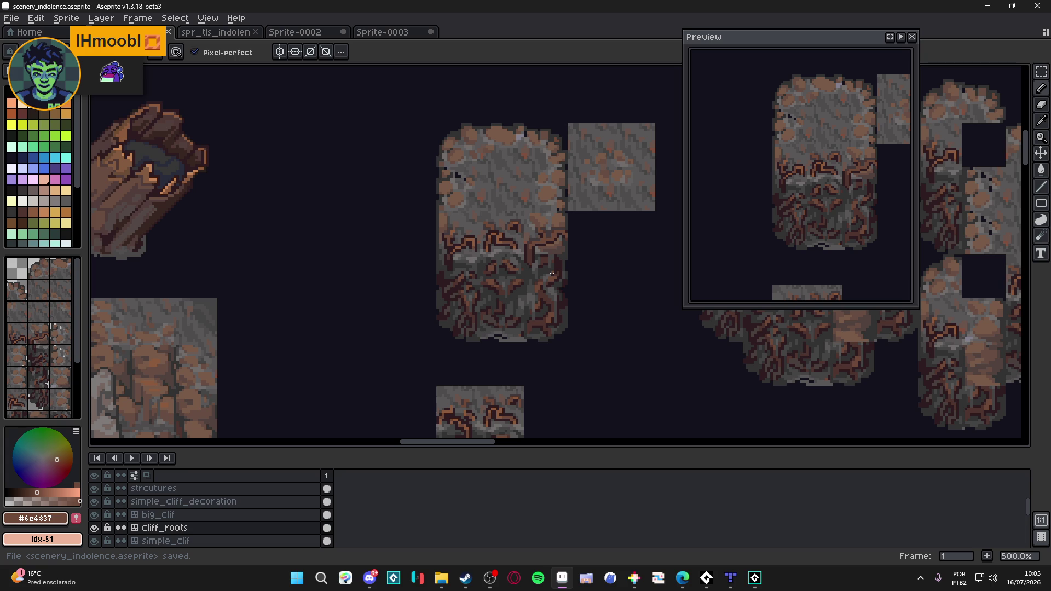
scroll(552, 275, down, 1)
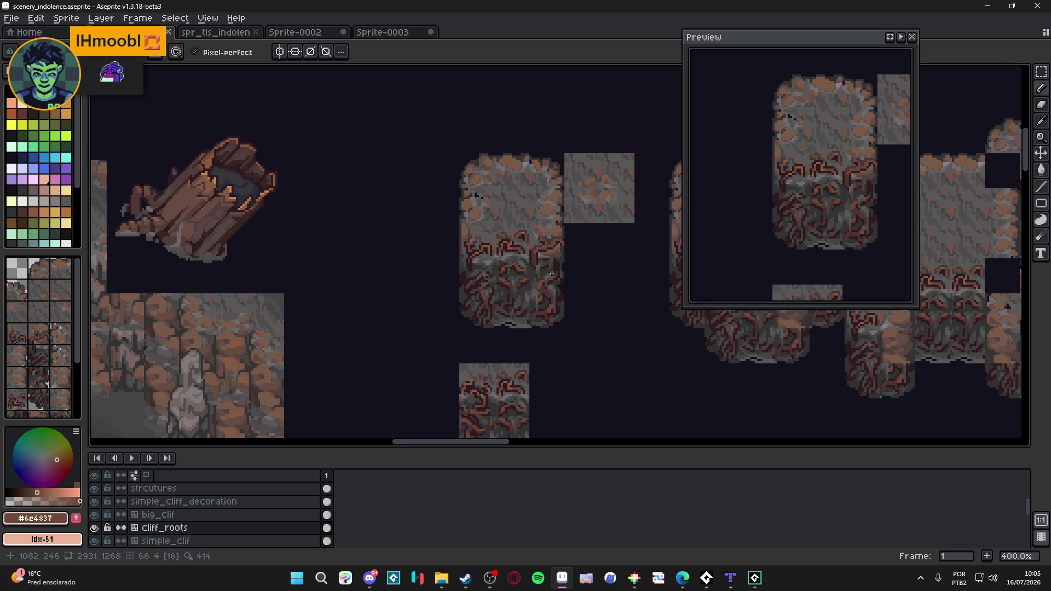
drag(531, 259, 520, 246)
key(ctrl+s)
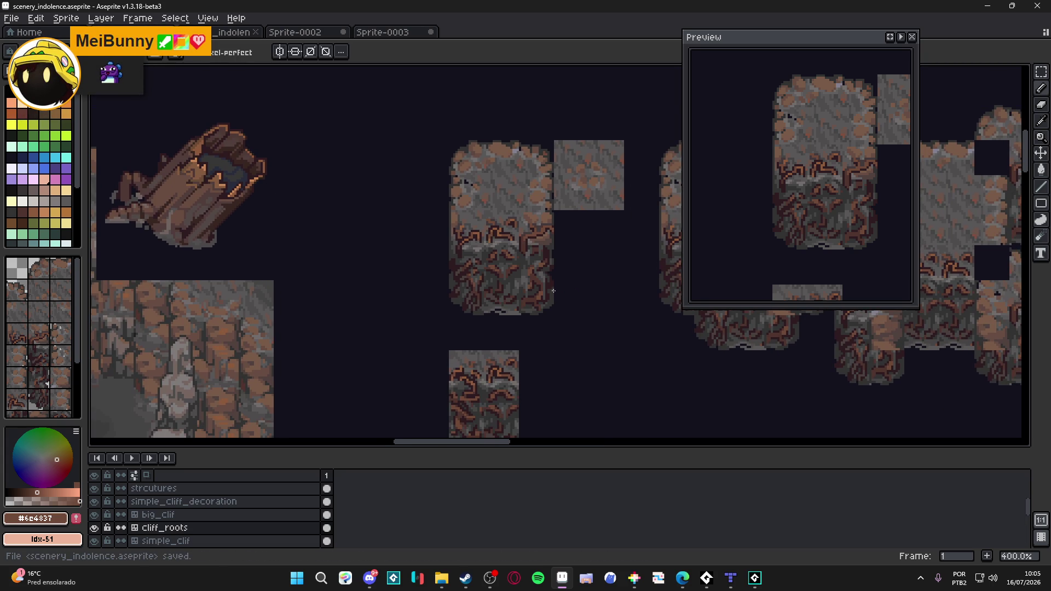
scroll(536, 284, up, 6)
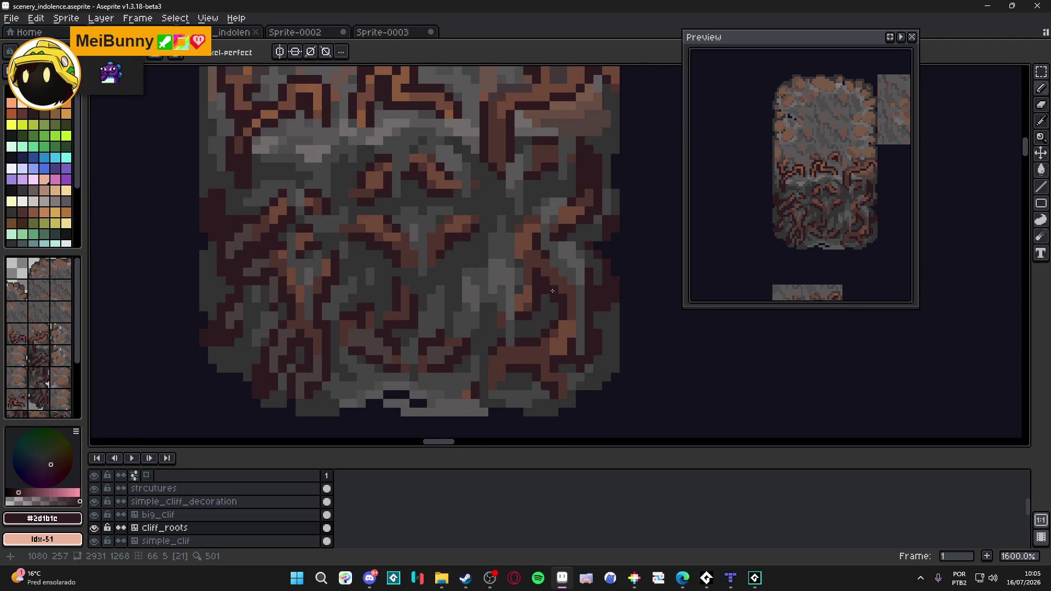
scroll(548, 285, down, 5)
key(ctrl+s)
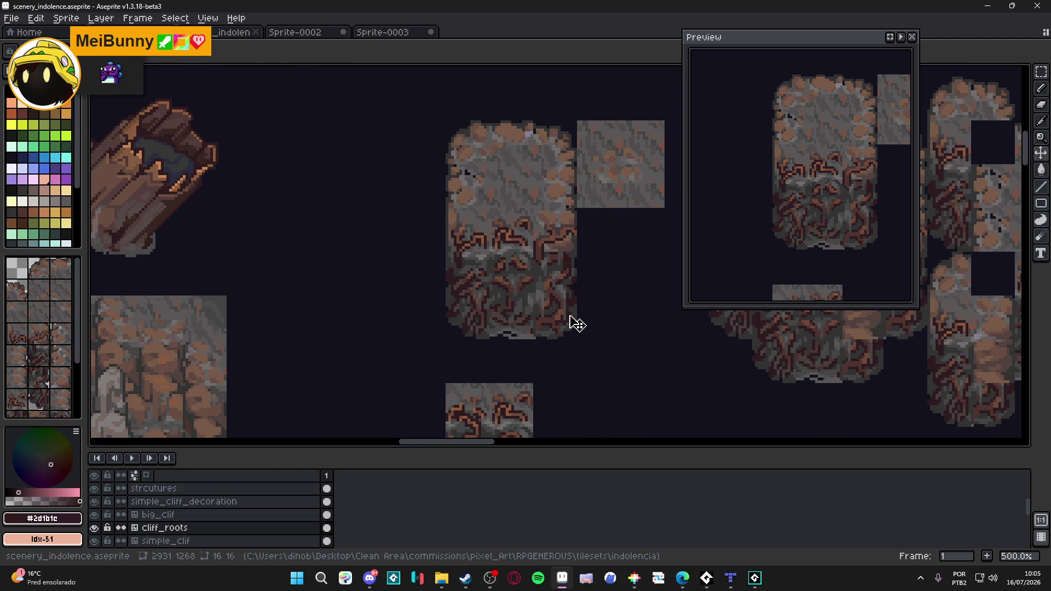
scroll(570, 319, up, 2)
scroll(558, 314, down, 2)
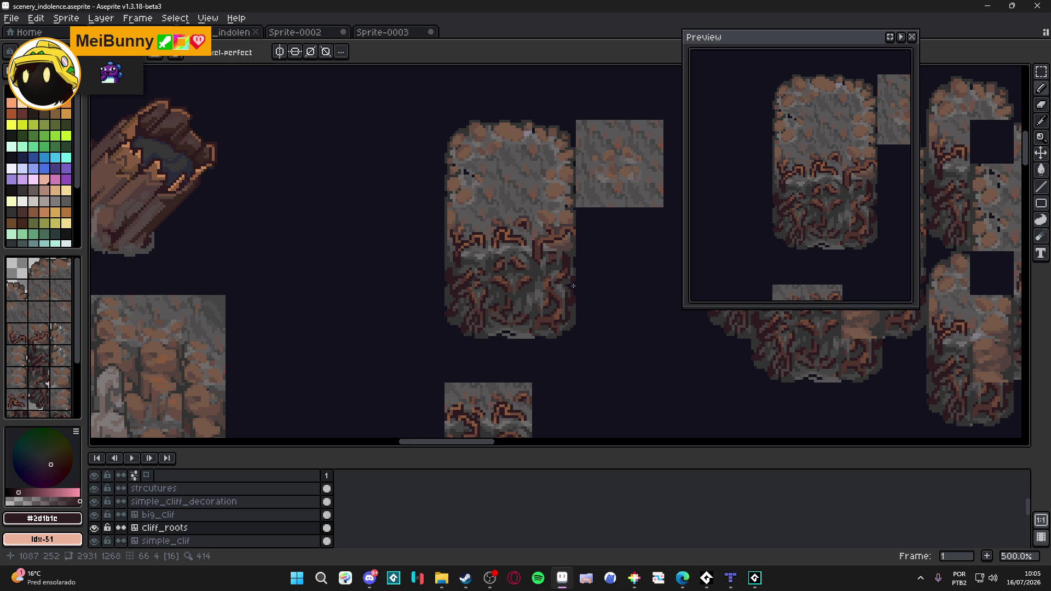
scroll(576, 302, up, 2)
- Eyedrop the dark grey #493f3d from the tile and undo the last pencil stroke
key(alt)
alt+click(391, 307)
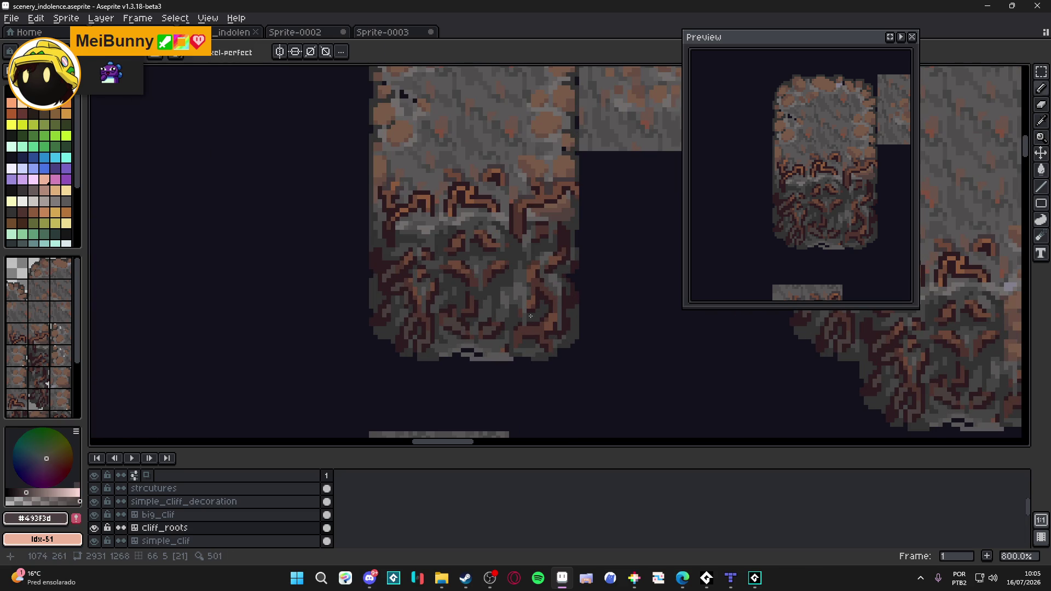
scroll(571, 303, up, 1)
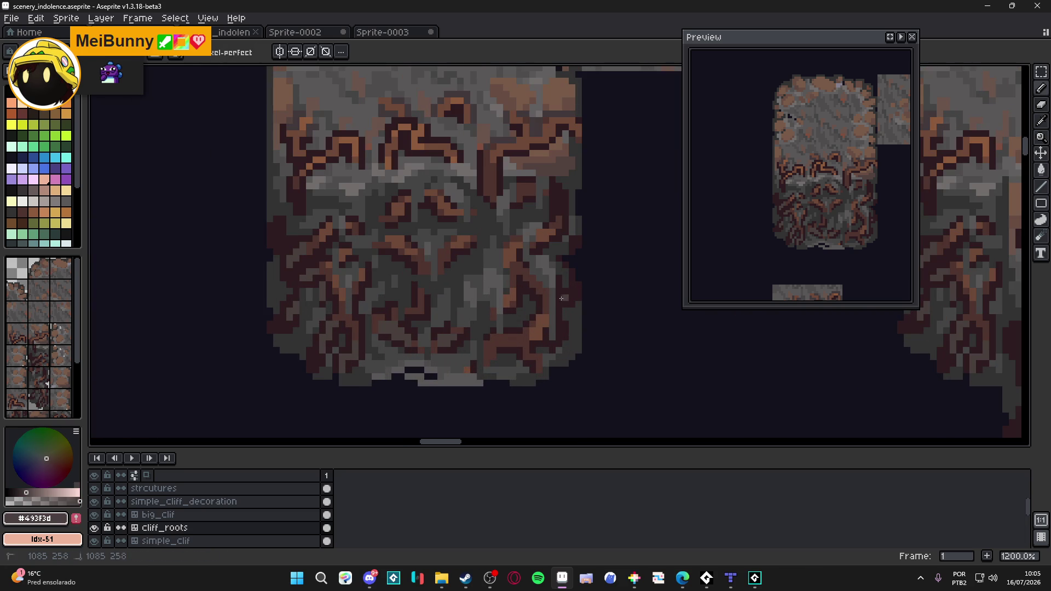
key(ctrl+z)
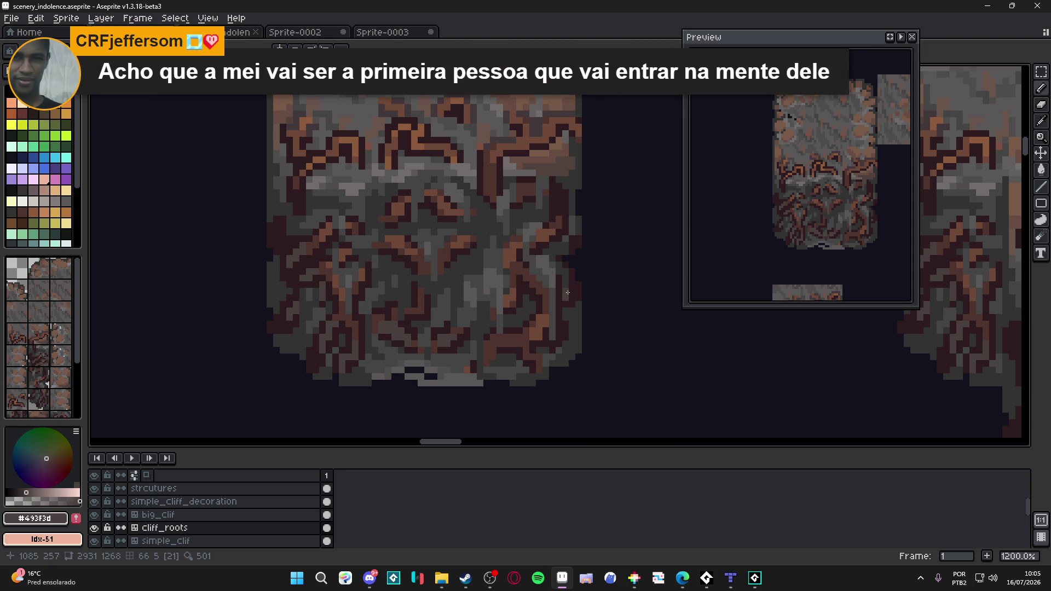
scroll(568, 294, up, 1)
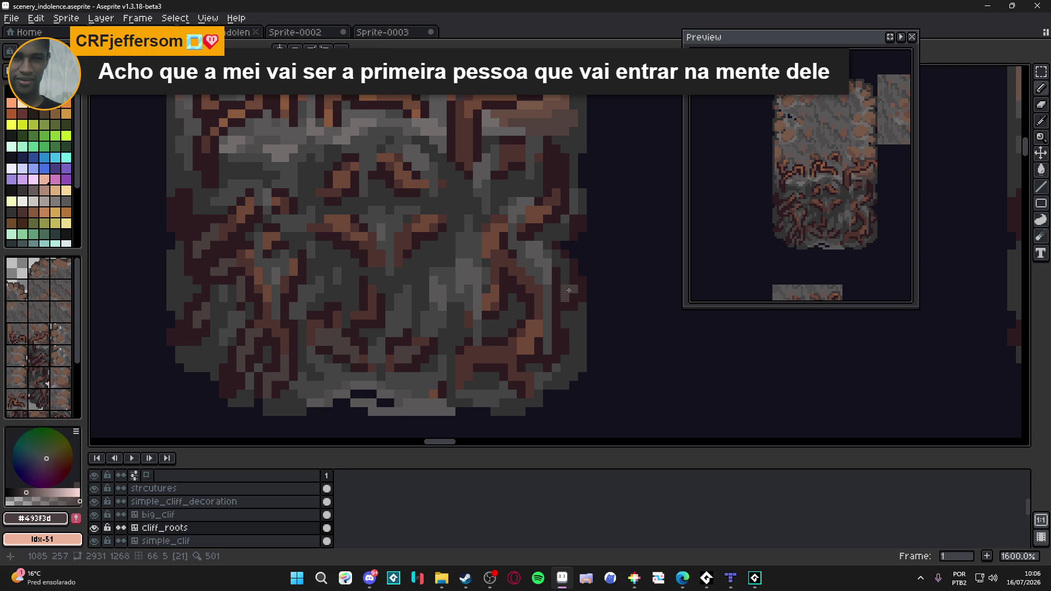
- Alternate the foreground colour between root brown #2d1b1c and rock grey #493f3d, ending on grey
alt+click(568, 290)
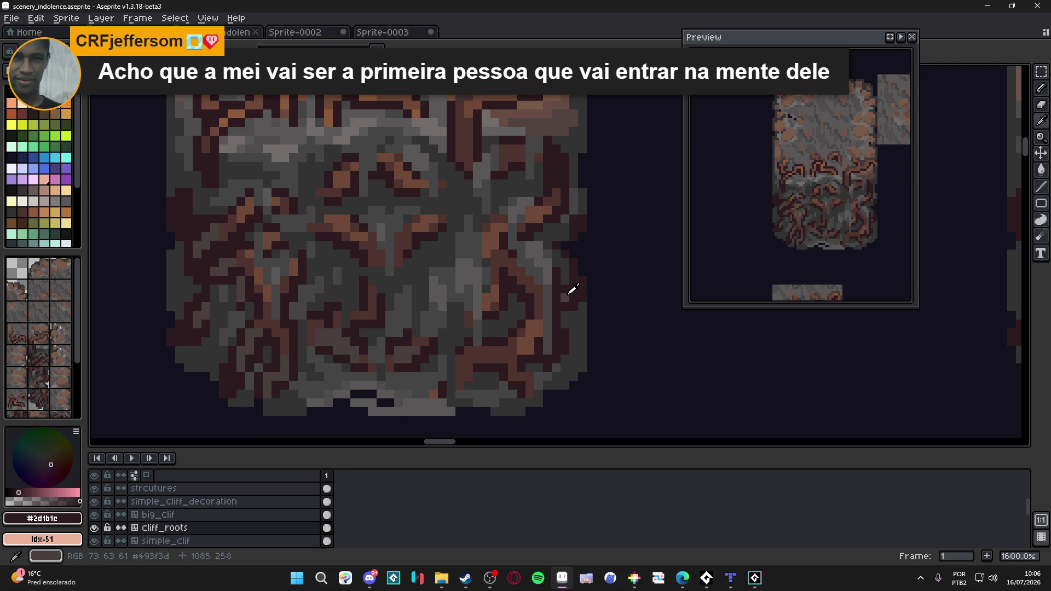
alt+click(570, 293)
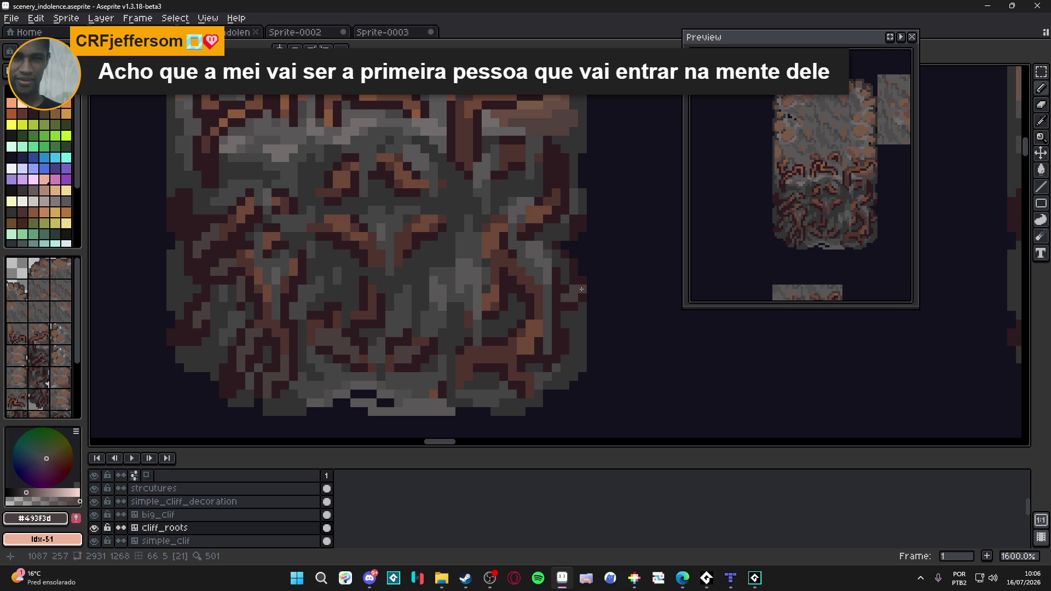
alt+click(573, 287)
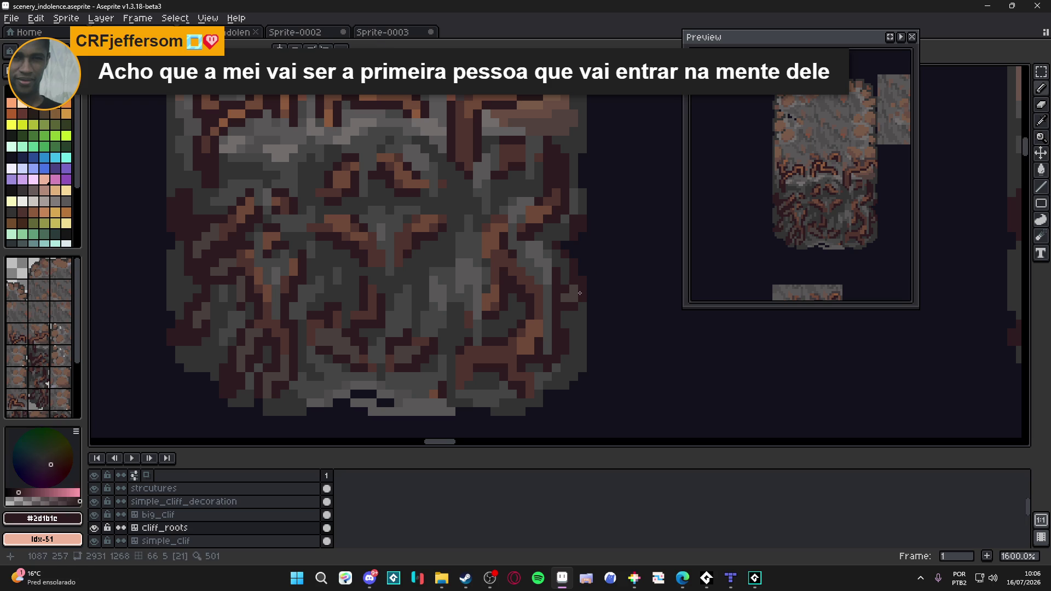
alt+click(572, 292)
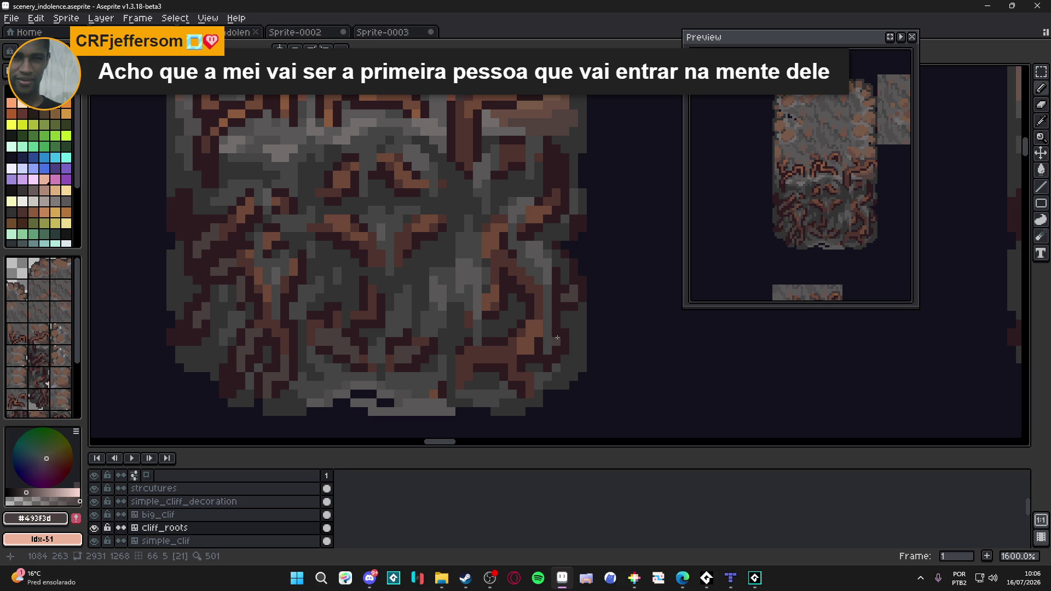
scroll(567, 210, up, 1)
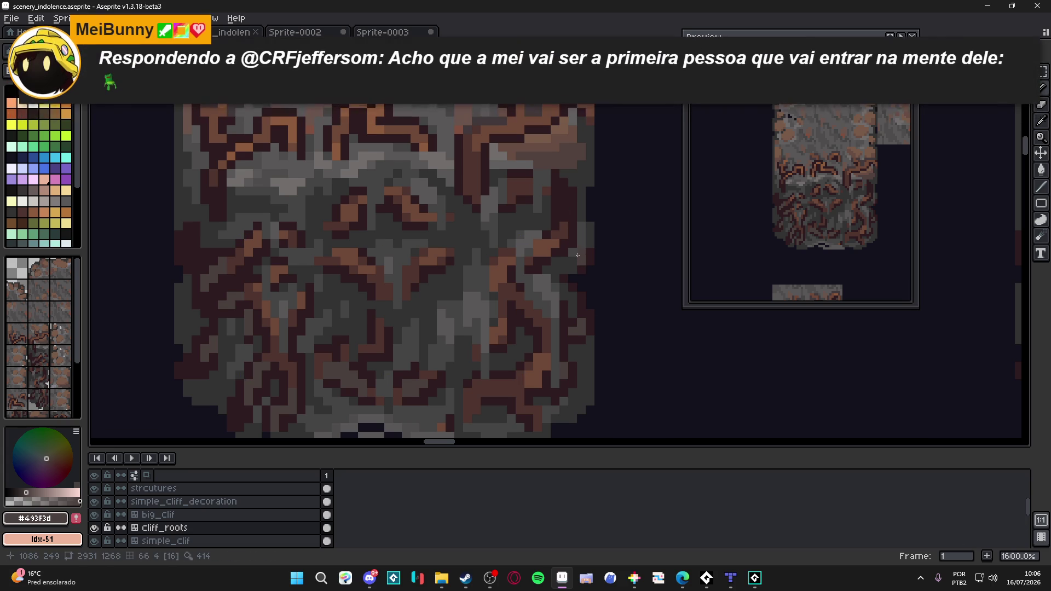
scroll(577, 287, down, 3)
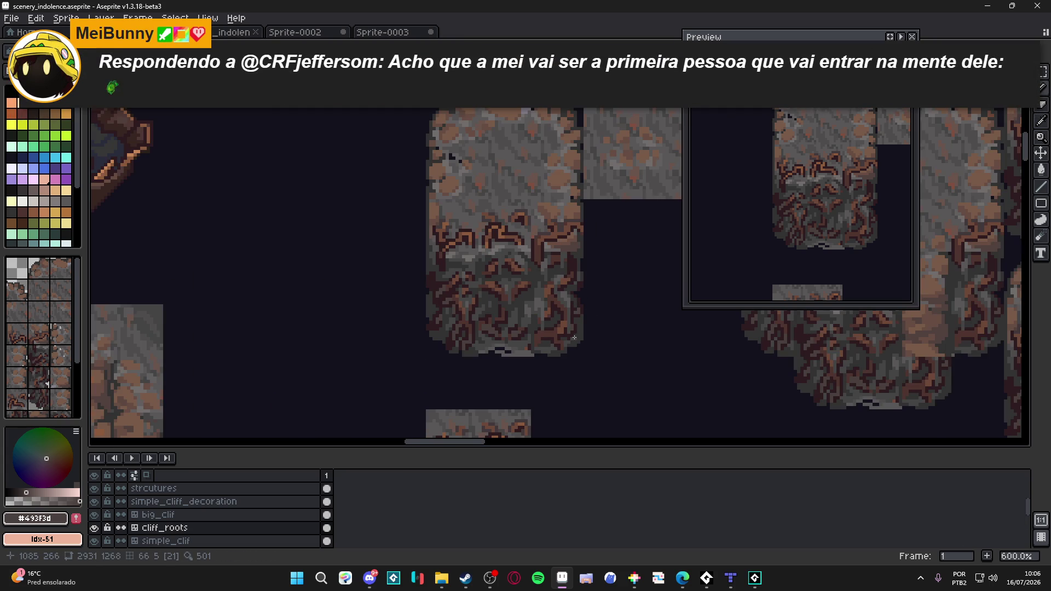
scroll(573, 337, up, 3)
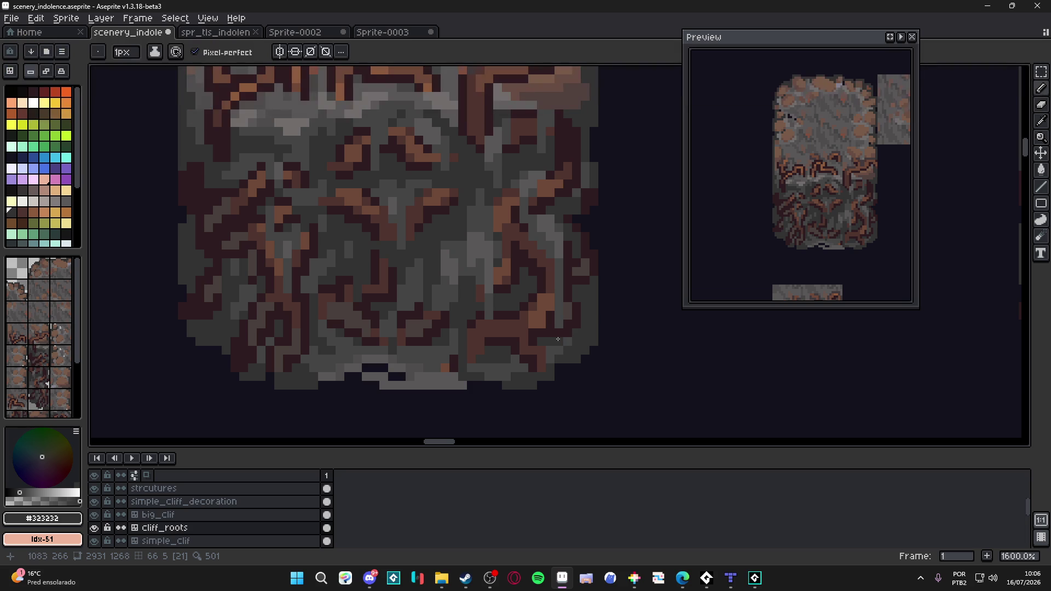
- Compare root browns #4F342F and #6E4837, then make deep brown #2d1b1c the drawing colour
alt+click(530, 329)
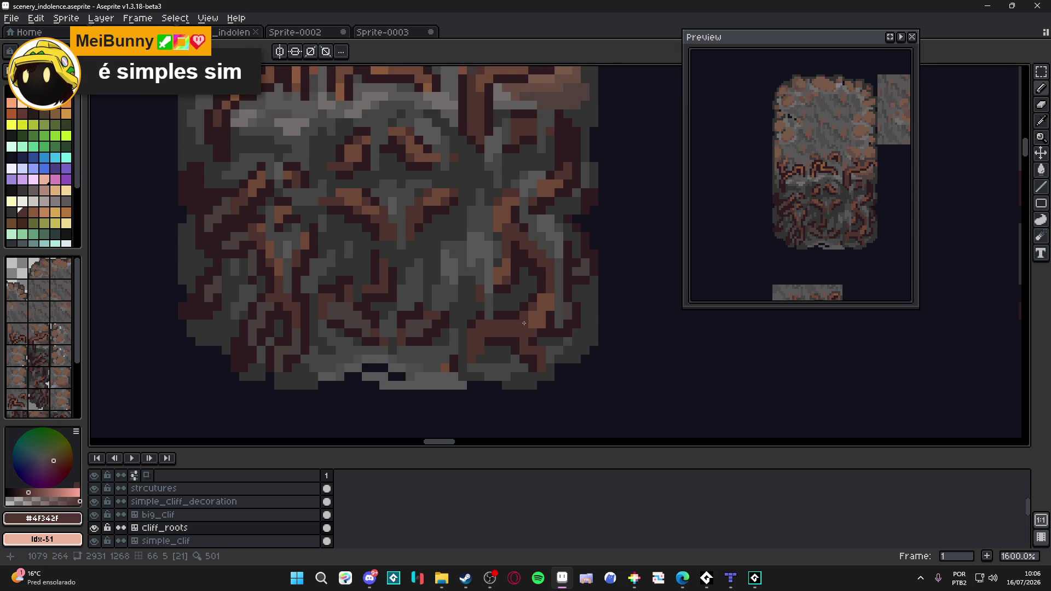
alt+click(537, 316)
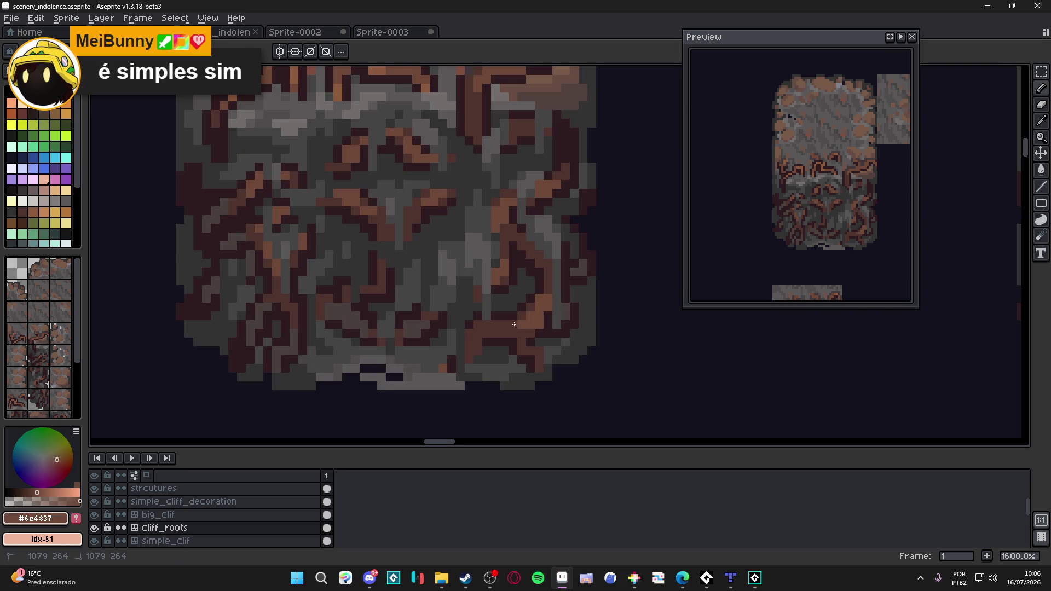
alt+click(524, 325)
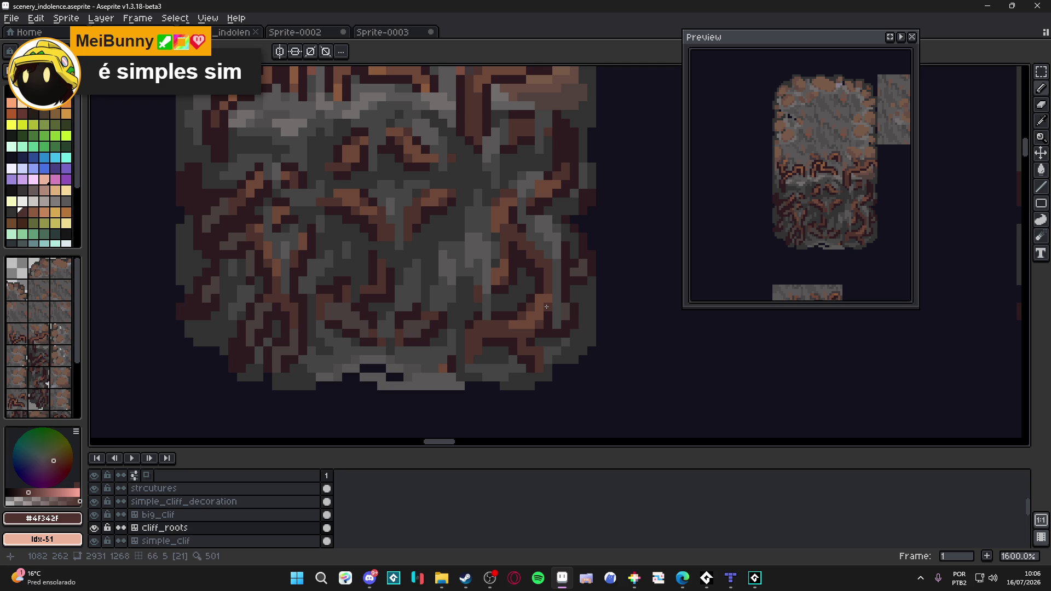
alt+click(547, 299)
alt+click(546, 288)
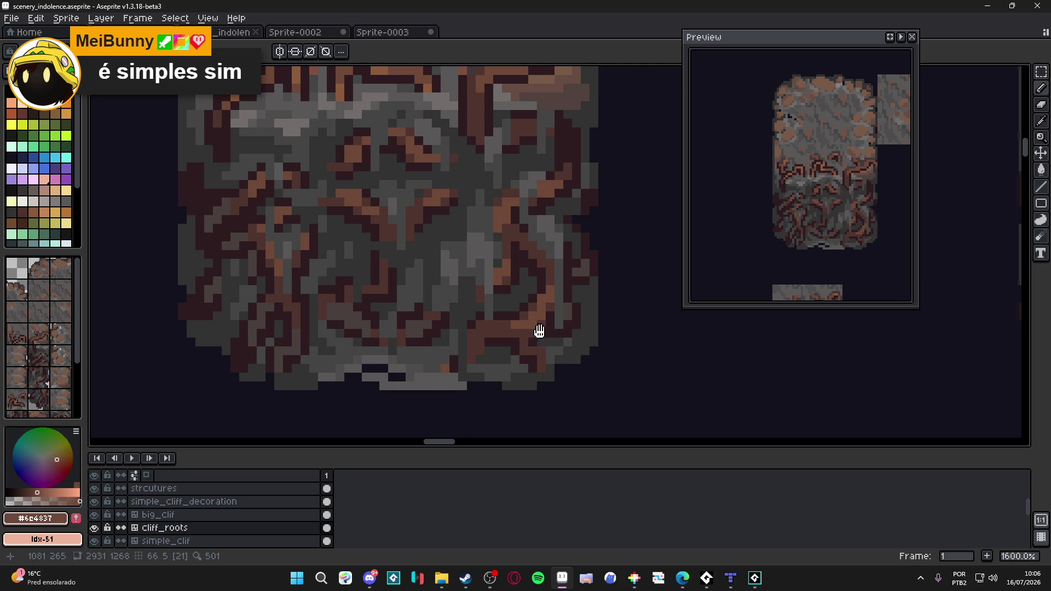
scroll(528, 284, down, 1)
scroll(528, 283, up, 1)
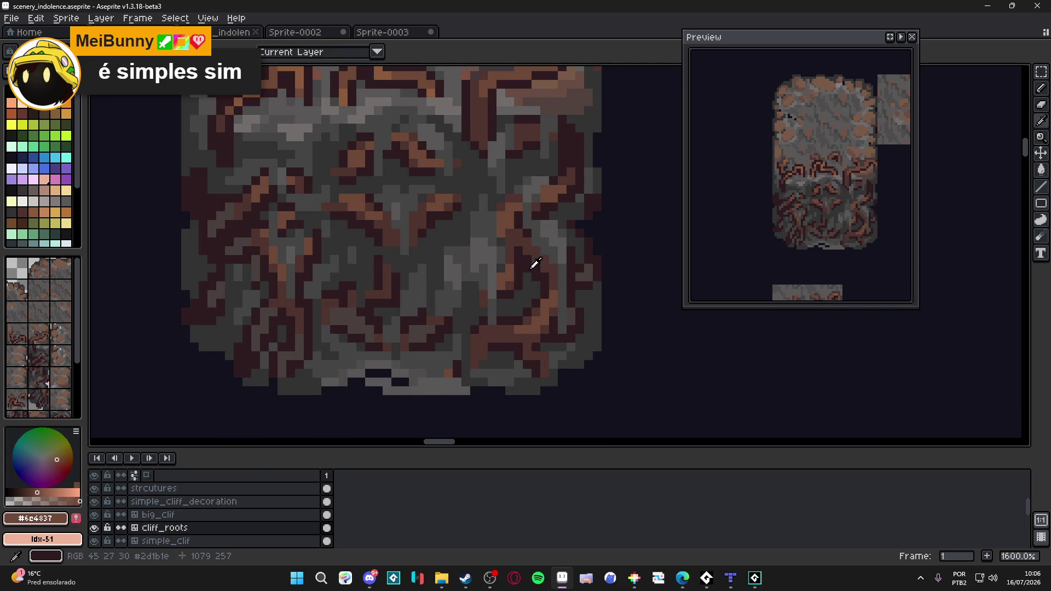
alt+click(530, 267)
scroll(529, 271, down, 1)
scroll(517, 321, up, 2)
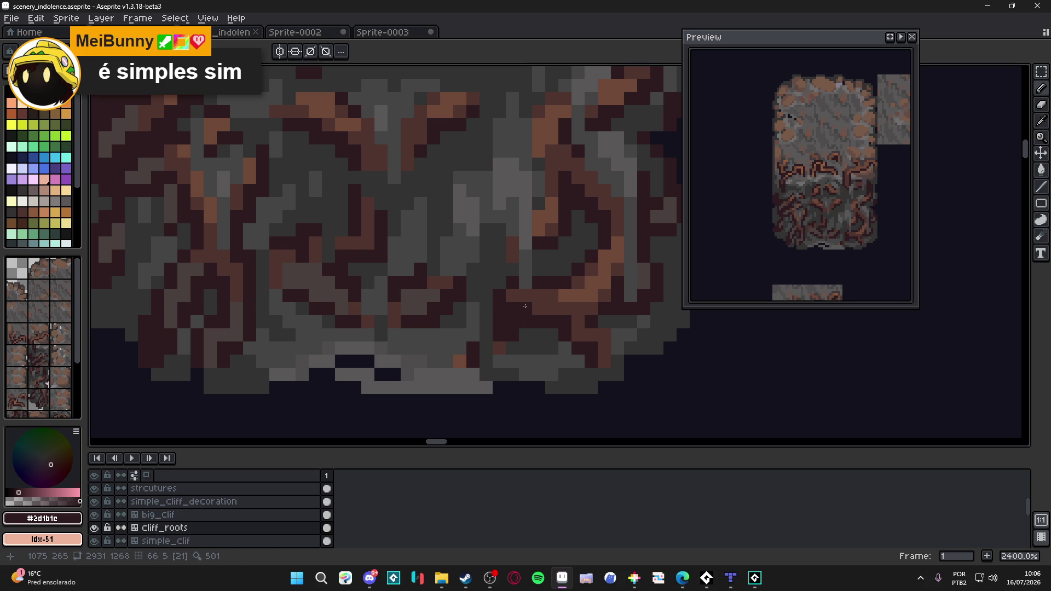
- Paint two deep-brown pixels near the tile's lower edge and save the file
drag(595, 347, 594, 352)
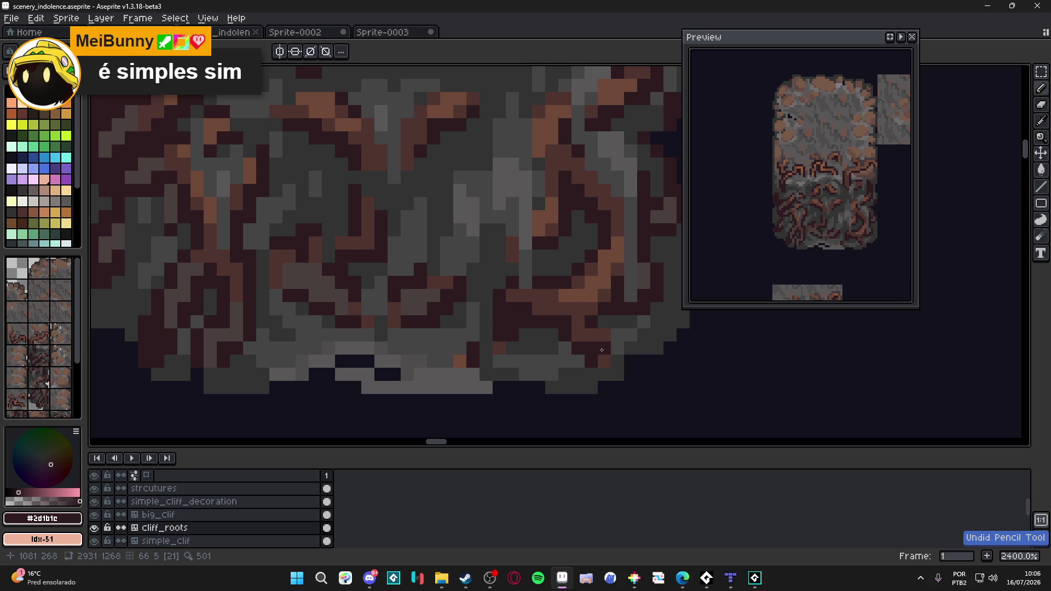
key(ctrl+s)
scroll(599, 351, down, 1)
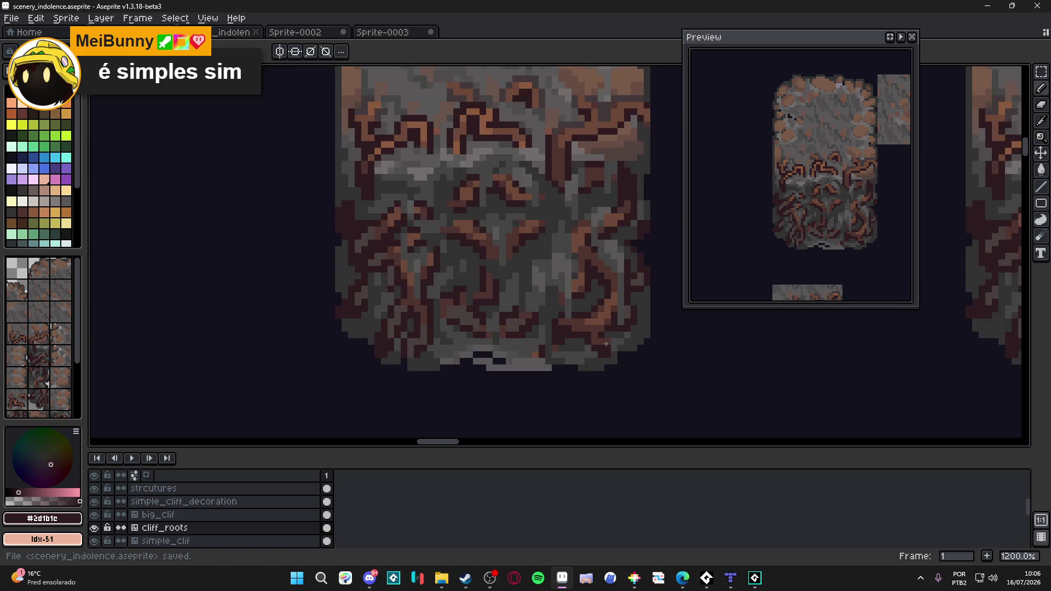
scroll(595, 348, up, 1)
scroll(612, 358, down, 1)
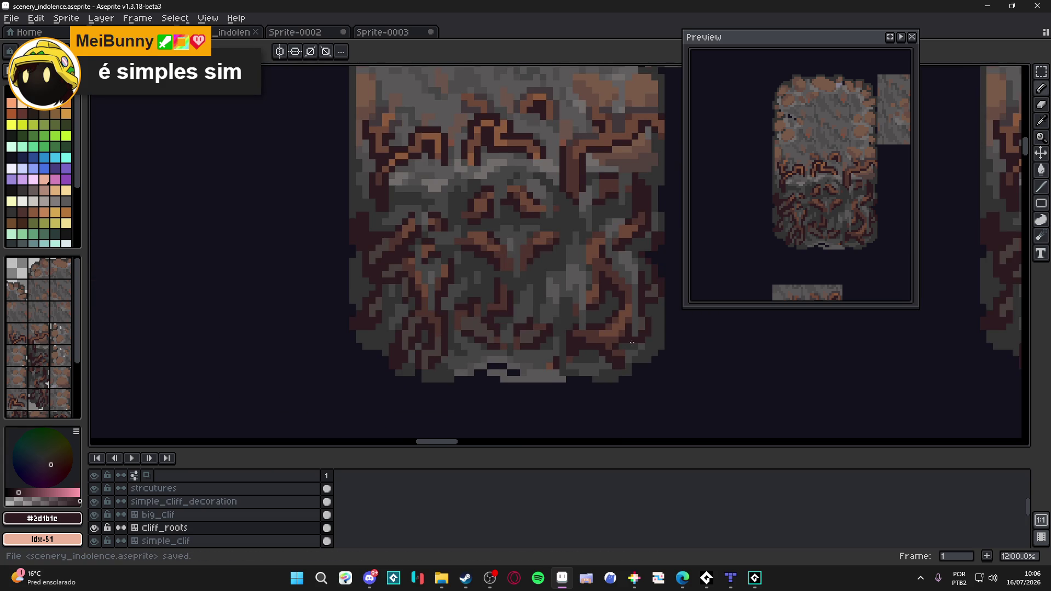
scroll(584, 353, down, 1)
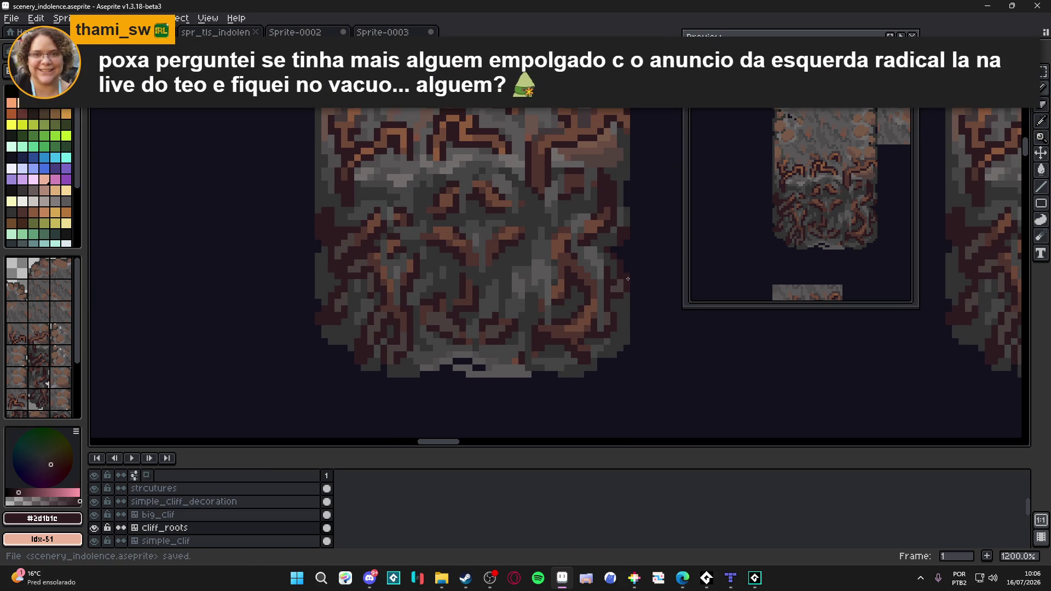
- Save the file, sample grey #493f3d, undo the last pencil stroke and save again
key(ctrl+s)
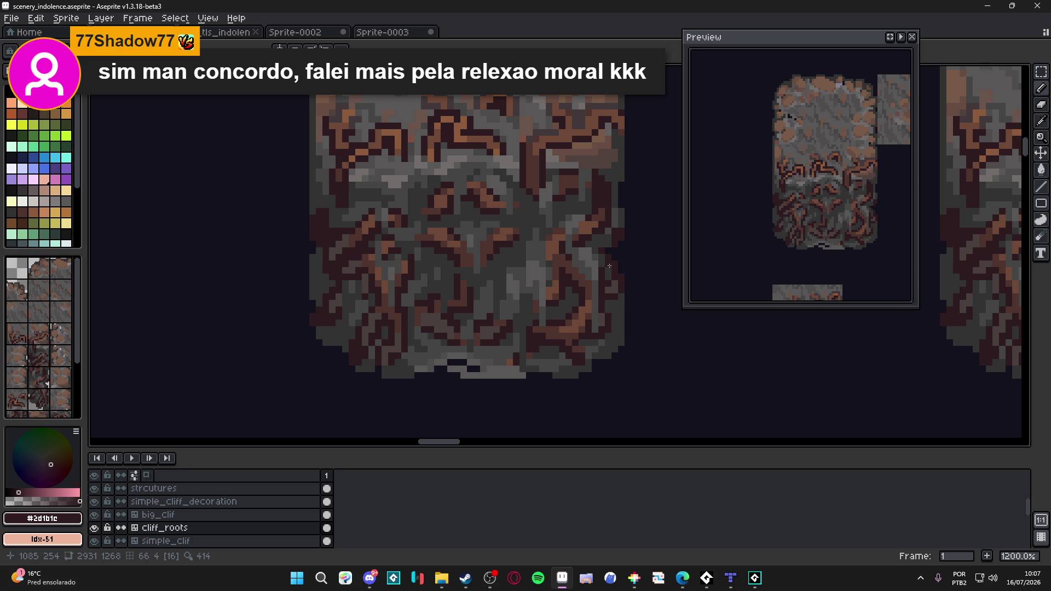
scroll(616, 271, up, 1)
alt+click(622, 285)
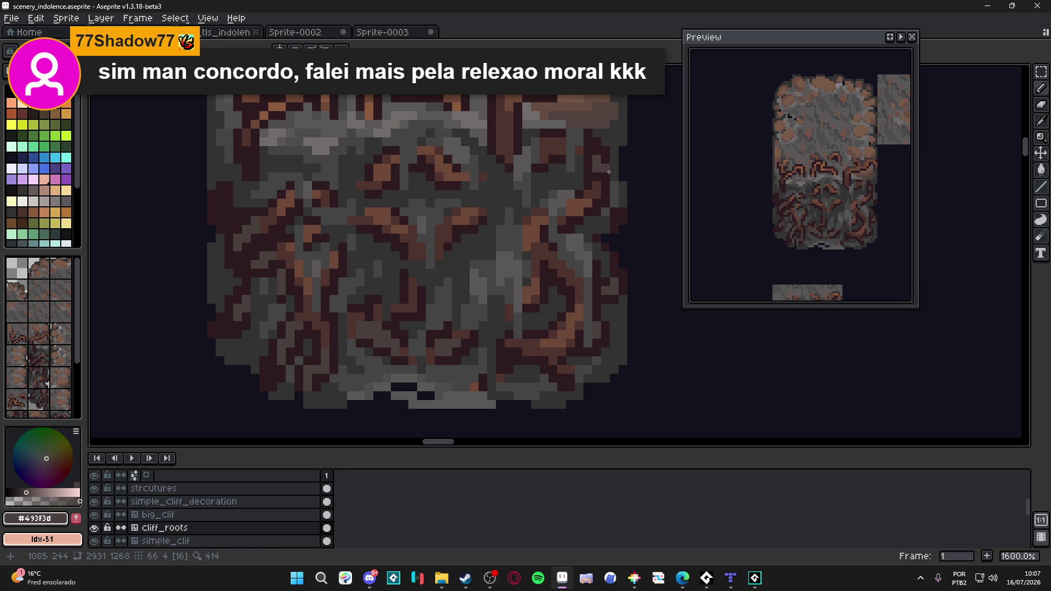
key(ctrl+z)
key(ctrl+s)
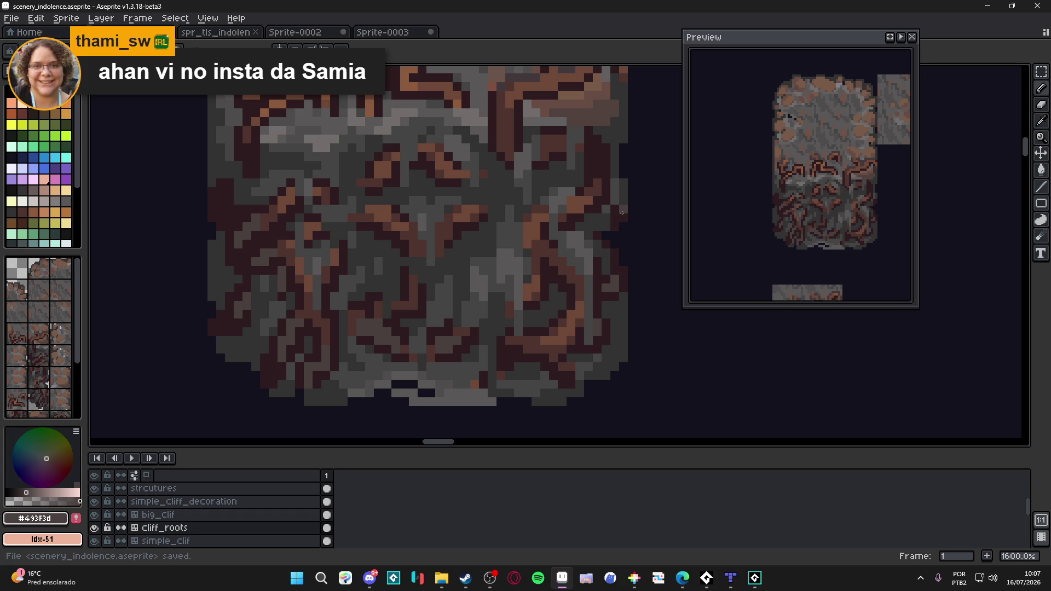
scroll(627, 287, up, 2)
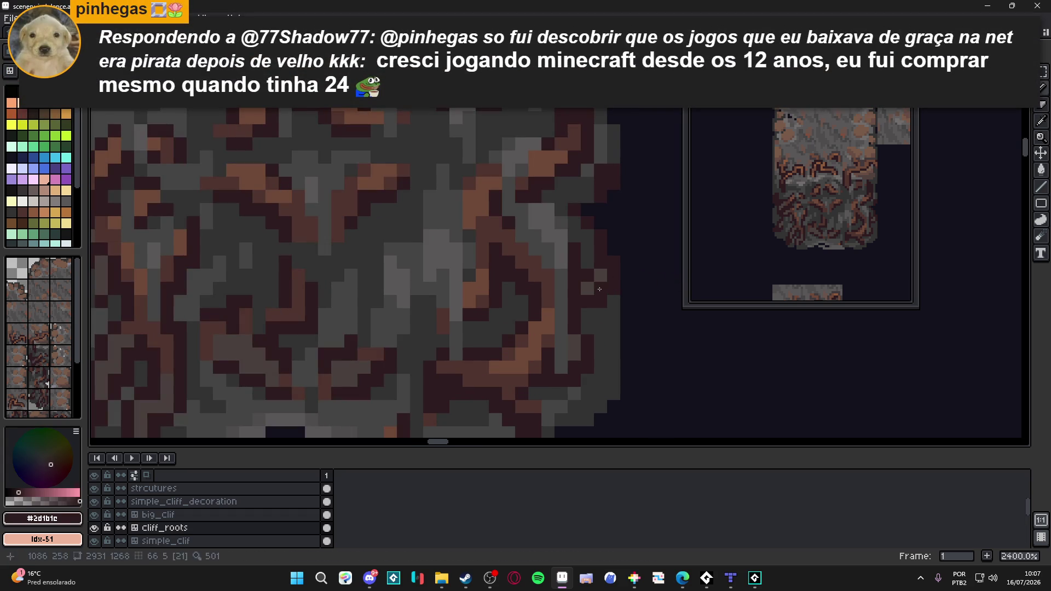
scroll(600, 289, down, 1)
key(ctrl+s)
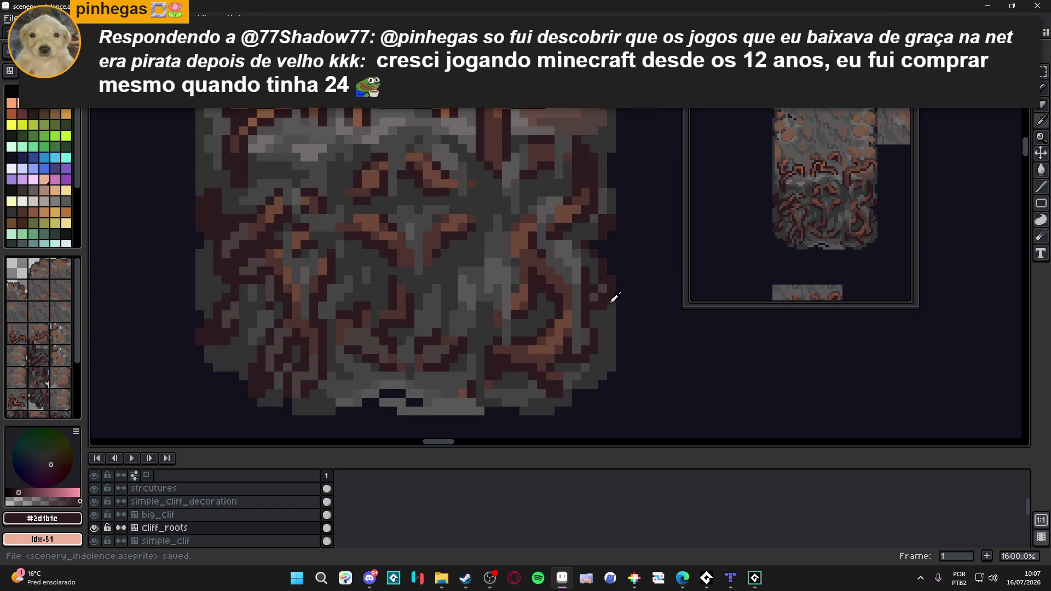
- Paint a grey #493f3d pixel on the tile's right edge, save, and pick up the dark brown #4F342F
alt+click(598, 293)
key(ctrl+s)
click(620, 308)
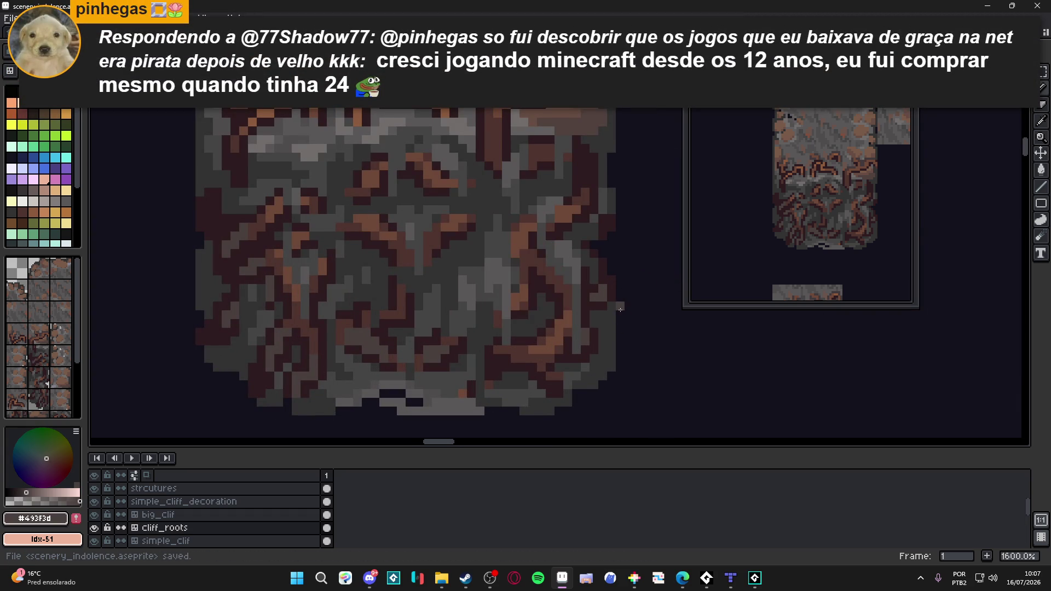
scroll(620, 308, down, 1)
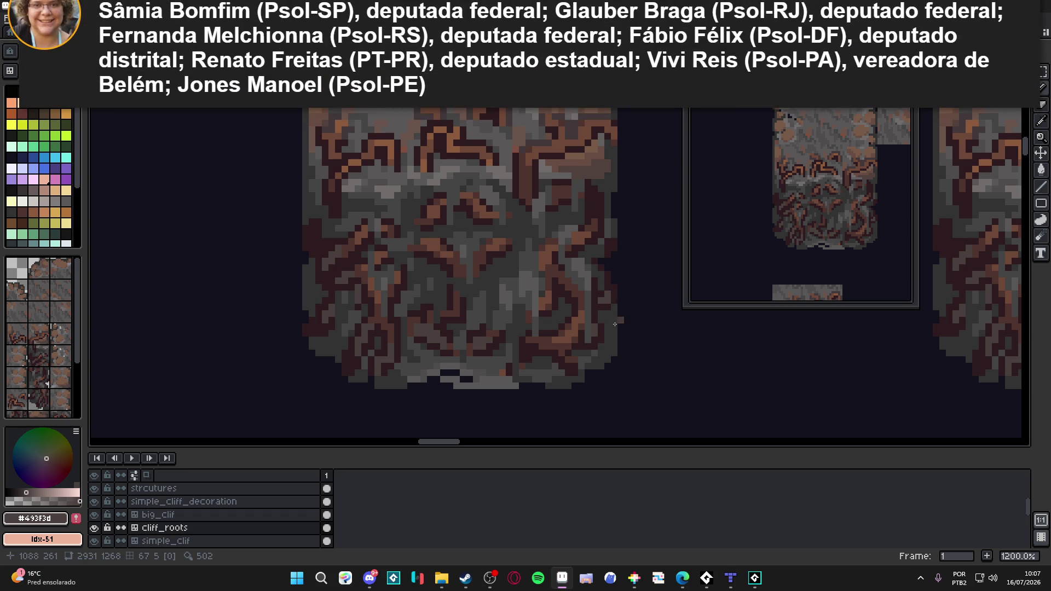
scroll(589, 214, down, 2)
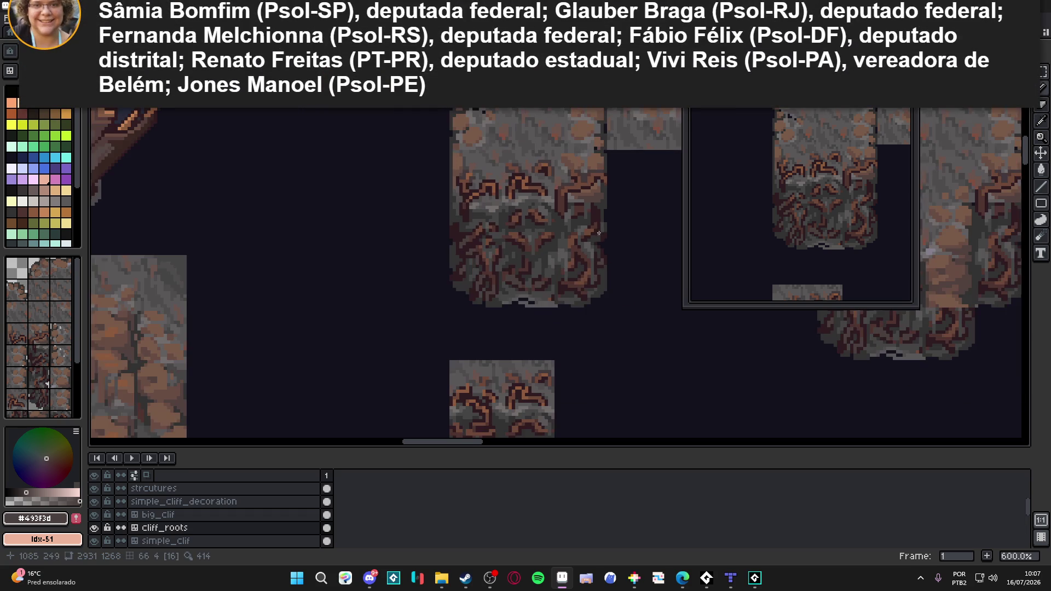
scroll(591, 247, up, 1)
scroll(585, 220, up, 2)
key(ctrl+s)
alt+click(585, 220)
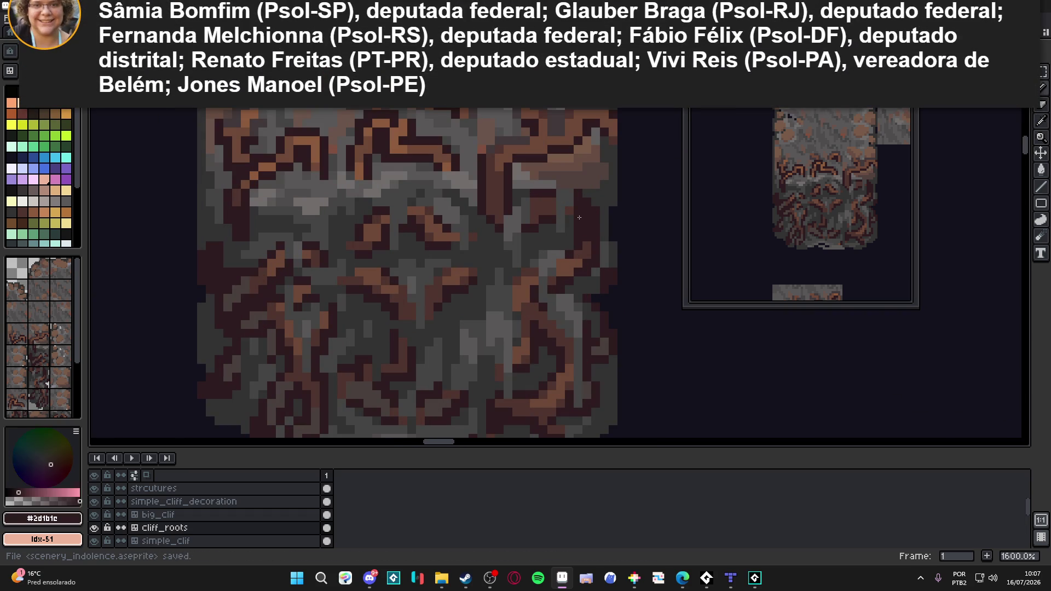
alt+click(586, 247)
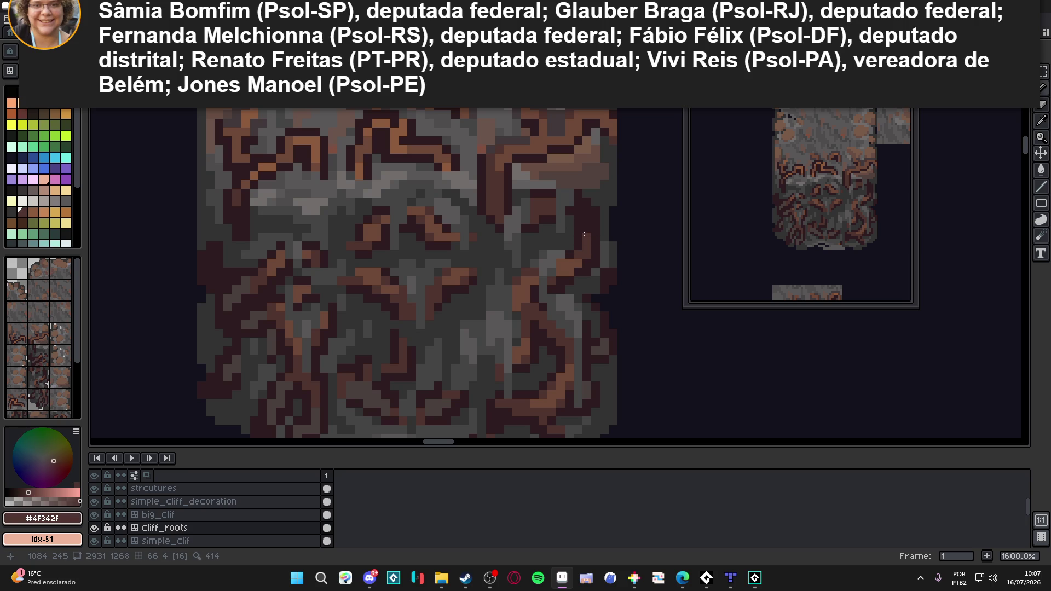
scroll(579, 237, down, 3)
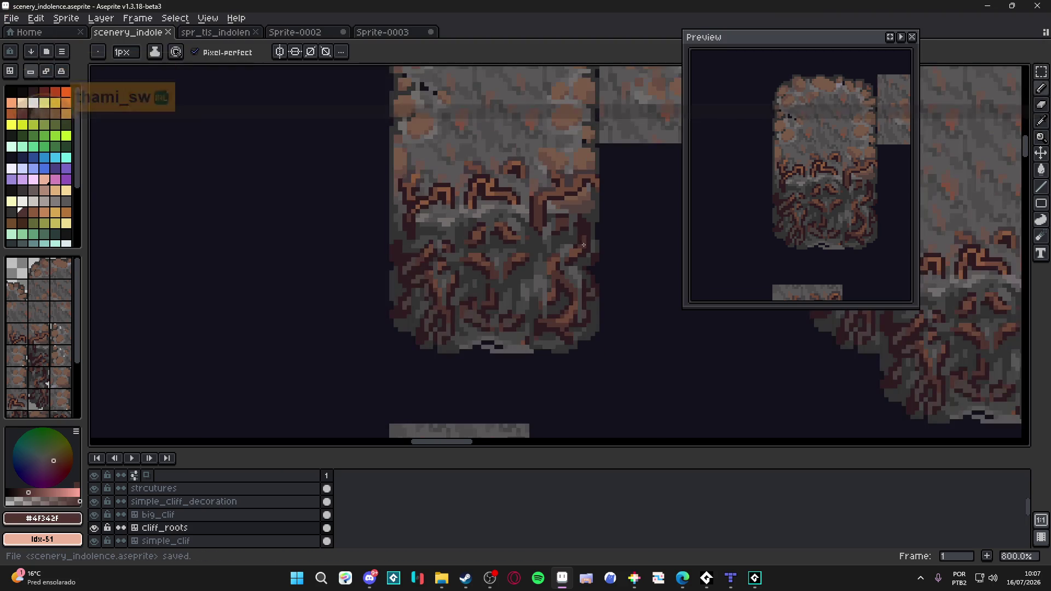
scroll(575, 246, down, 1)
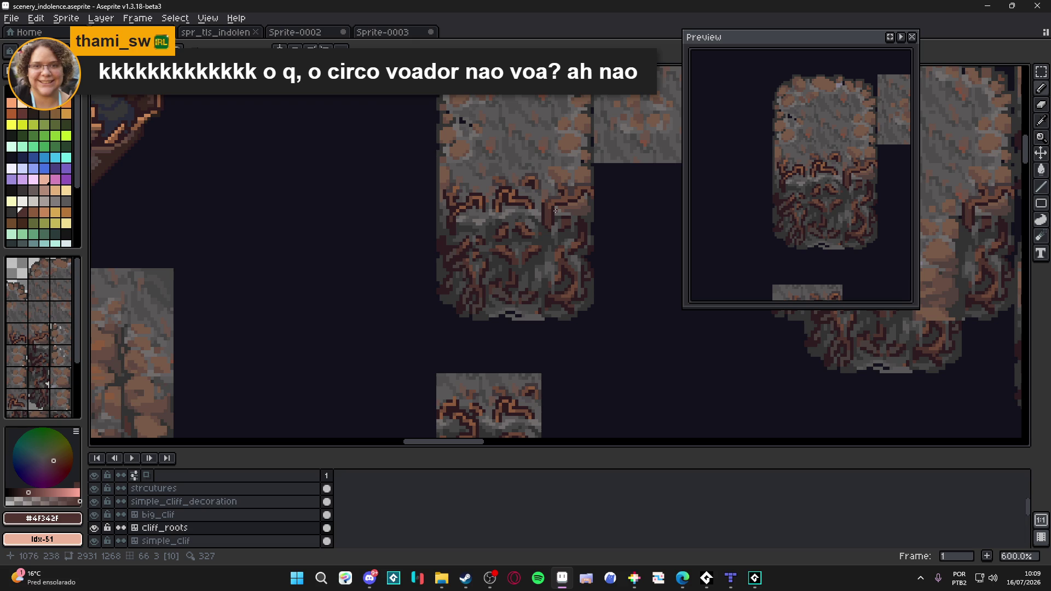
scroll(595, 250, up, 2)
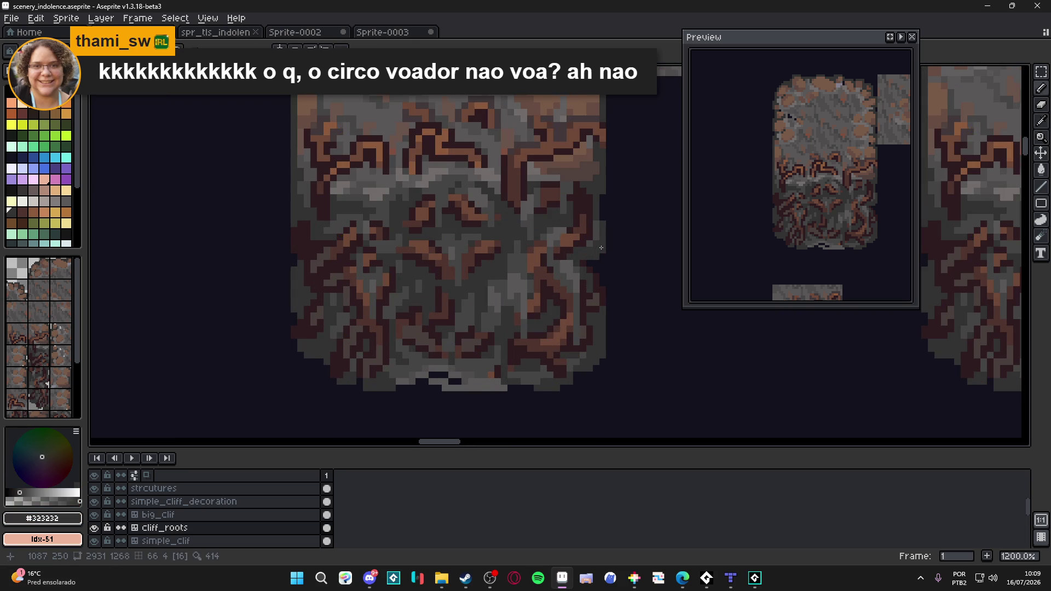
scroll(600, 255, down, 3)
- Show the tile grid, save, and compare greys #595757, #323232 and #454444 from the rock
key(ctrl+apostrophe)
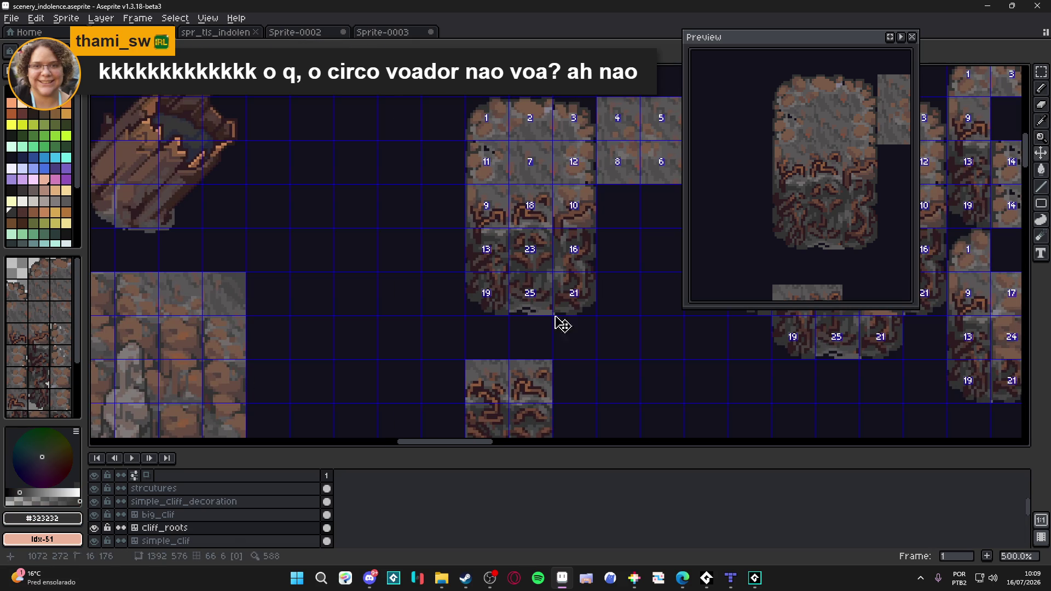
scroll(595, 255, up, 2)
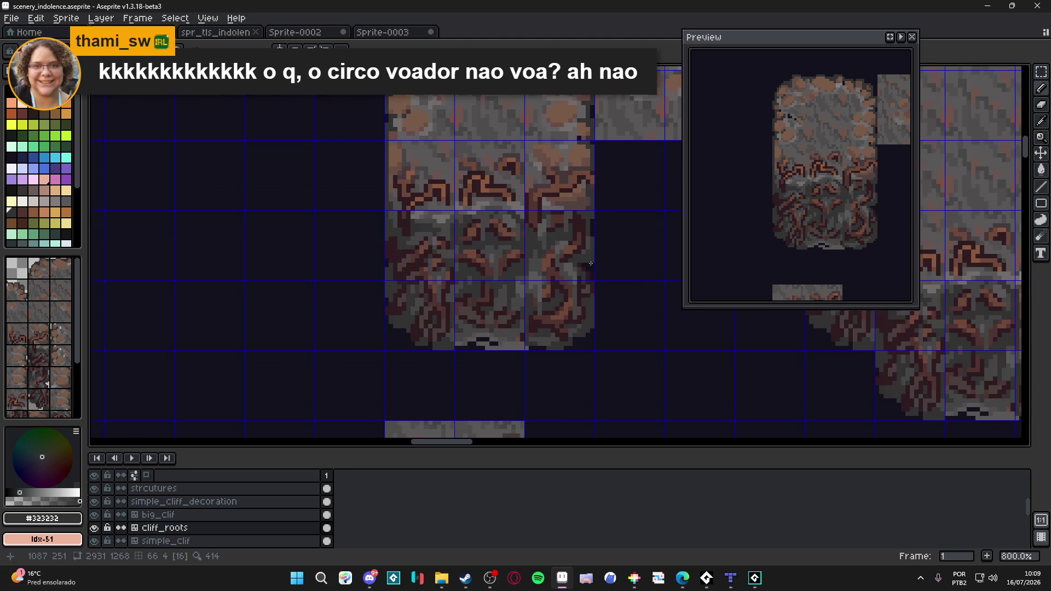
scroll(591, 248, up, 1)
scroll(589, 255, up, 1)
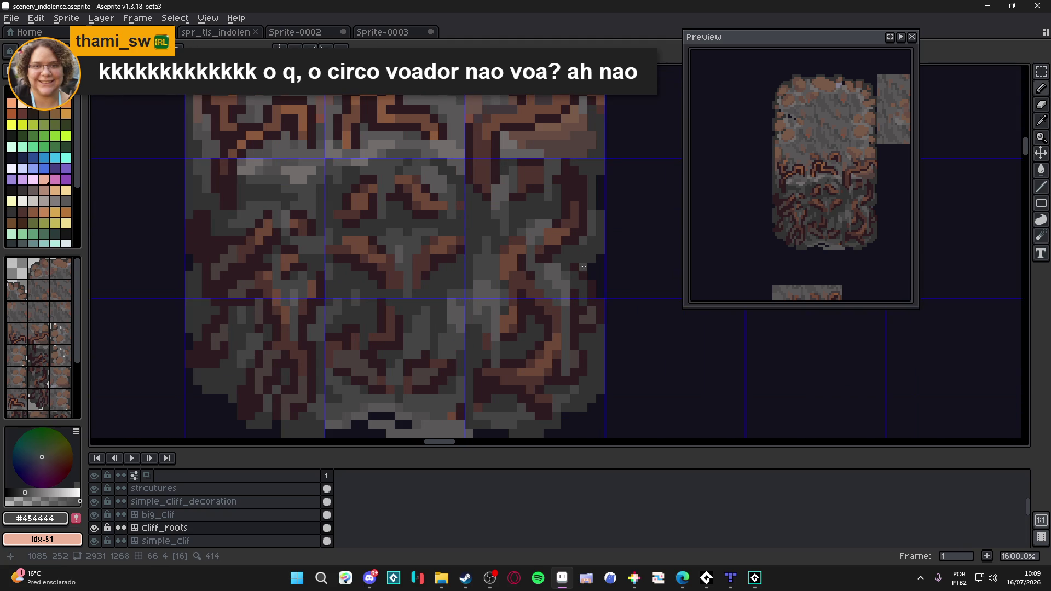
scroll(579, 266, down, 5)
key(ctrl+s)
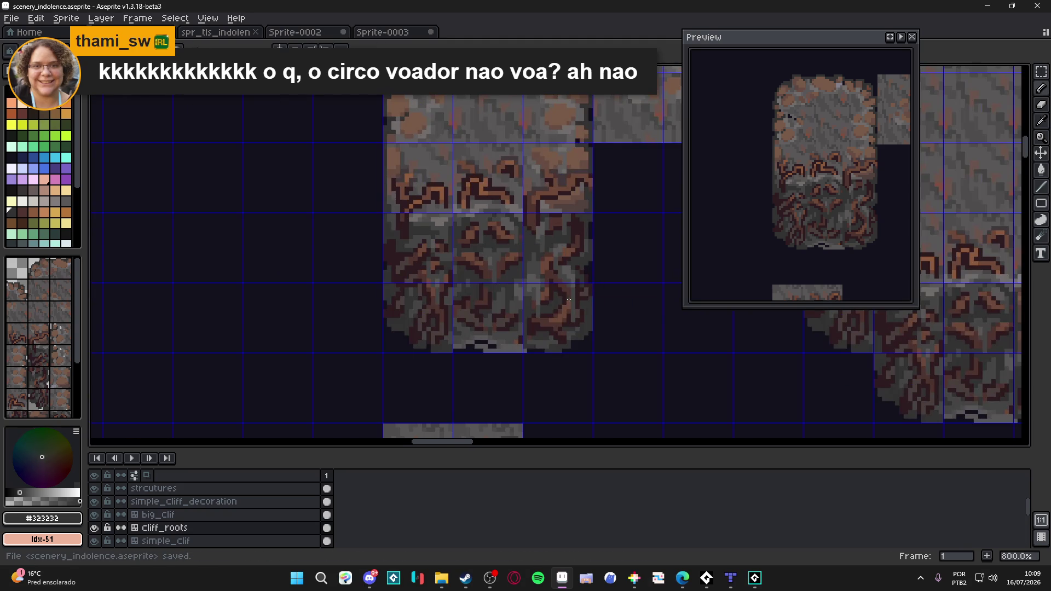
scroll(569, 301, up, 1)
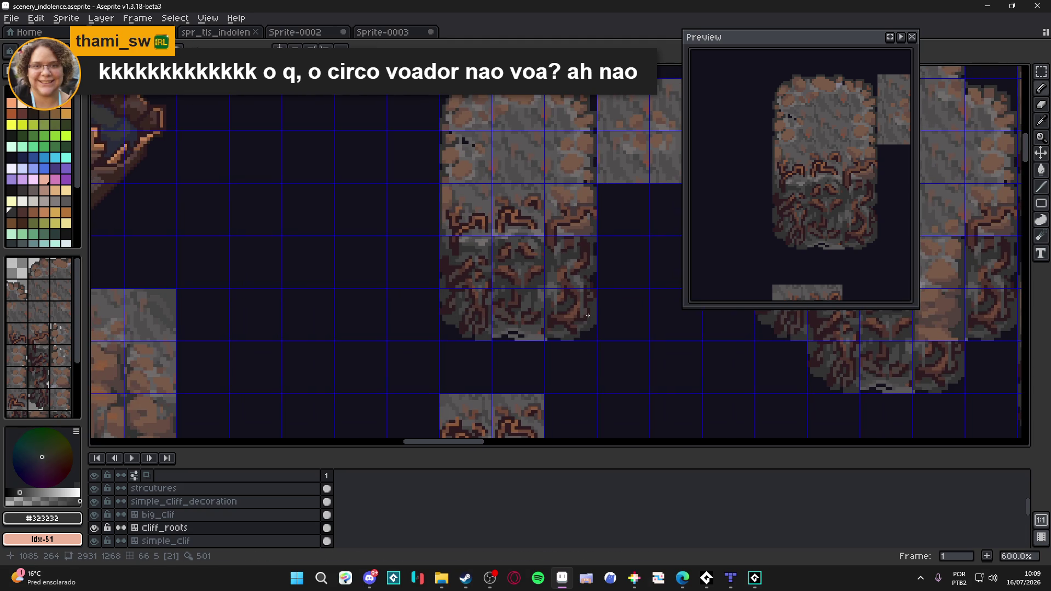
scroll(577, 315, up, 3)
alt+click(522, 338)
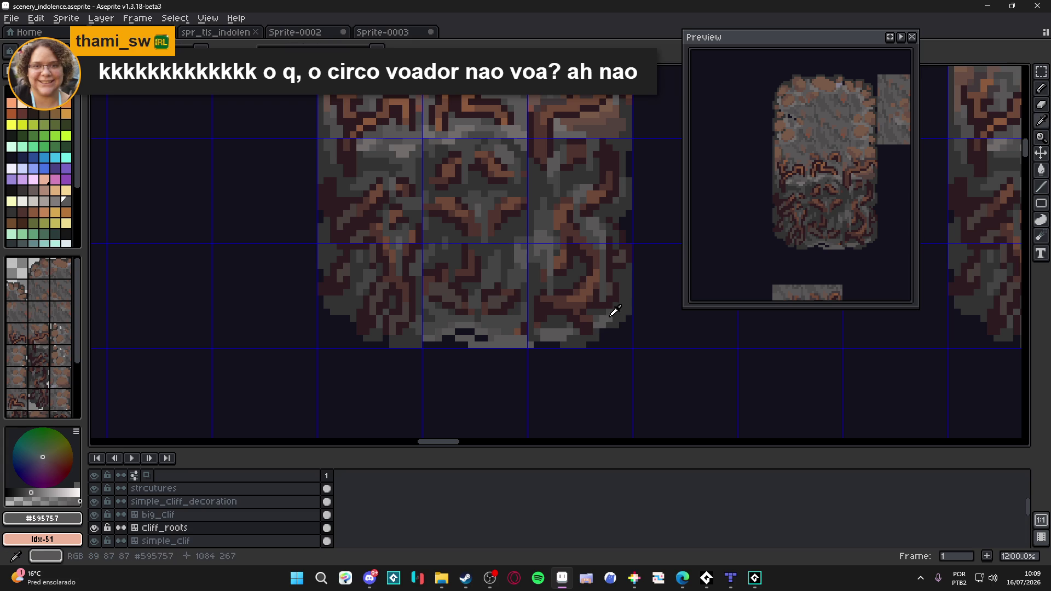
alt+click(609, 309)
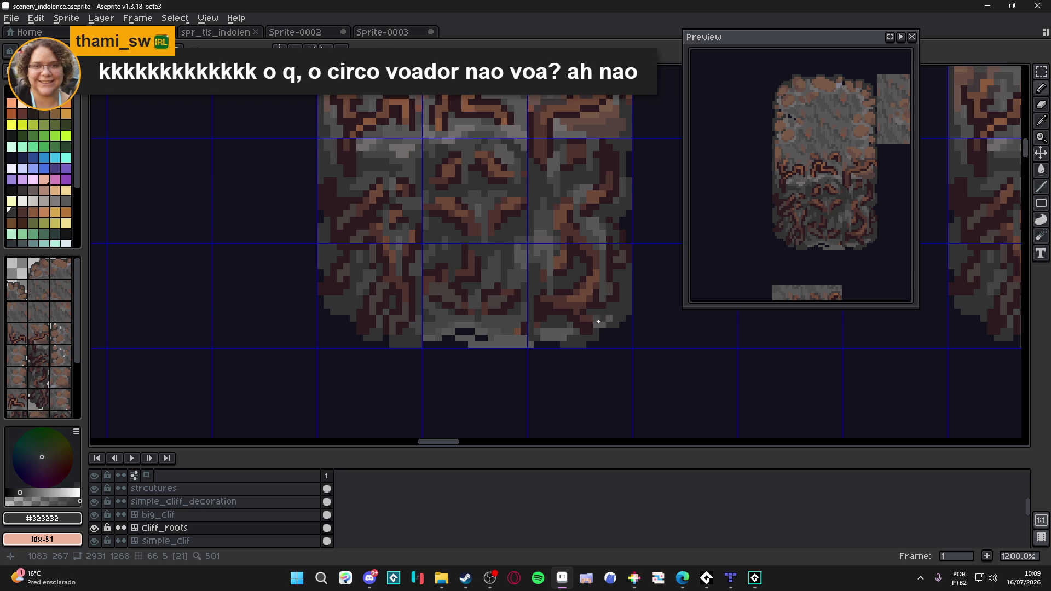
alt+click(602, 317)
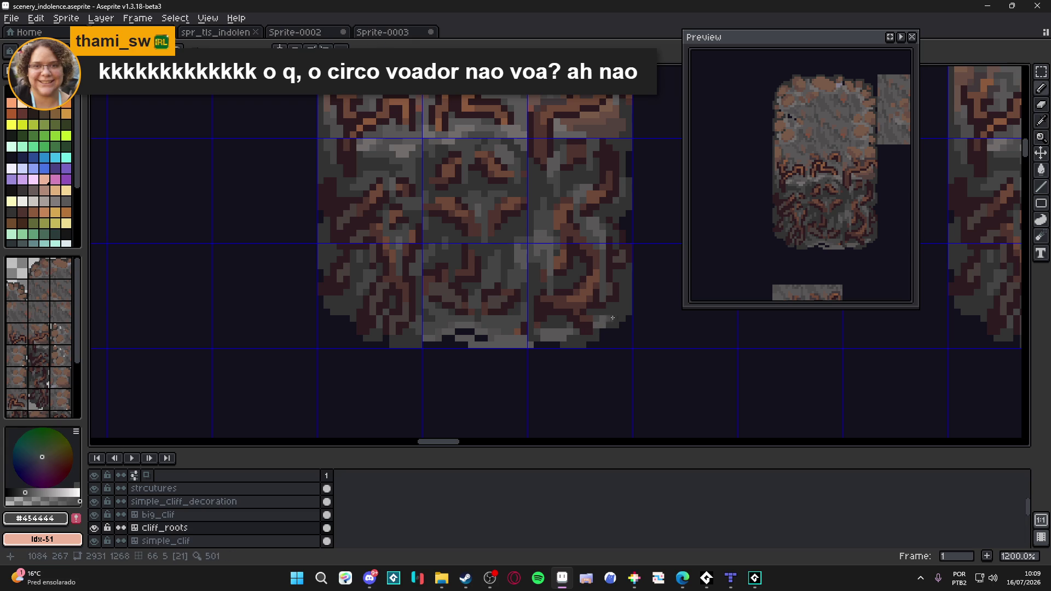
click(570, 339)
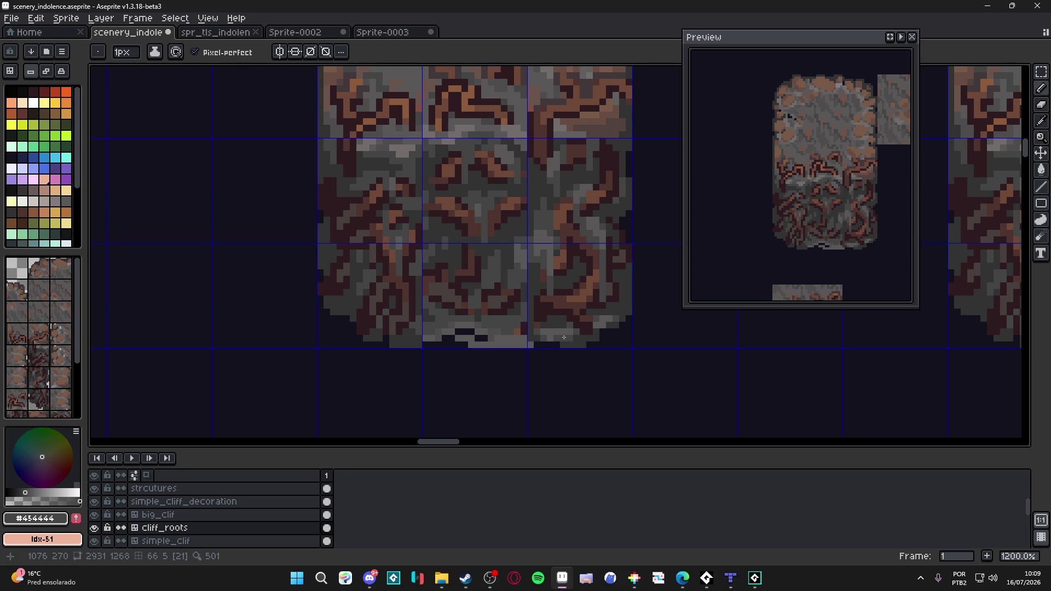
alt+click(570, 338)
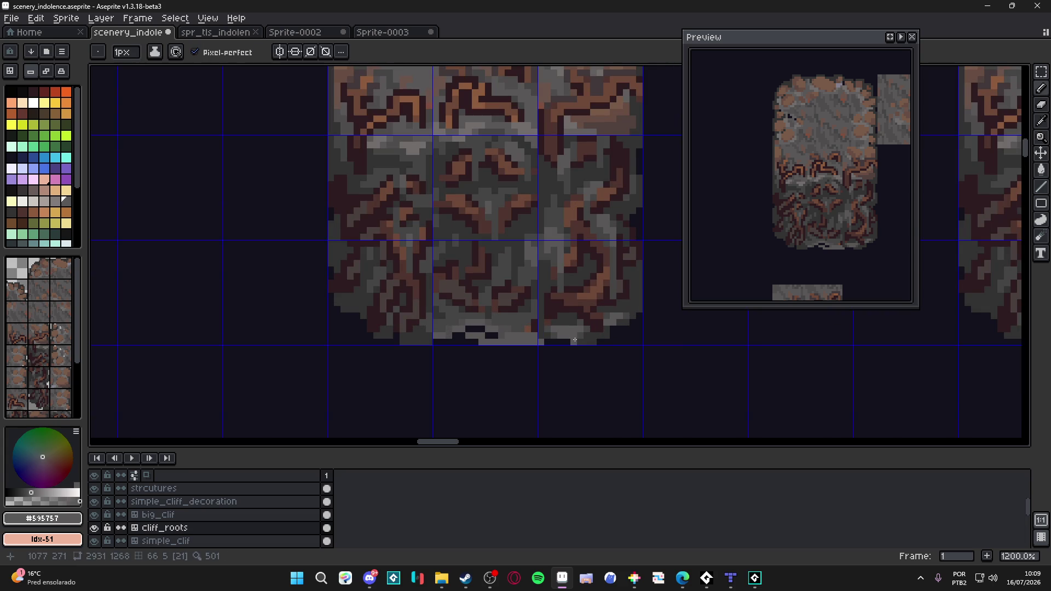
scroll(573, 340, up, 1)
- Repaint the stray light-grey pixel in tile 21 with mid grey #454444, keeping it active
alt+click(578, 320)
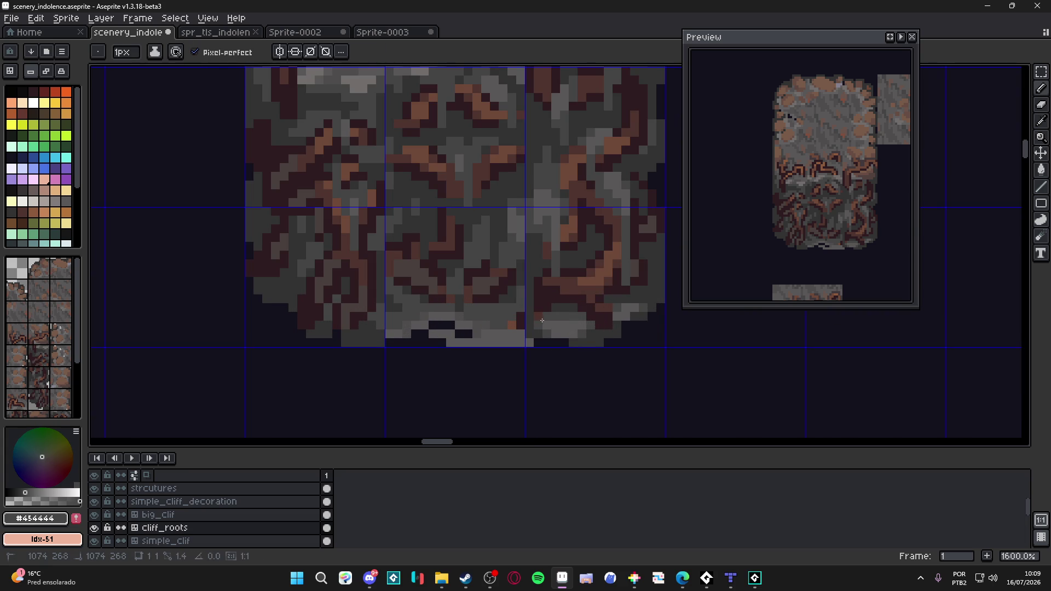
click(613, 313)
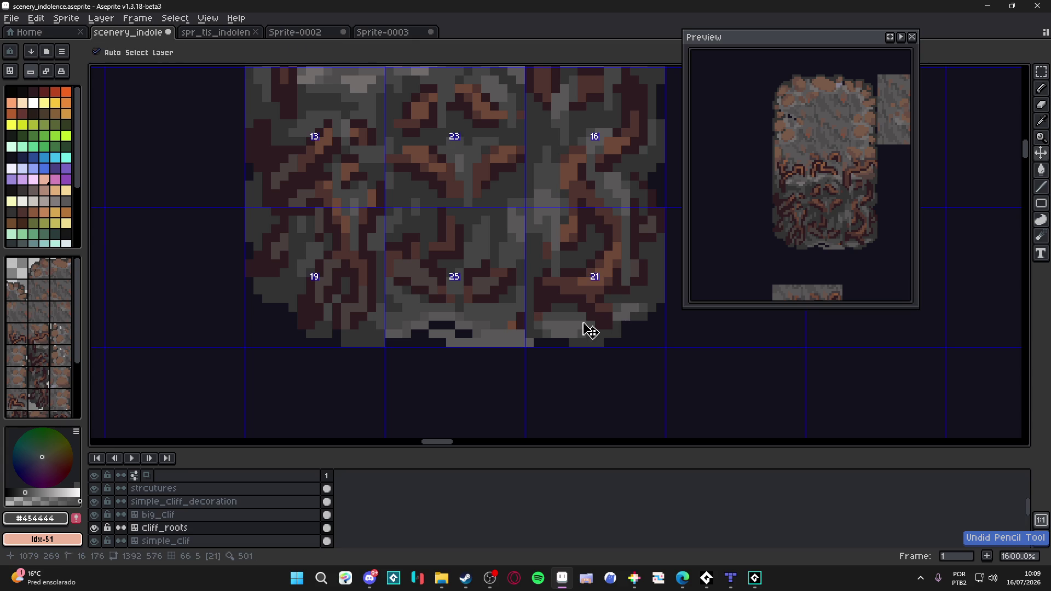
alt+click(535, 317)
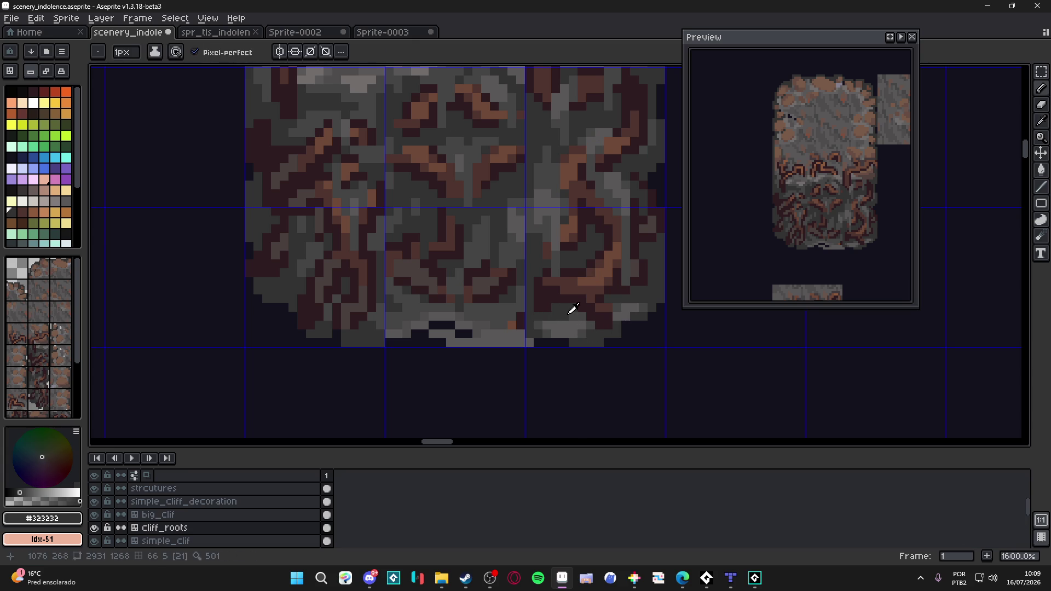
alt+click(595, 319)
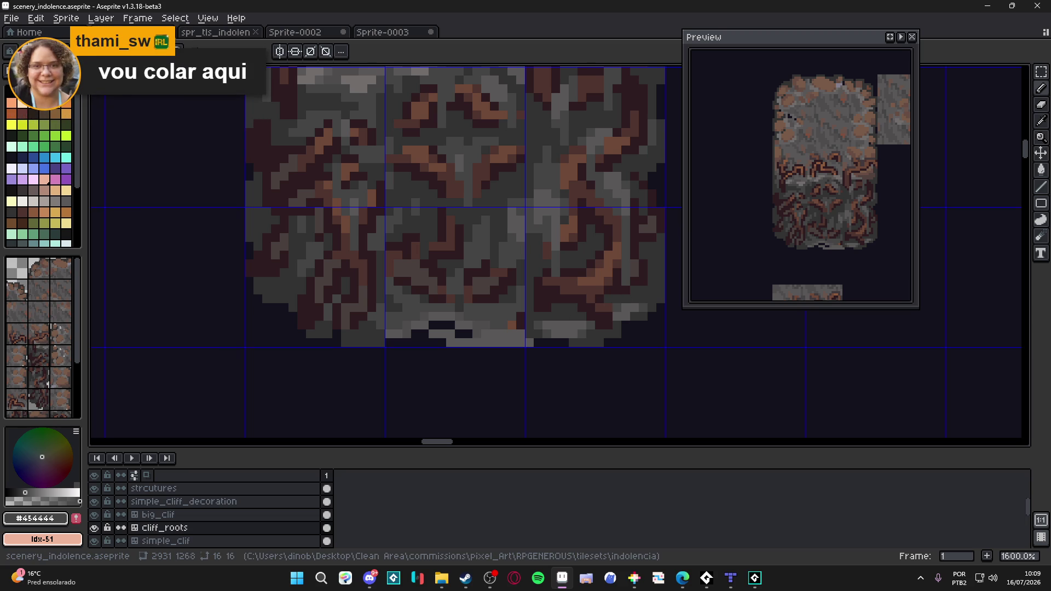
scroll(617, 308, down, 1)
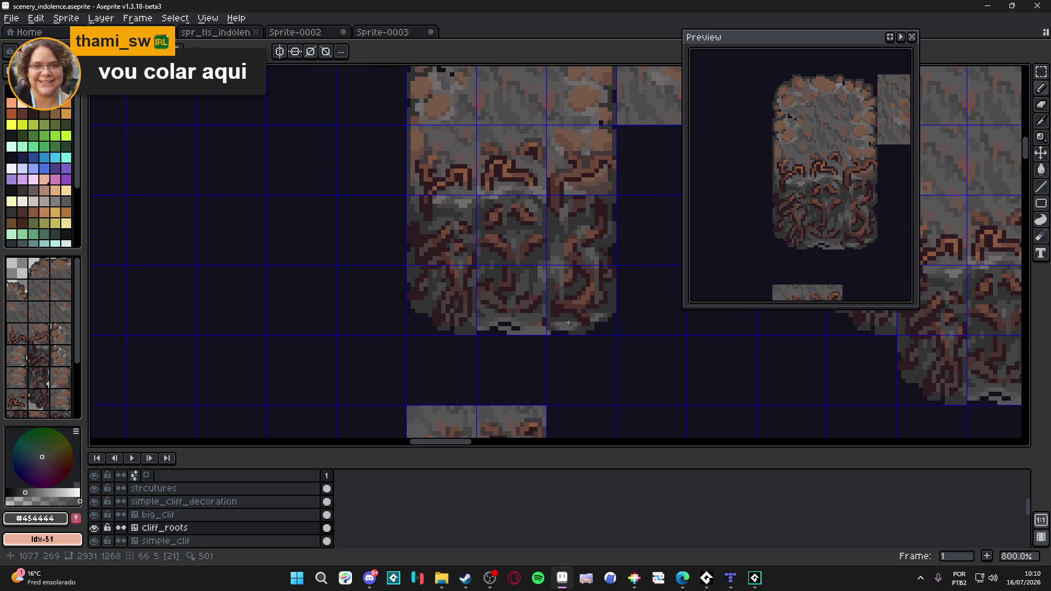
scroll(617, 308, up, 1)
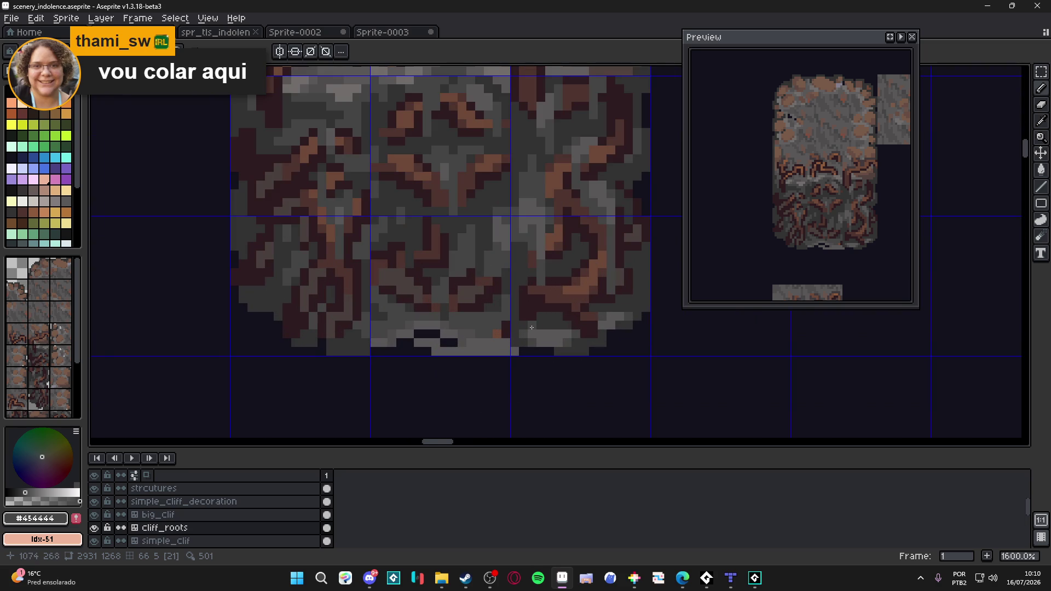
scroll(530, 328, down, 1)
scroll(530, 328, down, 1)
scroll(542, 326, up, 1)
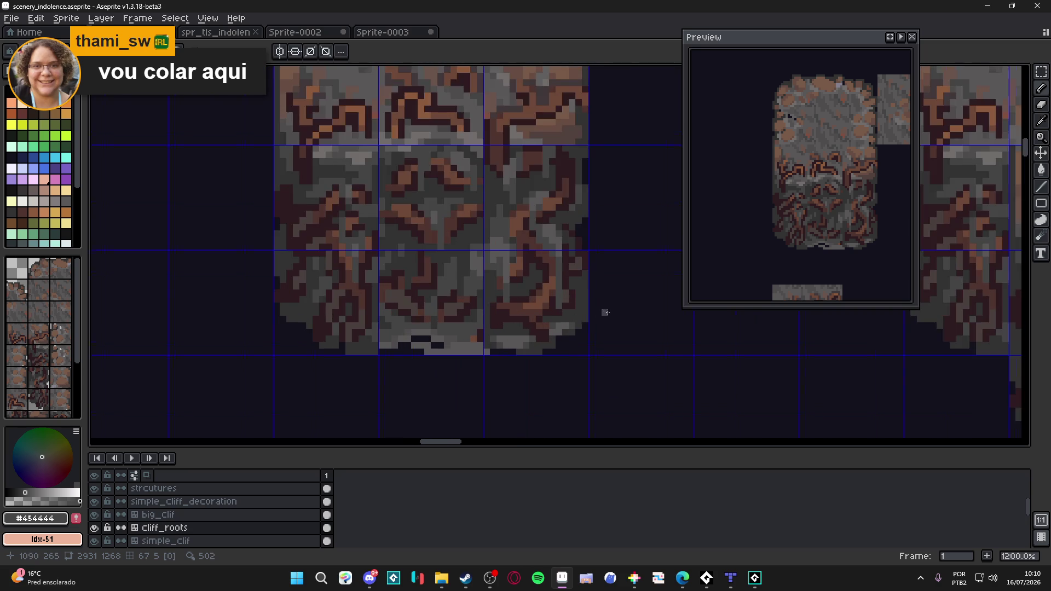
scroll(564, 323, up, 2)
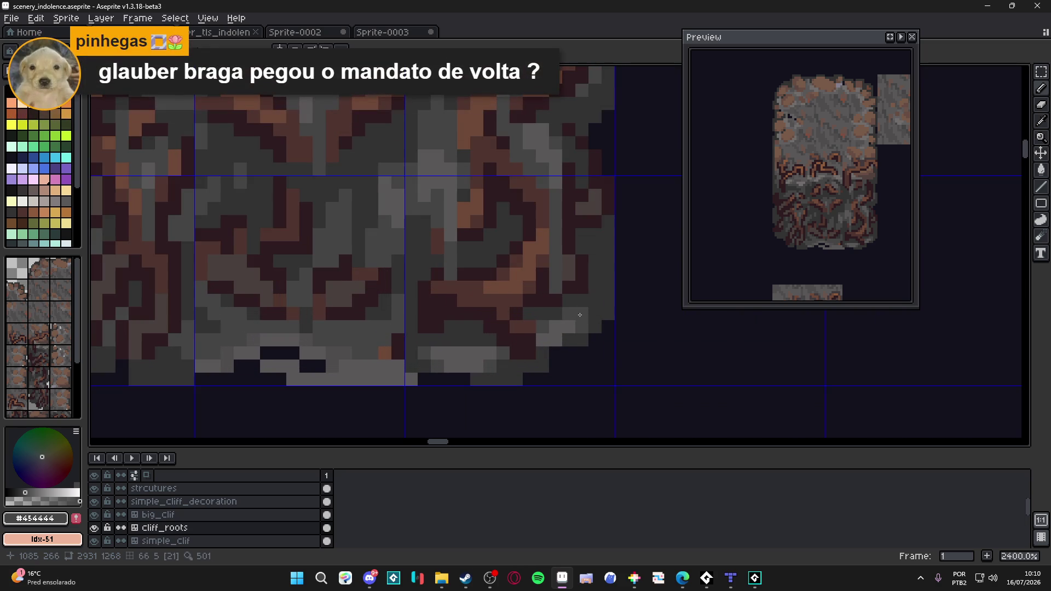
alt+click(587, 311)
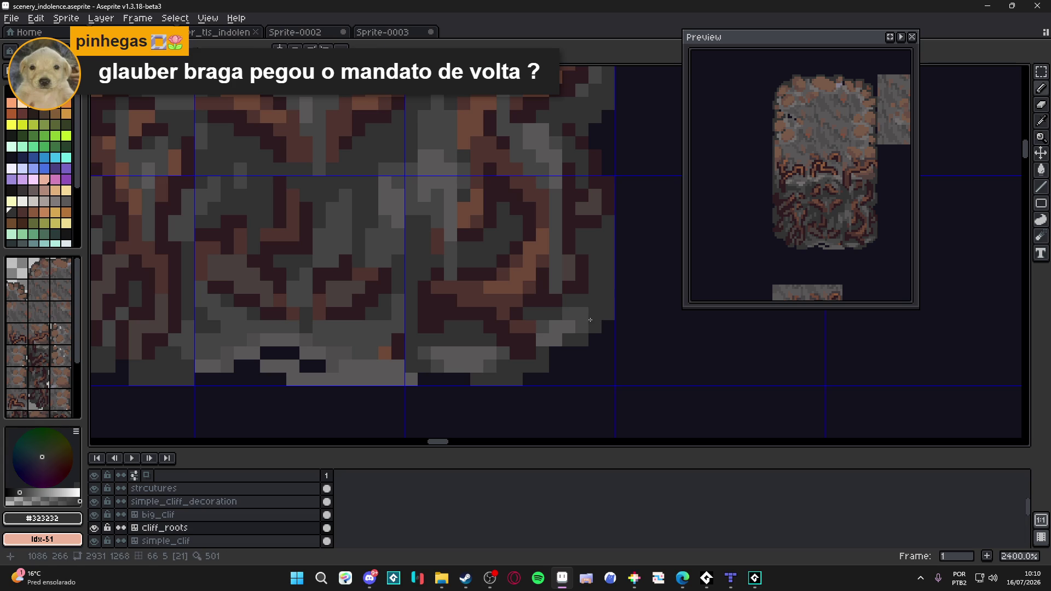
alt+click(512, 345)
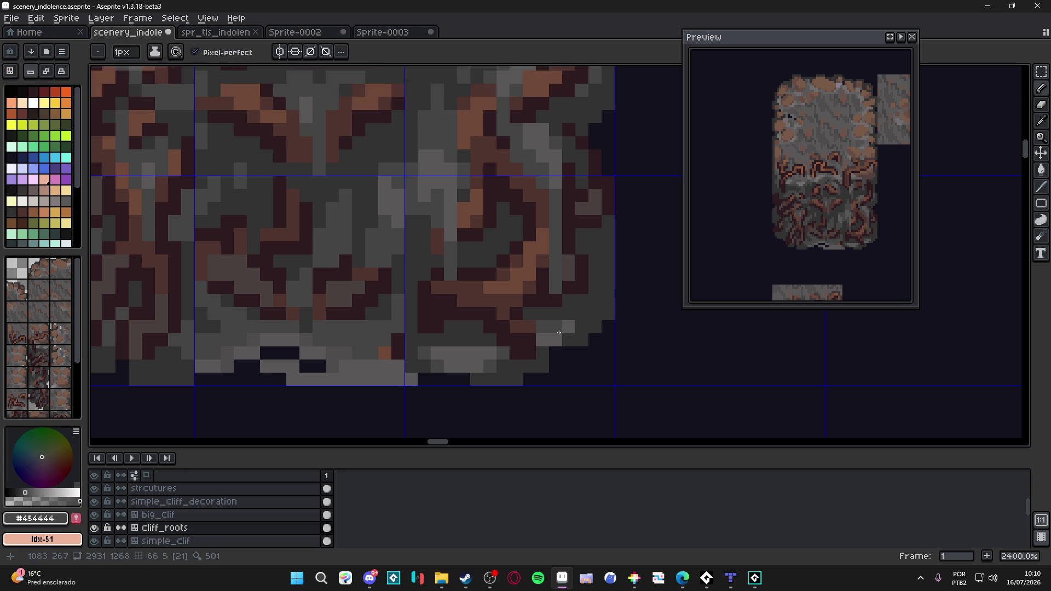
alt+click(570, 315)
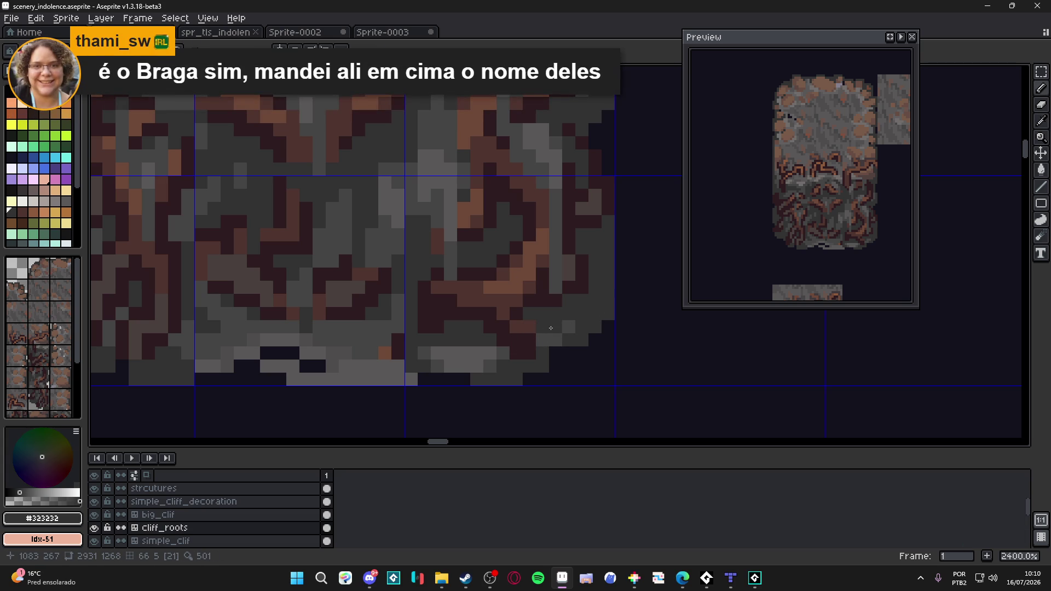
alt+click(501, 340)
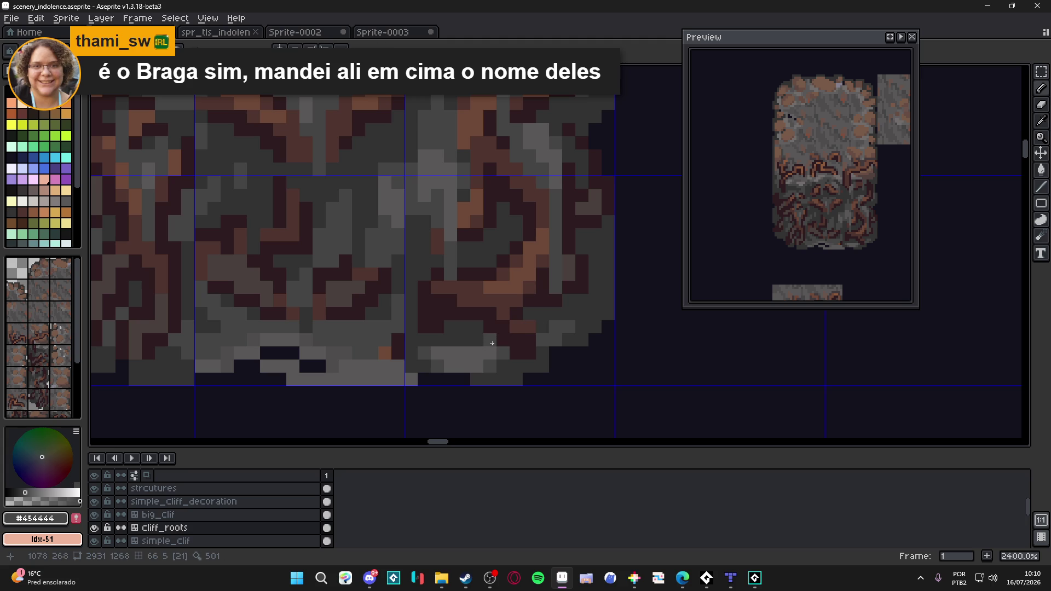
scroll(523, 353, down, 4)
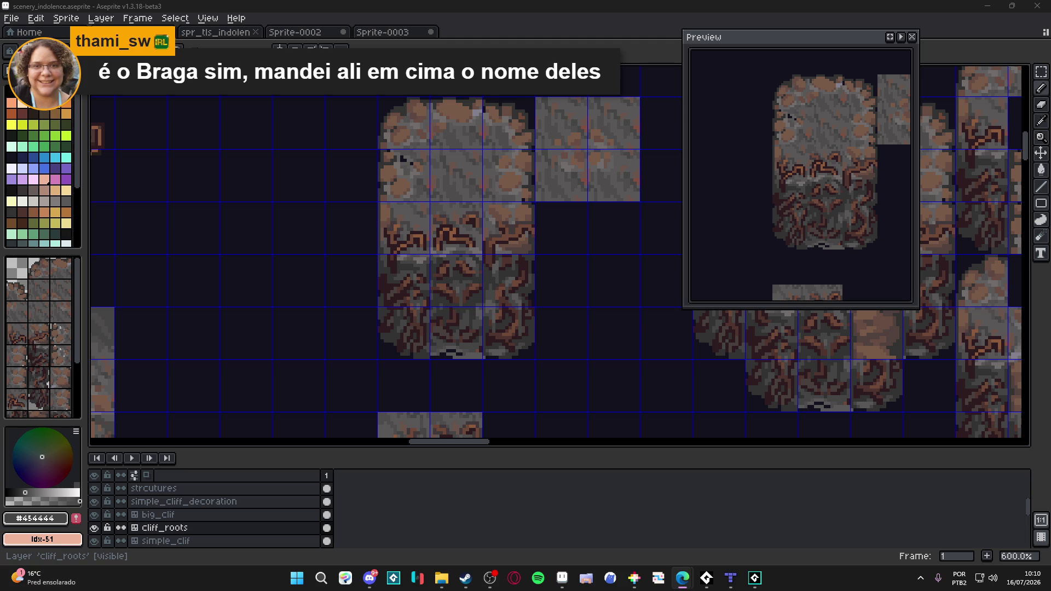
- Toggle tile numbers, sample greys #323232 and #454444 from the cliff tiles, and save
key(Tab)
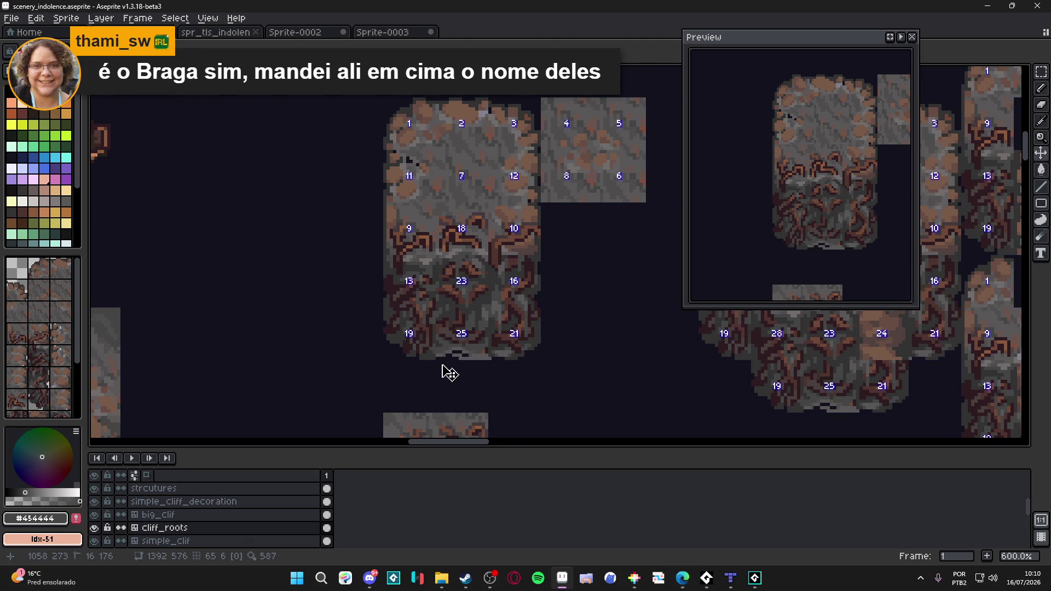
key(Tab)
scroll(450, 372, up, 4)
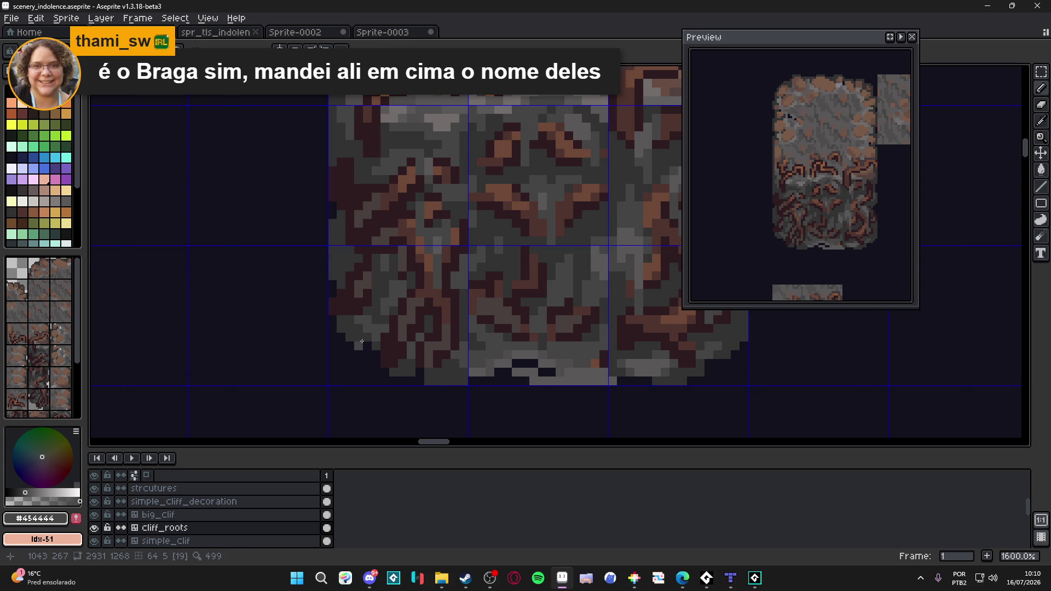
alt+click(371, 337)
alt+click(378, 335)
scroll(423, 350, down, 1)
scroll(434, 359, up, 1)
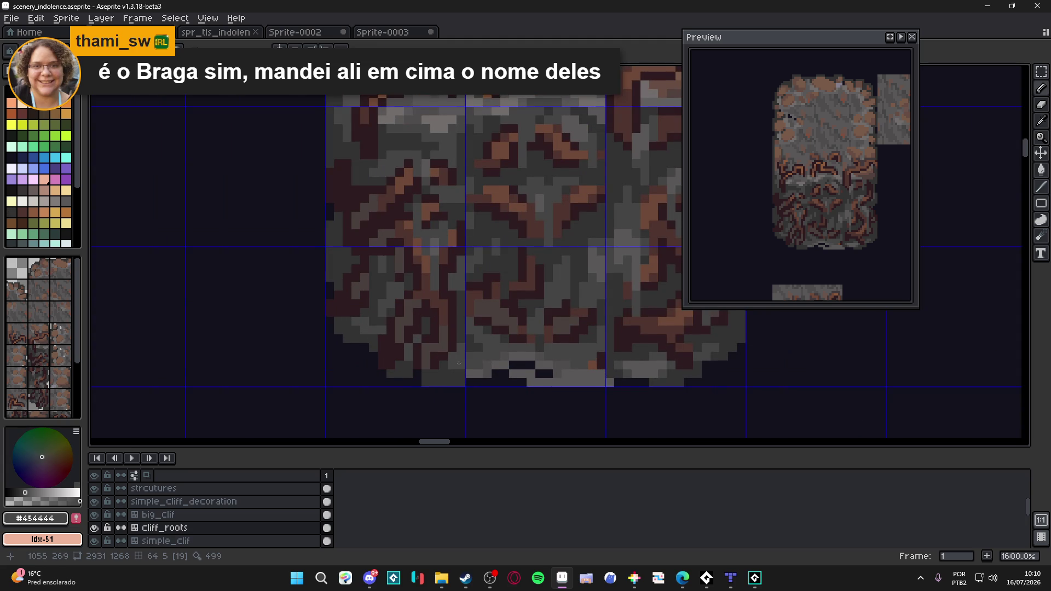
scroll(534, 363, right, 1)
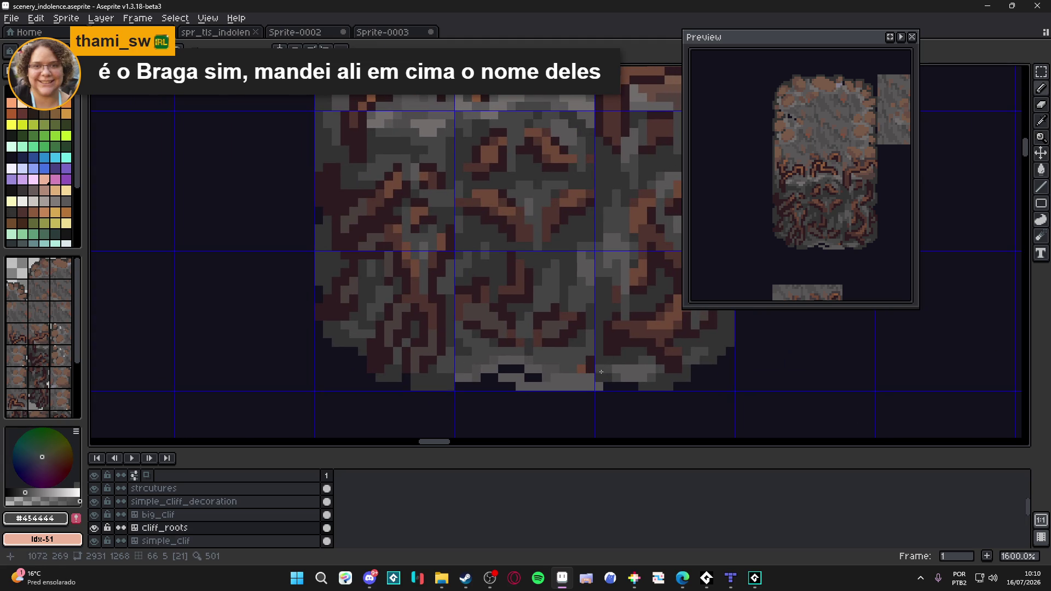
scroll(636, 359, right, 2)
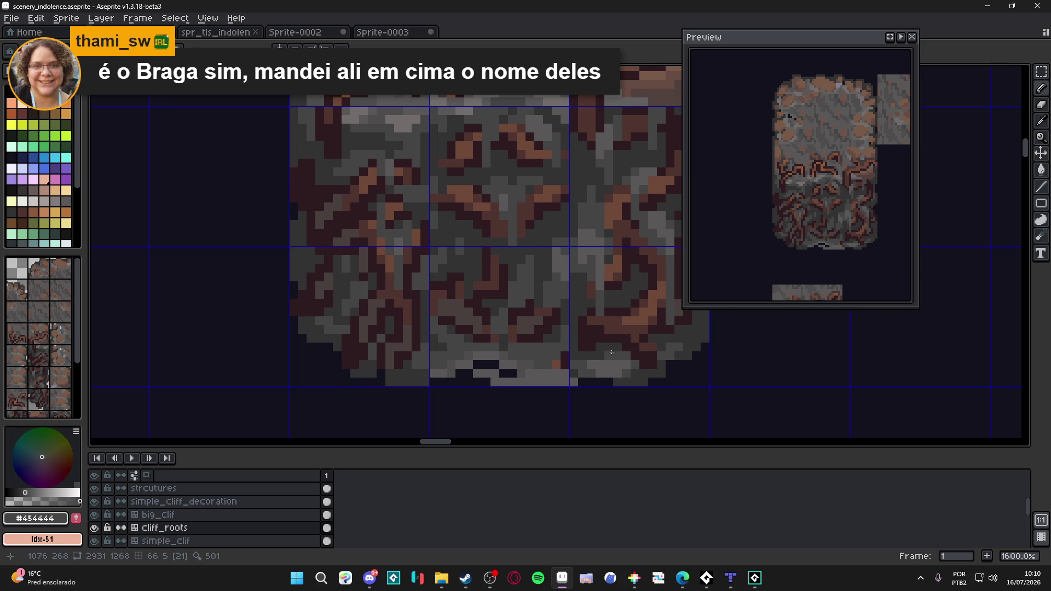
scroll(636, 355, up, 1)
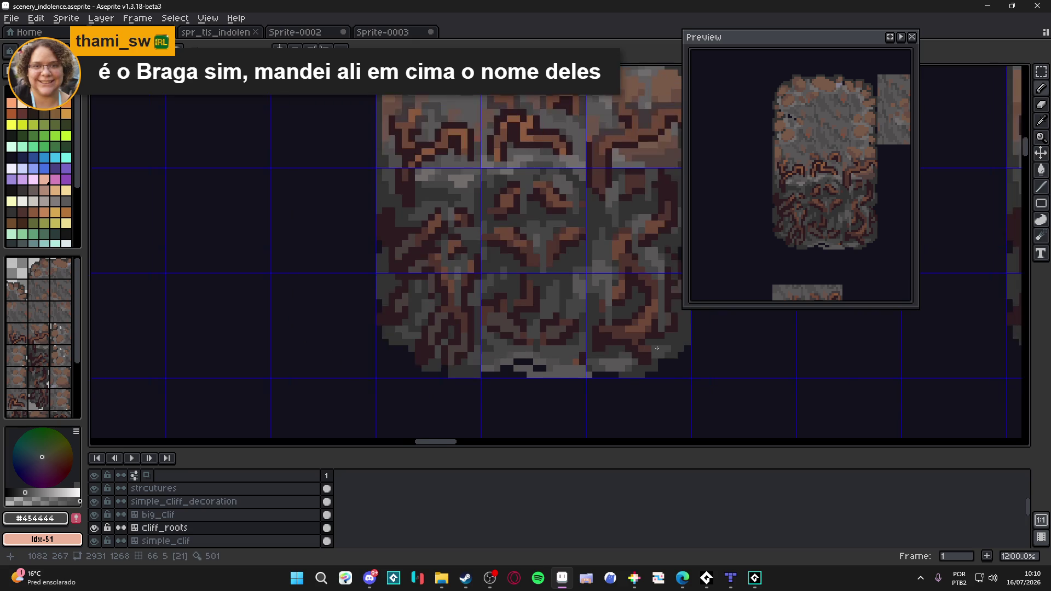
scroll(637, 352, up, 1)
scroll(639, 347, down, 1)
key(ctrl+s)
scroll(632, 344, down, 2)
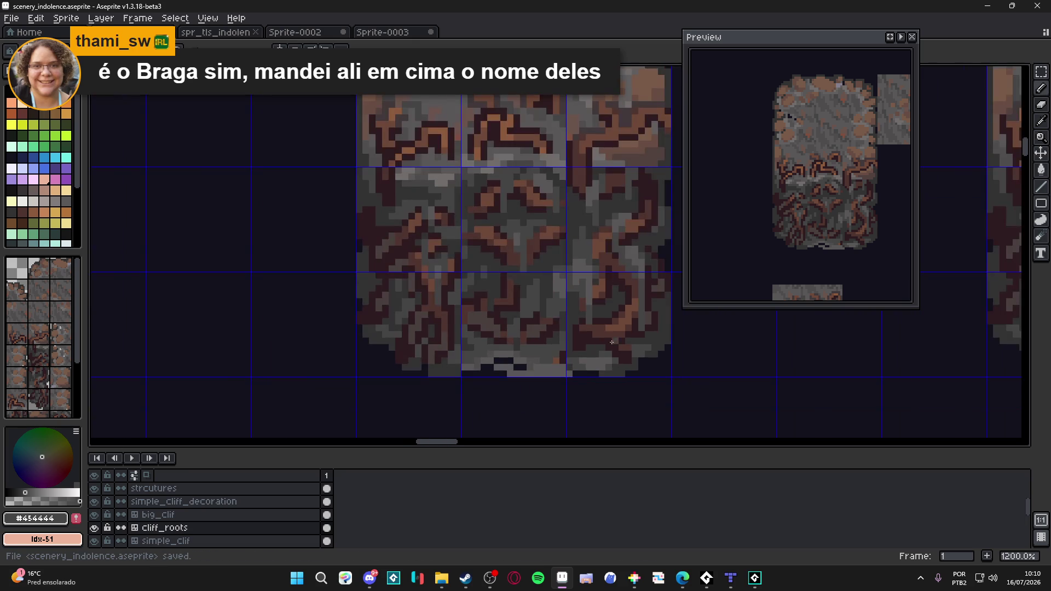
scroll(592, 345, up, 1)
- Review the root-covered cliff block with grey #454444 active, hide tile numbers, and save again
alt+click(553, 346)
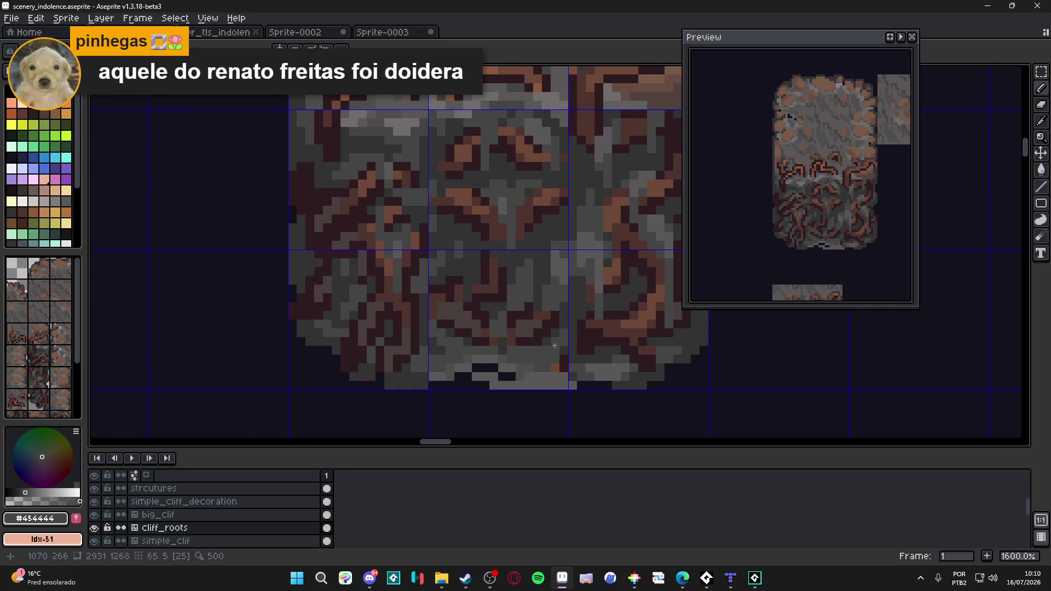
key(ctrl+s)
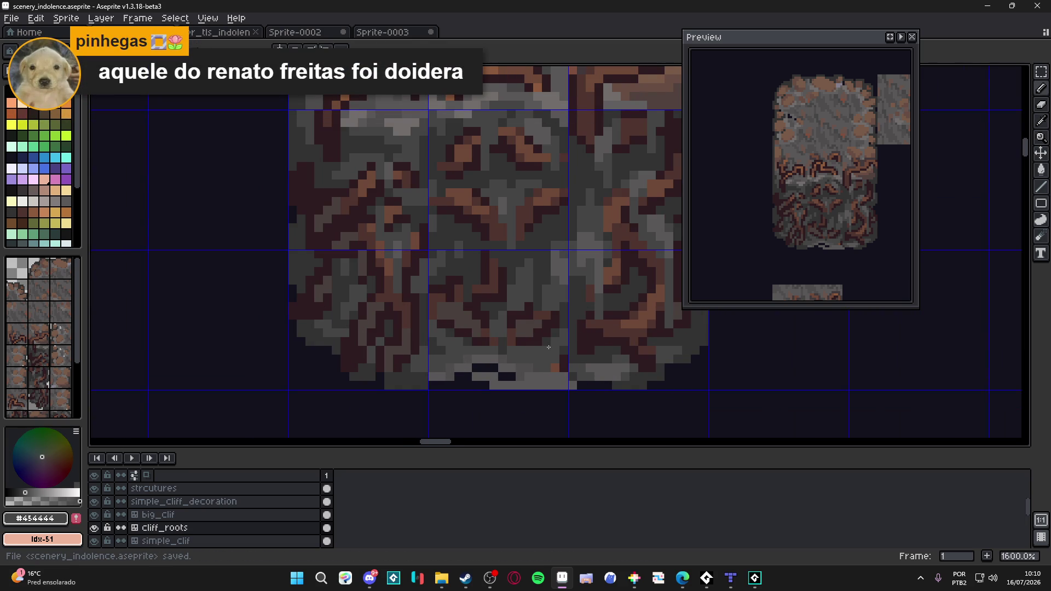
drag(544, 346, 531, 341)
right_click(528, 340)
key(Escape)
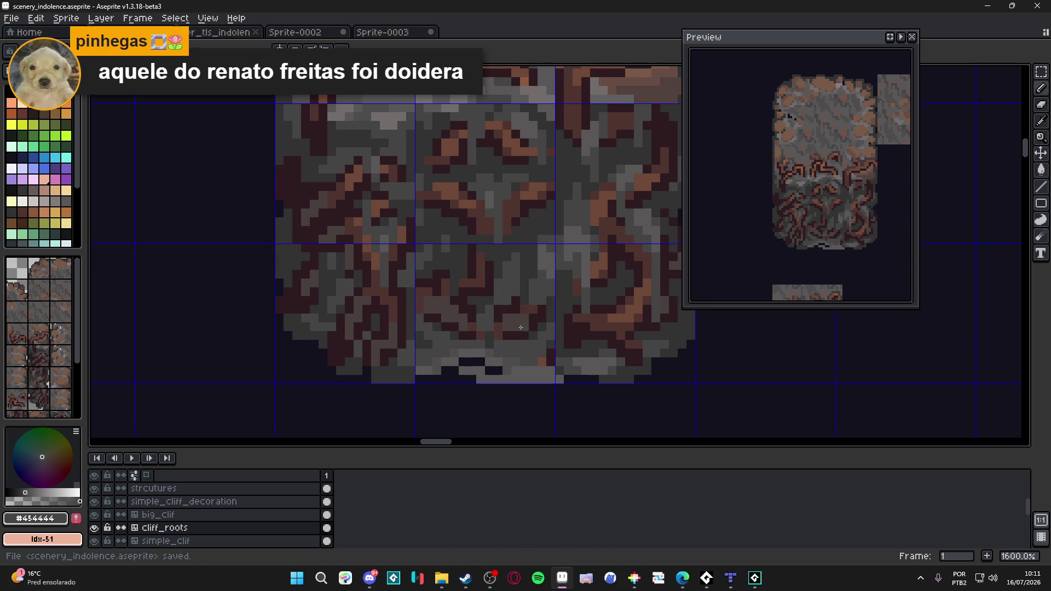
scroll(513, 311, down, 1)
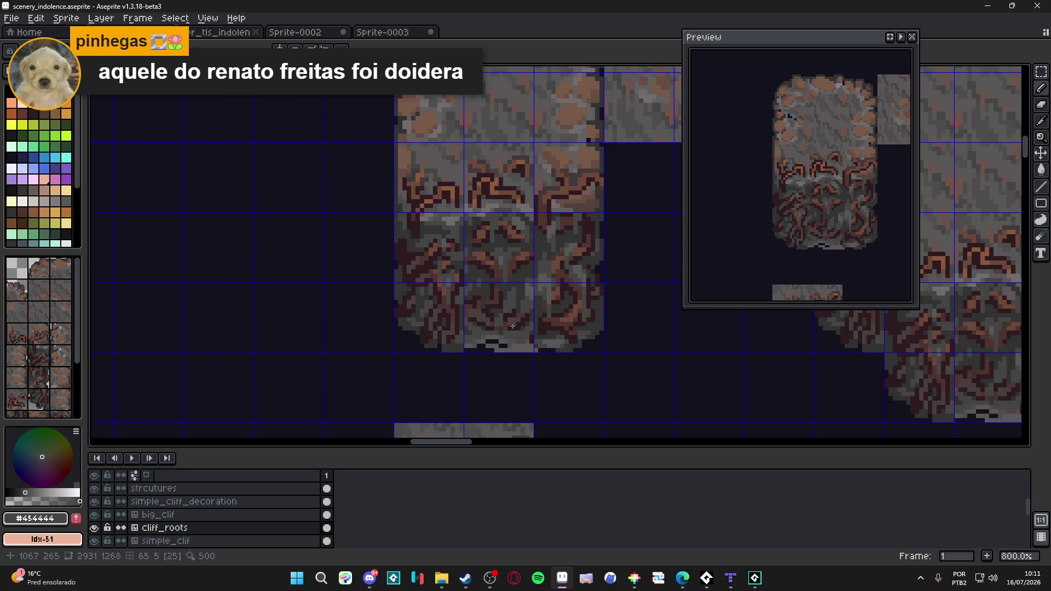
scroll(512, 320, down, 1)
scroll(512, 352, down, 2)
key(Tab)
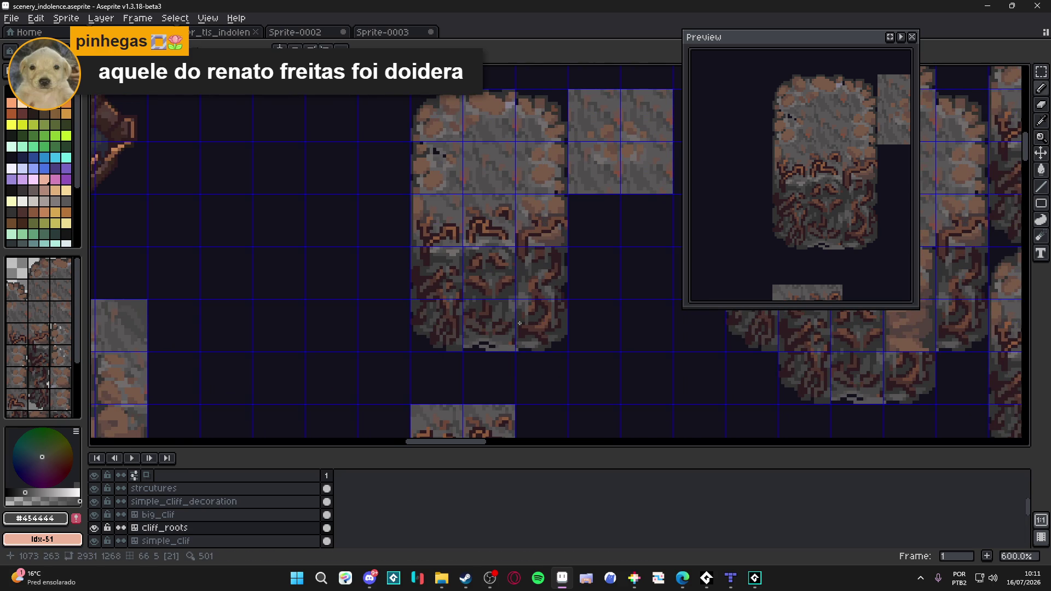
scroll(538, 288, up, 4)
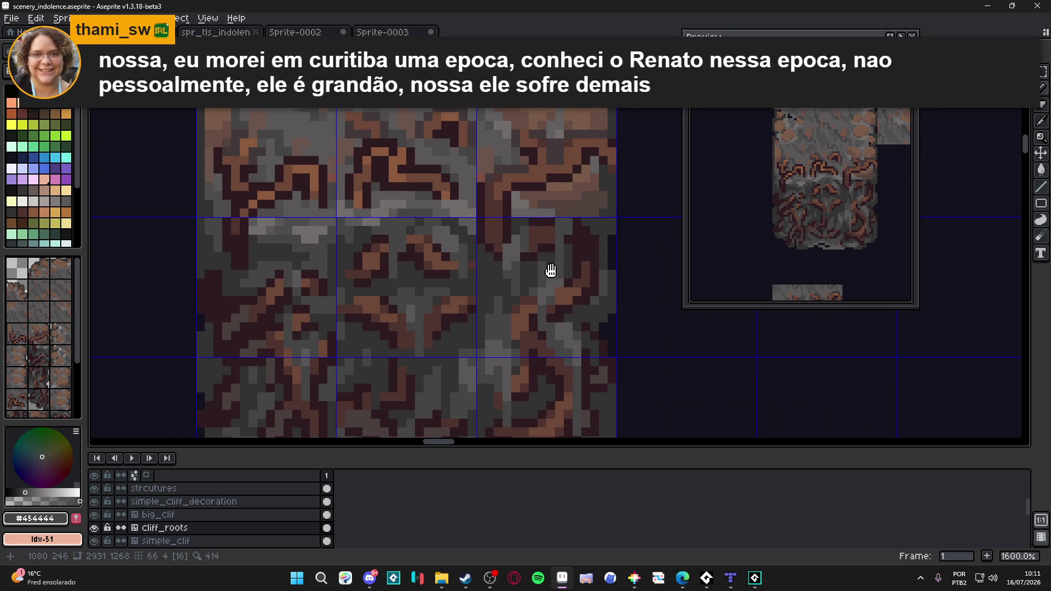
key(ctrl+s)
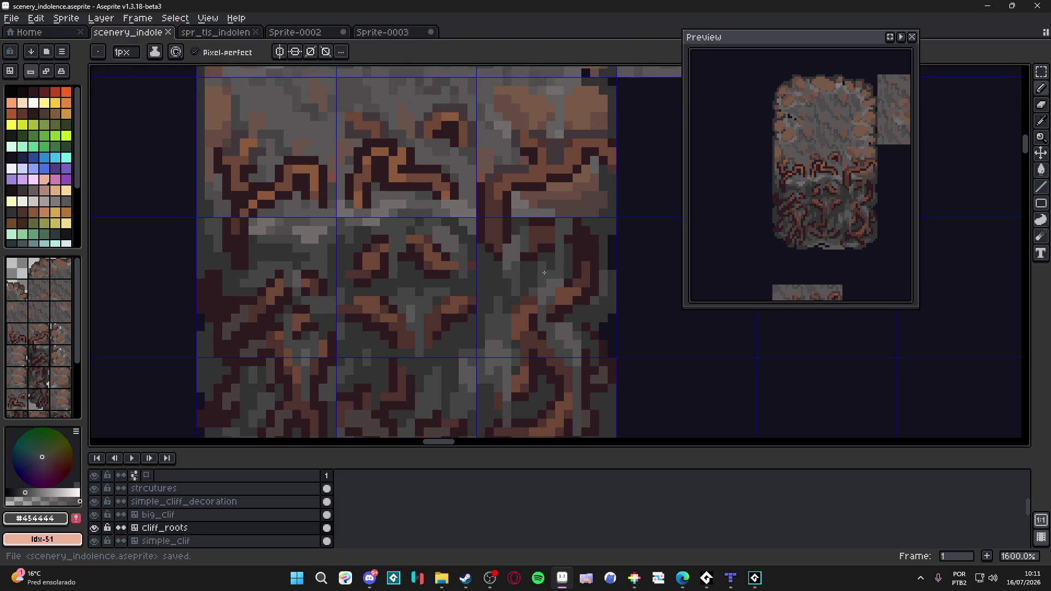
scroll(544, 272, down, 3)
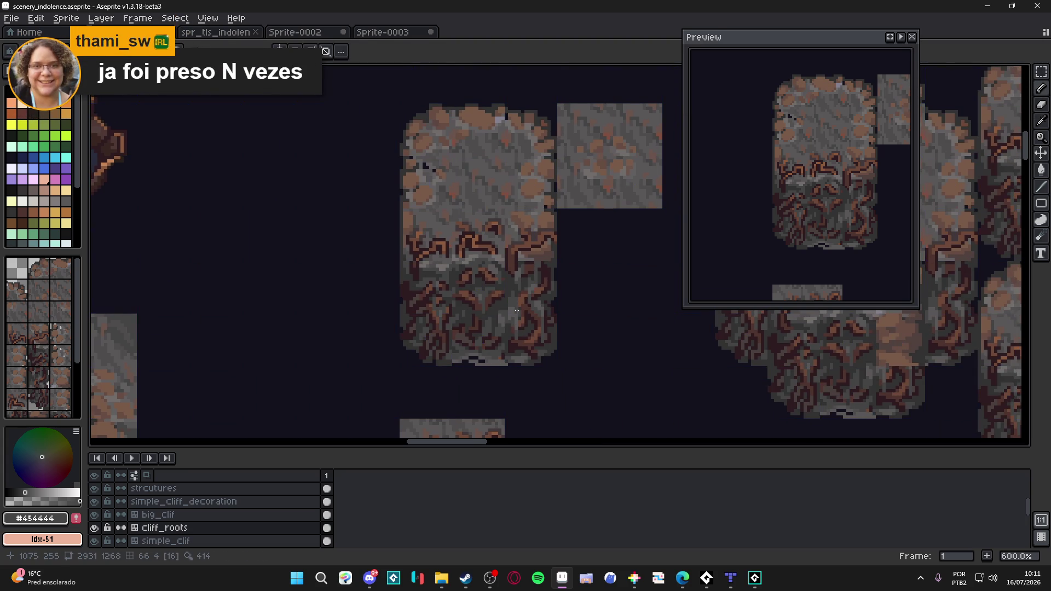
- Toggle tile numbers, sample greys #323232 and #454444 while switching between marquee and pencil, and save
key(Tab)
key(ctrl+s)
key(Tab)
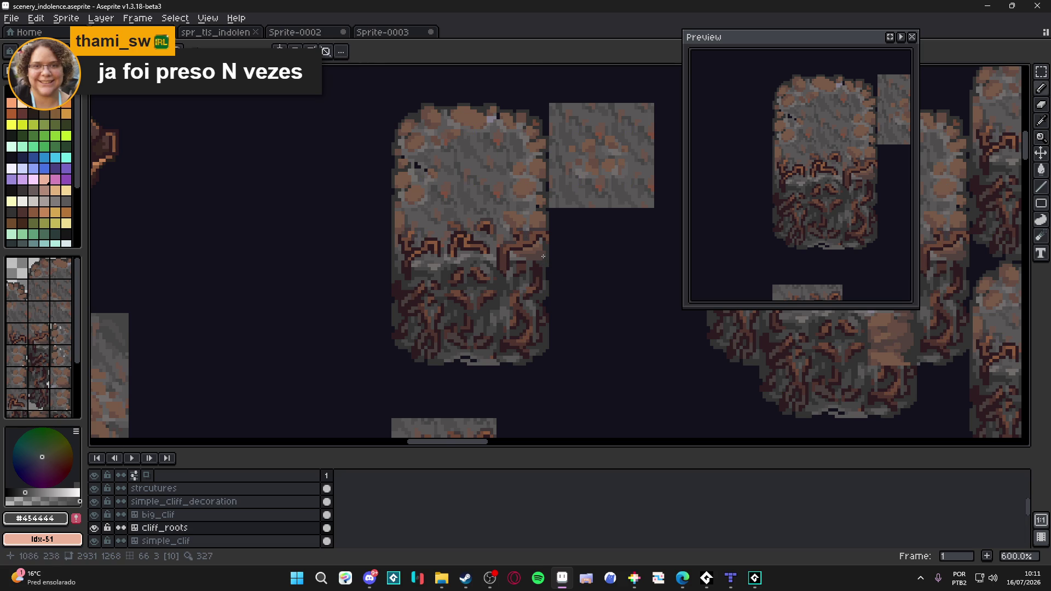
scroll(540, 252, up, 3)
key(Tab)
key(Tab)
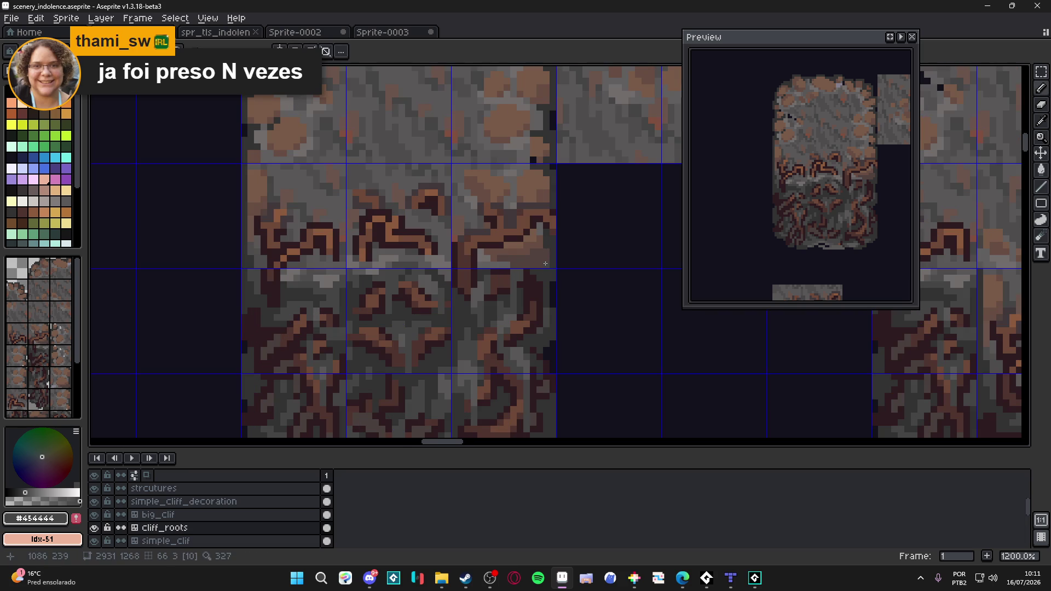
alt+click(555, 258)
key(m)
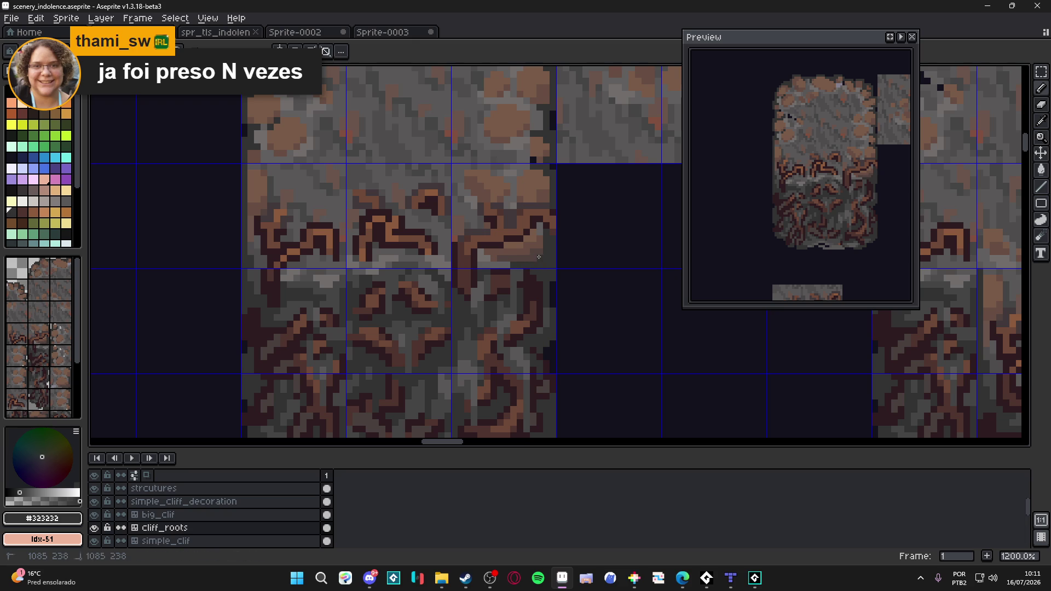
scroll(547, 268, down, 4)
scroll(548, 268, up, 4)
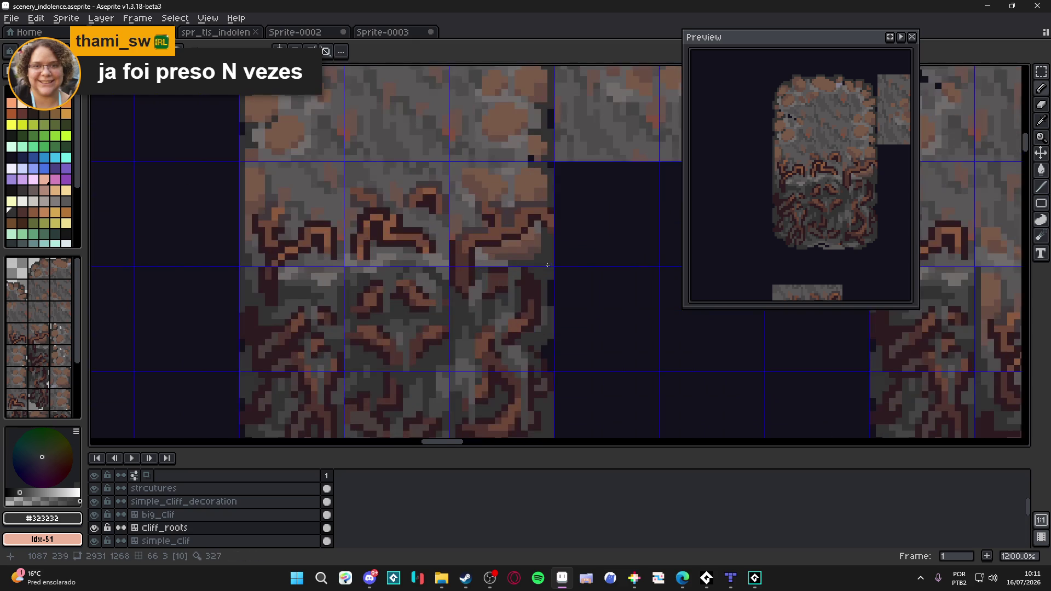
key(b)
alt+click(515, 283)
key(m)
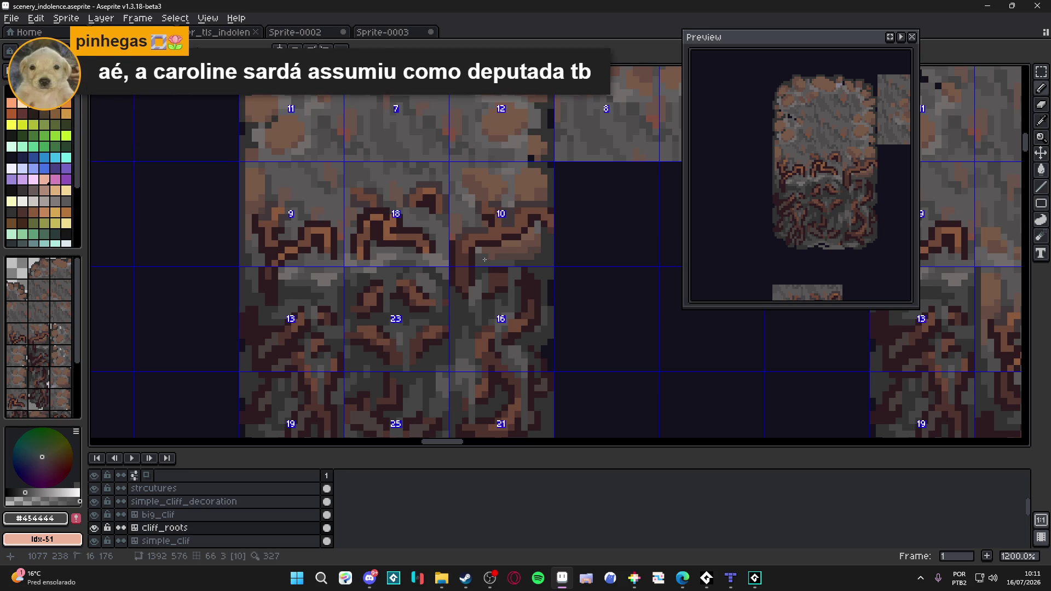
key(alt)
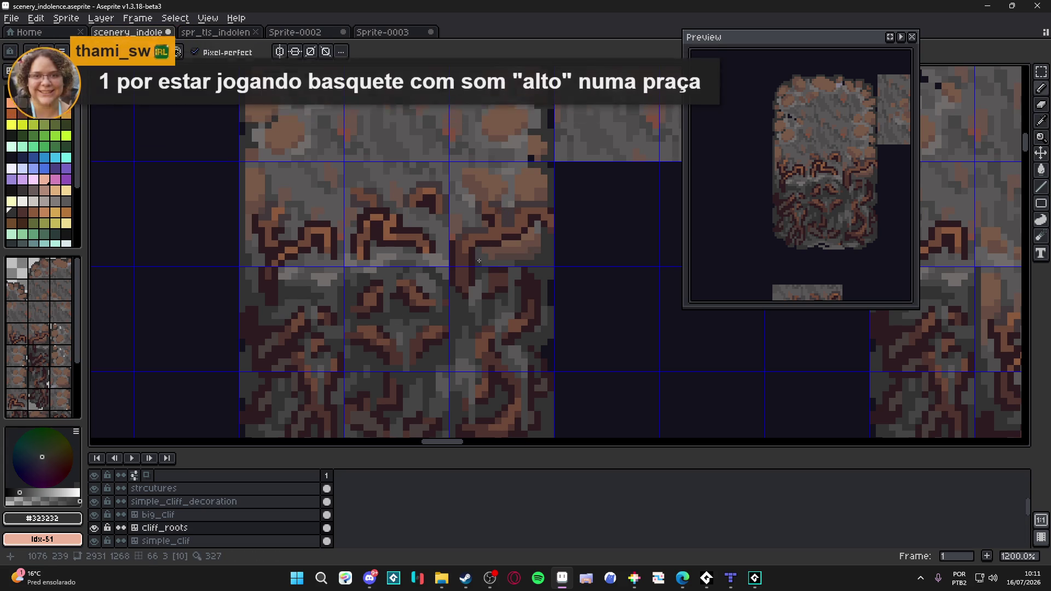
key(ctrl+s)
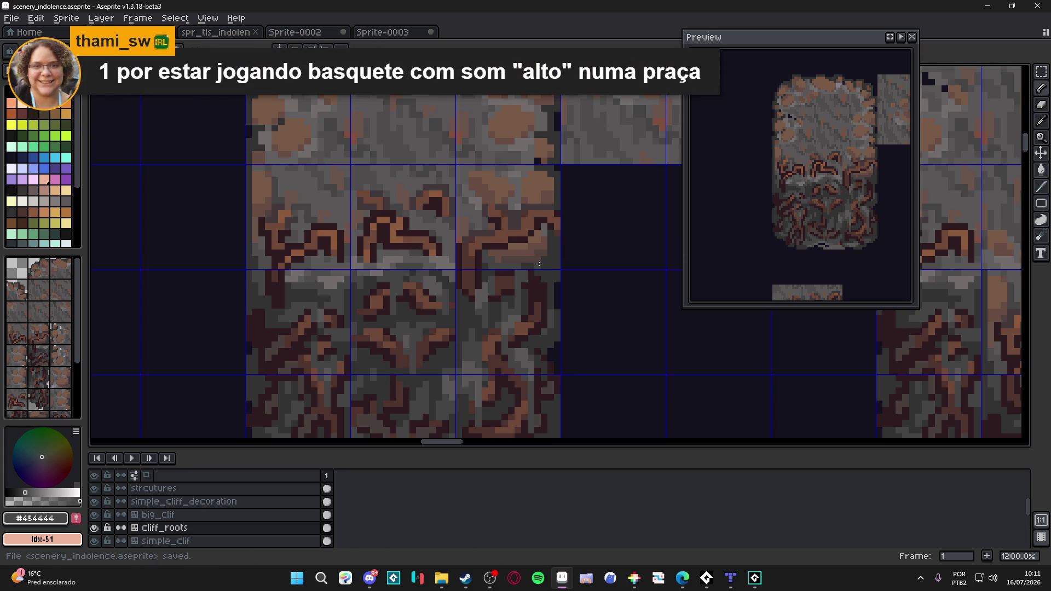
key(ctrl+s)
scroll(524, 261, down, 2)
scroll(528, 292, down, 1)
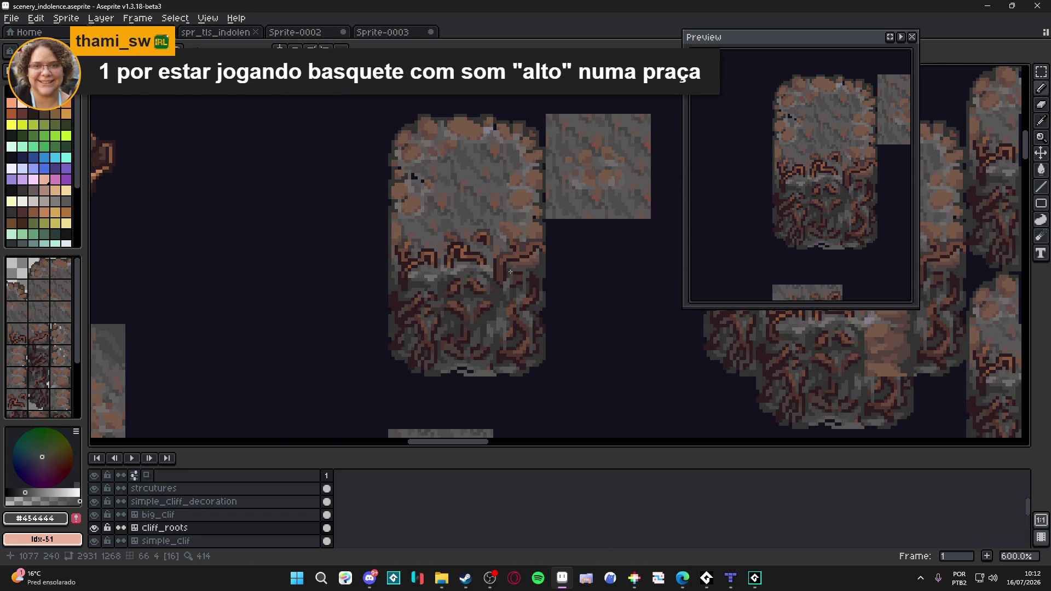
scroll(485, 273, up, 3)
- Flip between marquee and pencil, pick grey #454444 from the rock, and save the file
key(m)
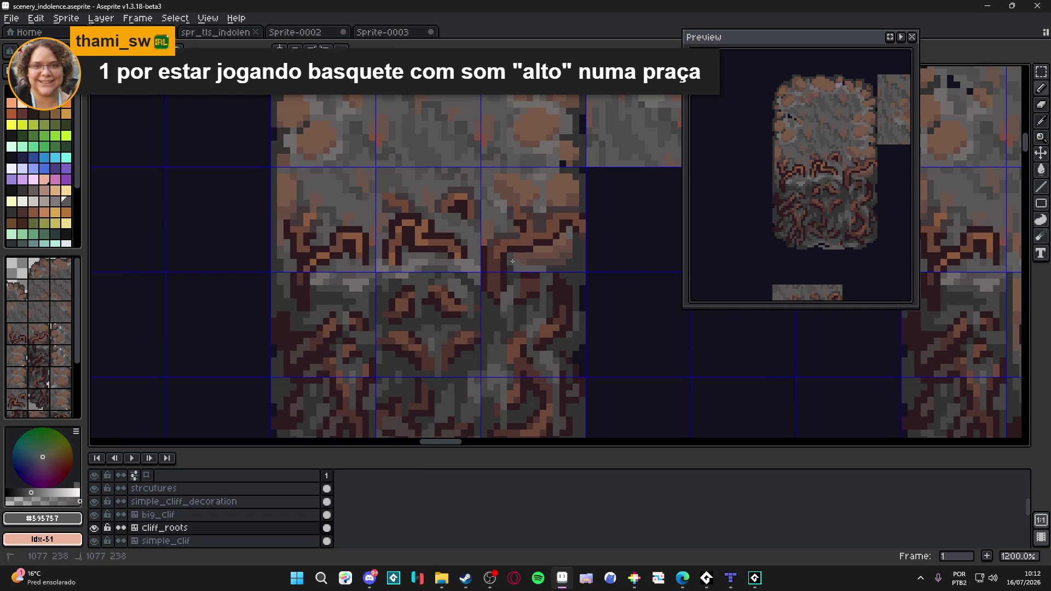
key(b)
key(m)
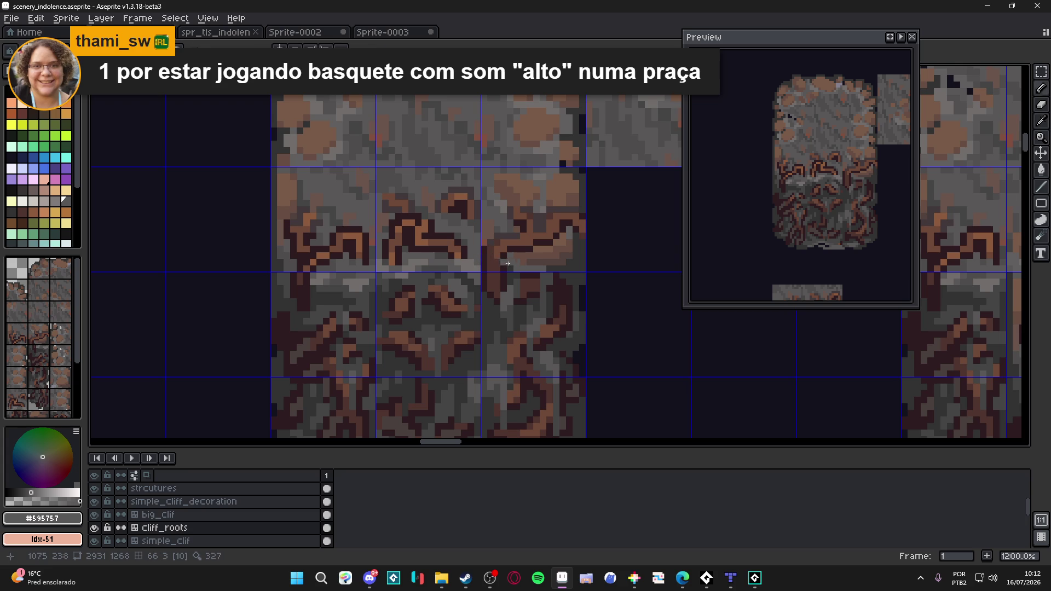
key(b)
key(m)
alt+click(493, 262)
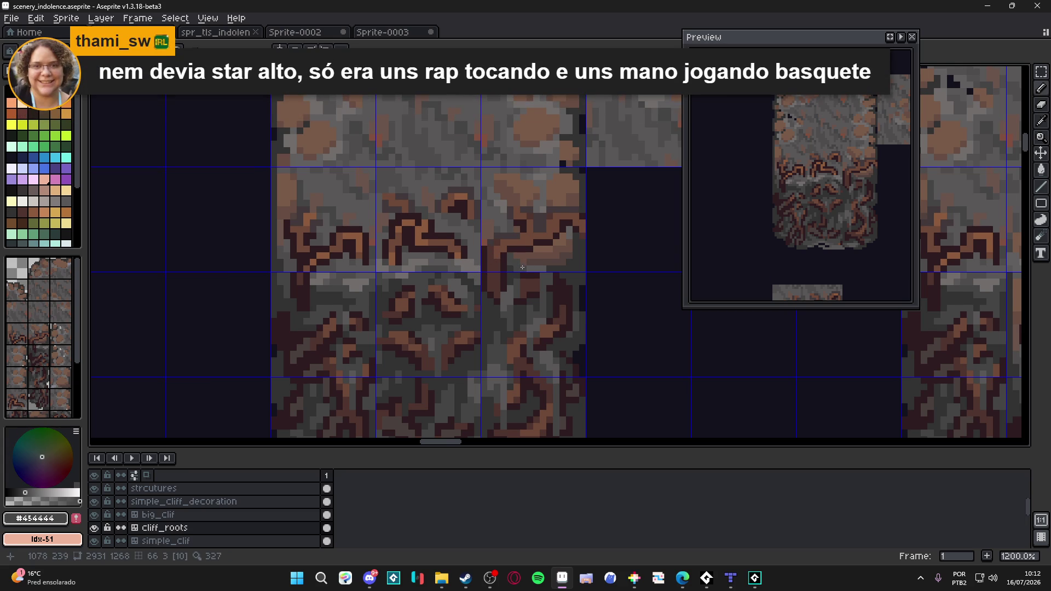
drag(521, 267, 515, 263)
key(ctrl+s)
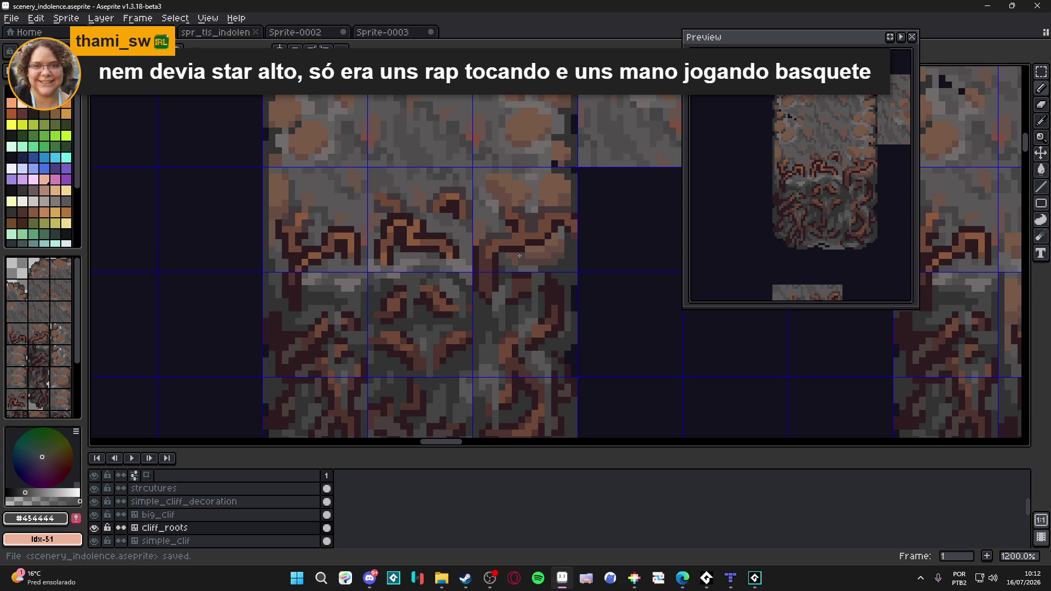
scroll(534, 257, up, 1)
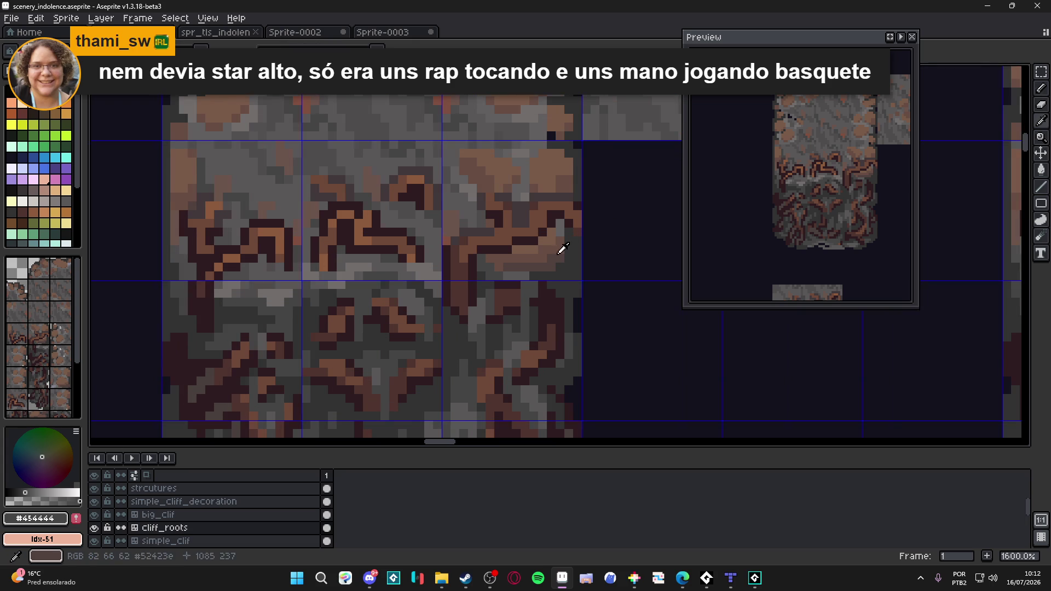
- Pick the lighter brown #8c5b3e and paint a short highlight on a root, then save
alt+click(554, 259)
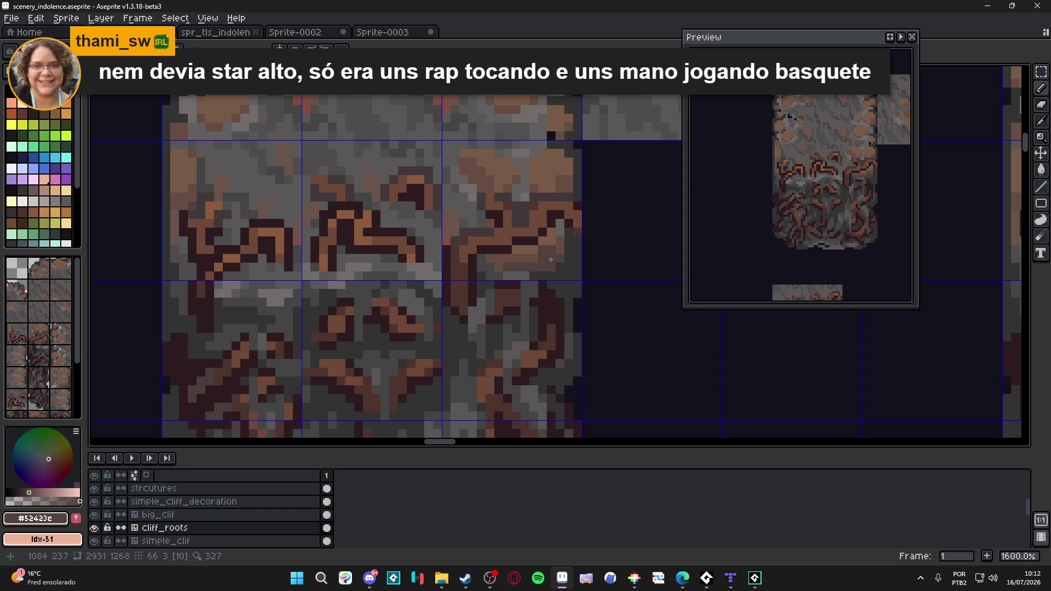
scroll(555, 259, down, 4)
scroll(558, 263, up, 1)
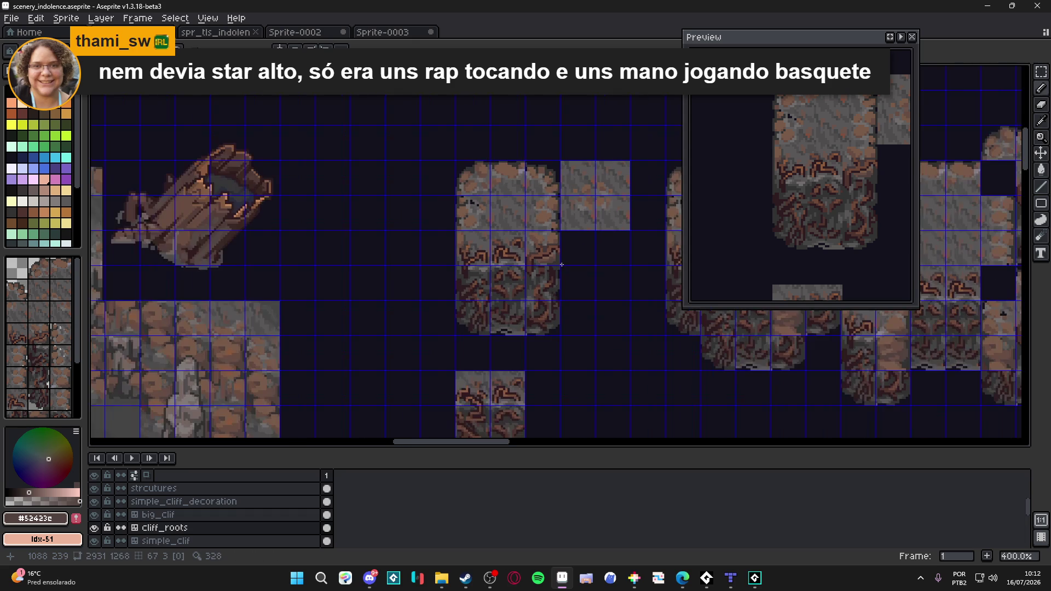
scroll(559, 261, up, 1)
scroll(562, 259, up, 2)
alt+click(563, 258)
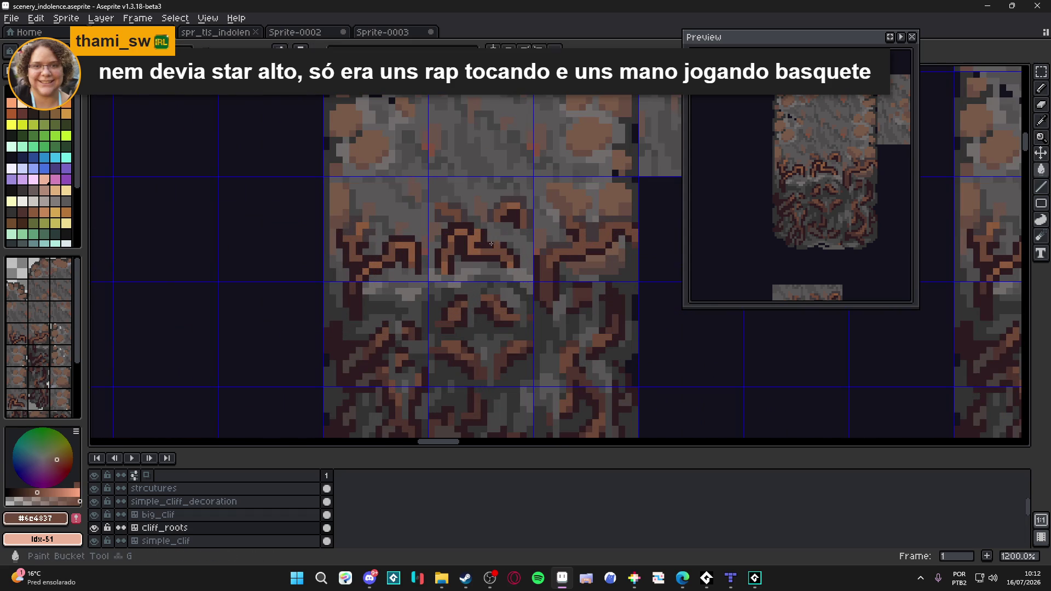
alt+click(580, 250)
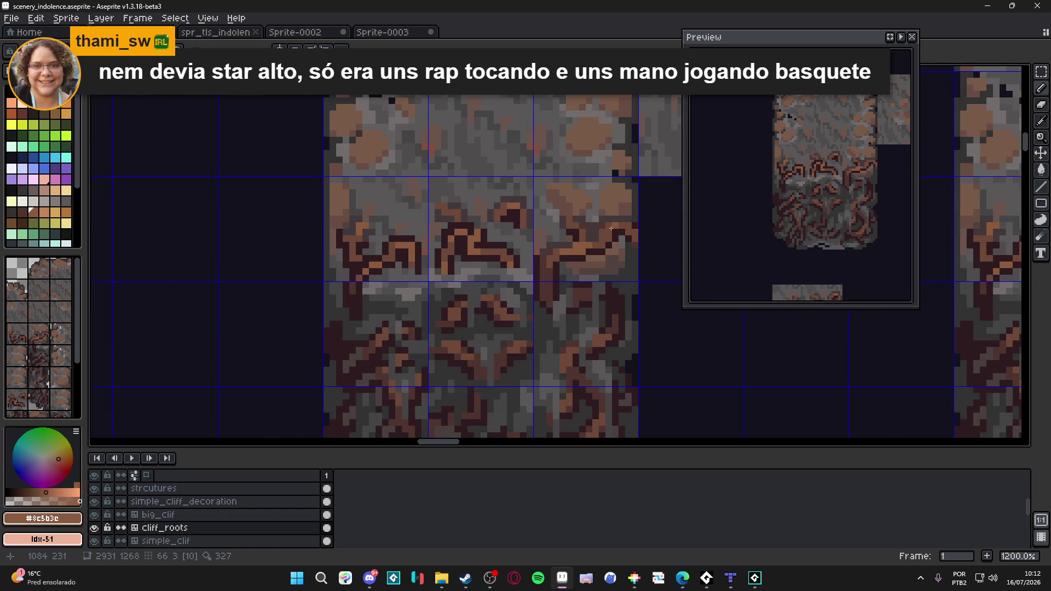
drag(612, 229, 623, 227)
scroll(606, 235, down, 1)
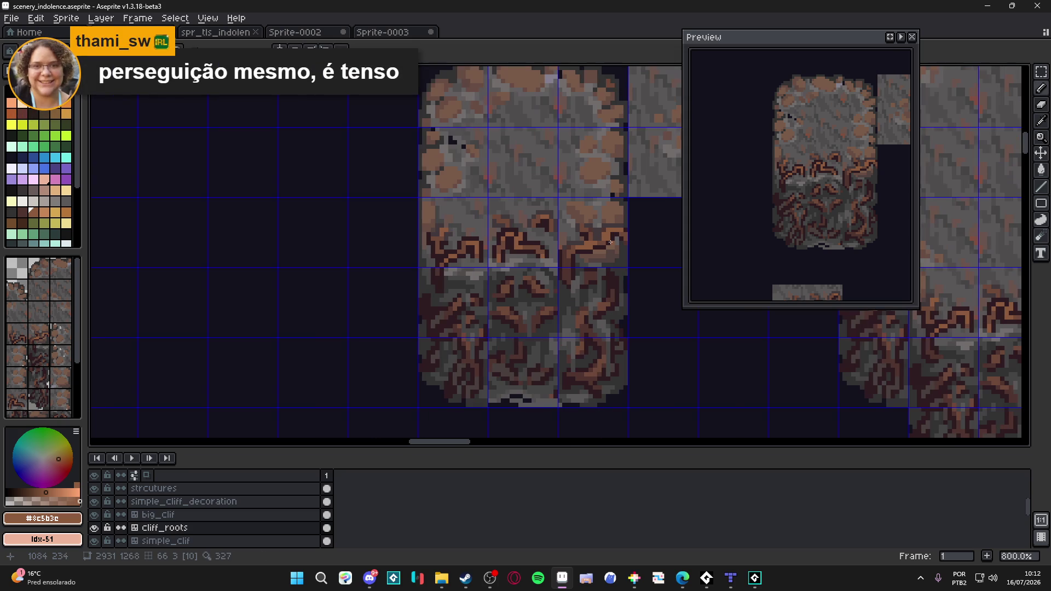
key(ctrl+s)
scroll(608, 251, down, 1)
scroll(601, 263, down, 1)
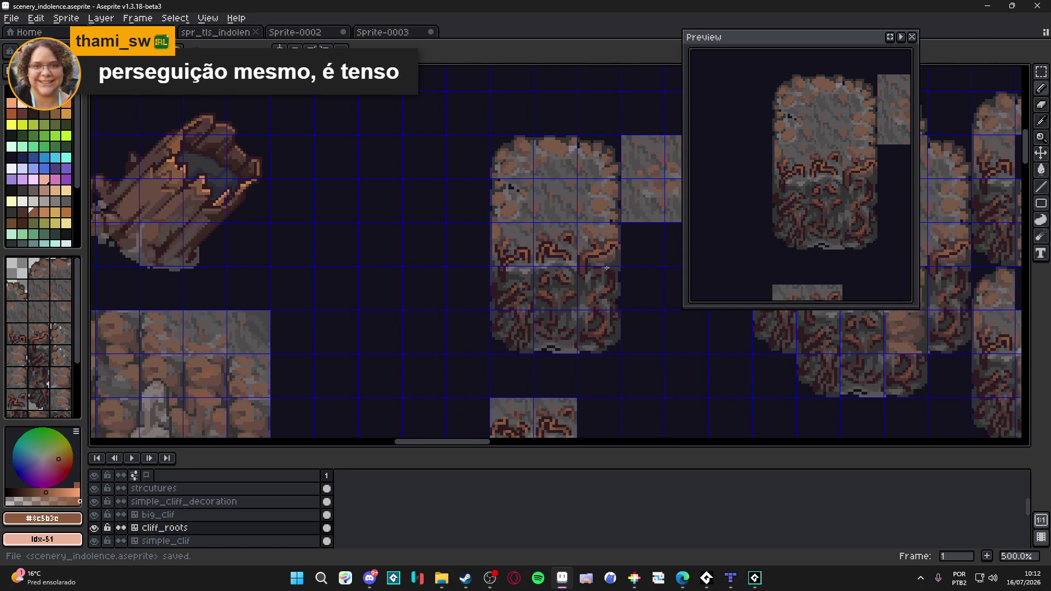
scroll(597, 264, down, 1)
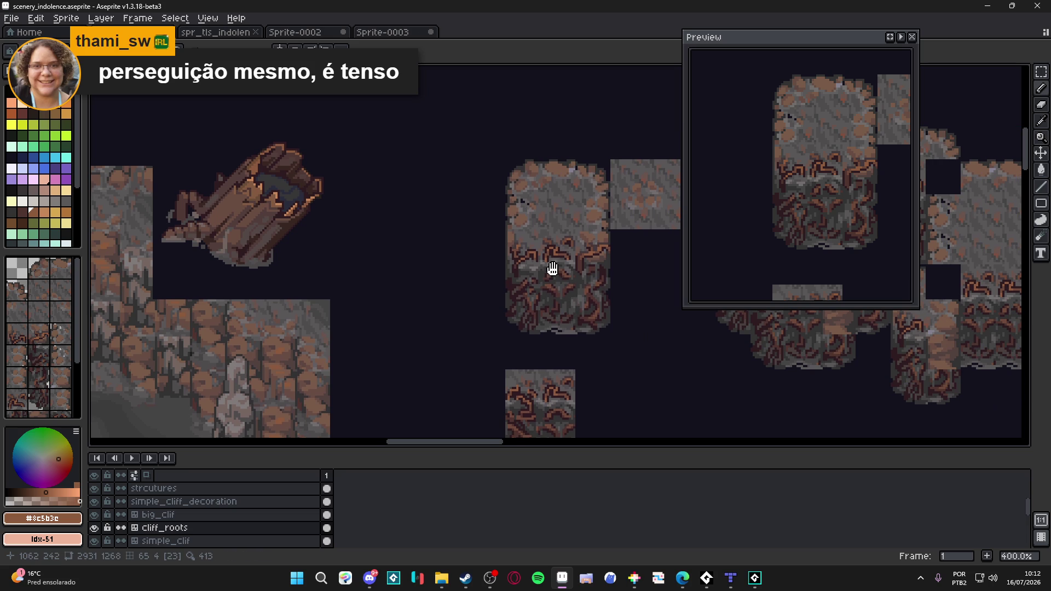
key(ctrl+s)
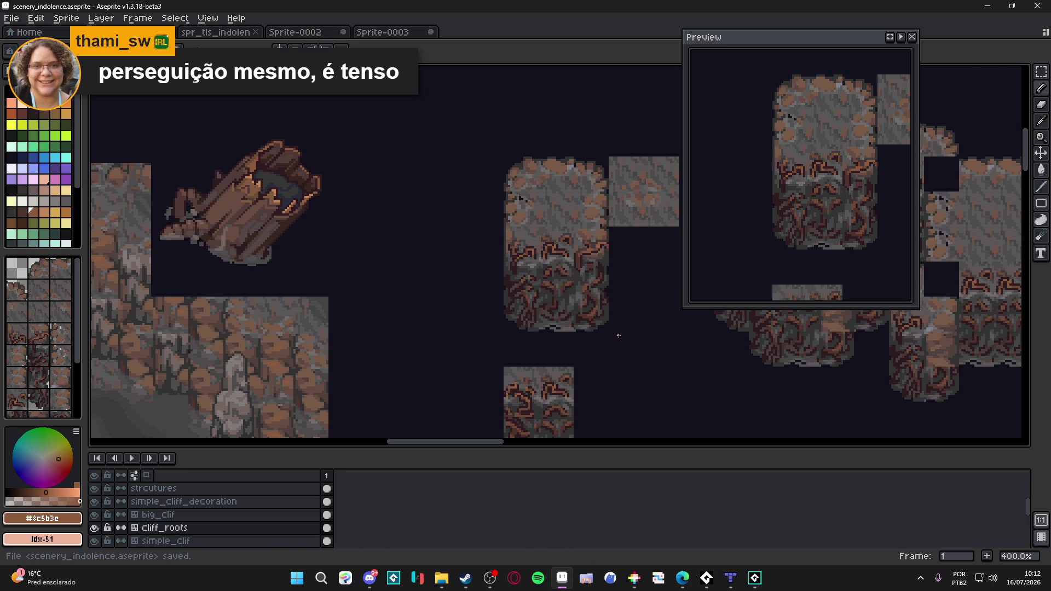
scroll(618, 335, up, 1)
scroll(618, 335, up, 5)
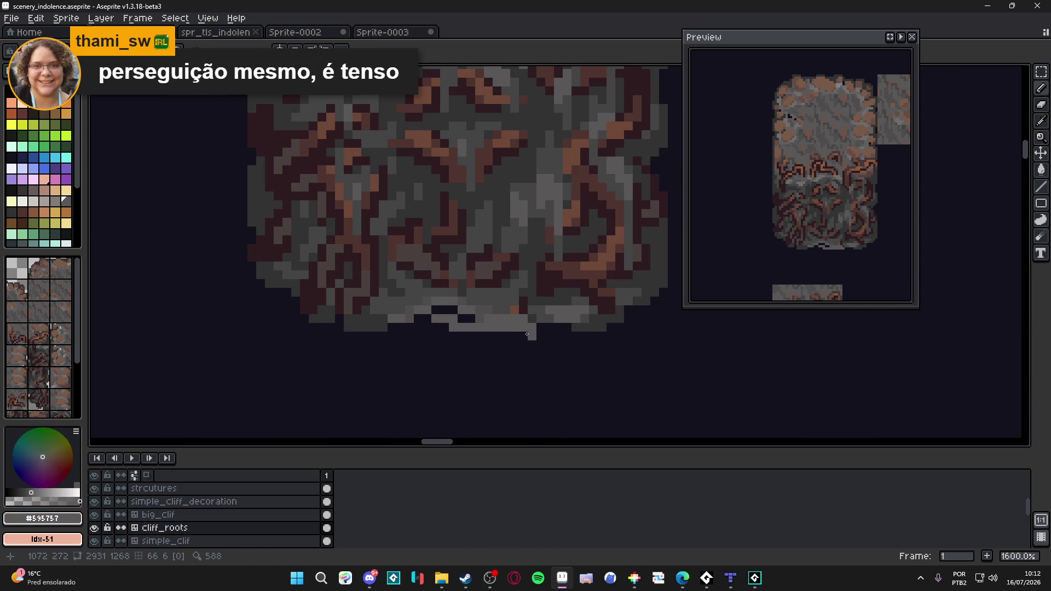
- Repaint the tile's bottom edge with darker, lighter and mid greys, covering the stray orange and maroon pixels
alt+click(559, 327)
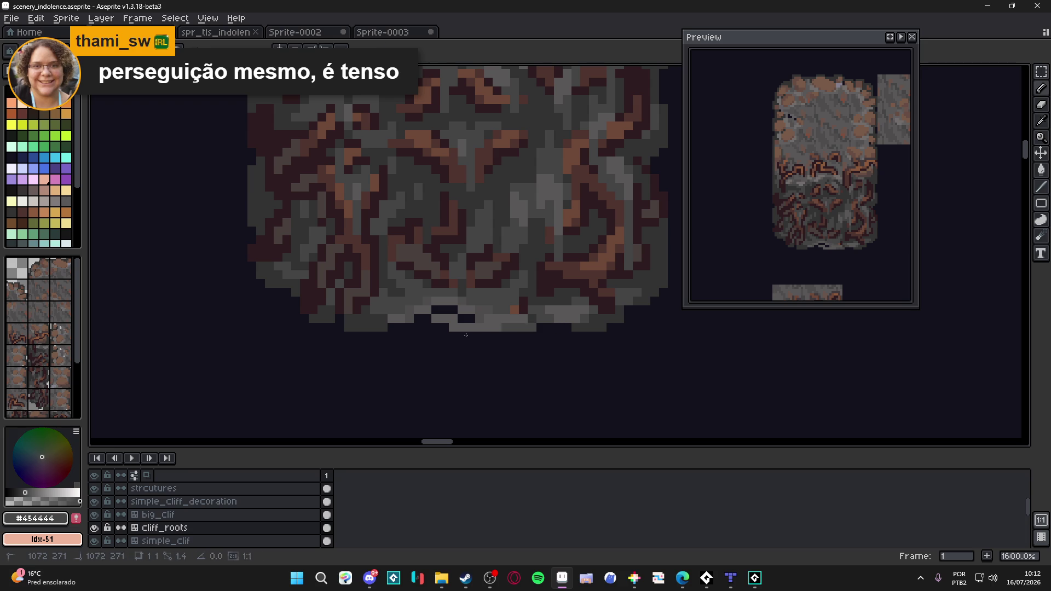
click(453, 320)
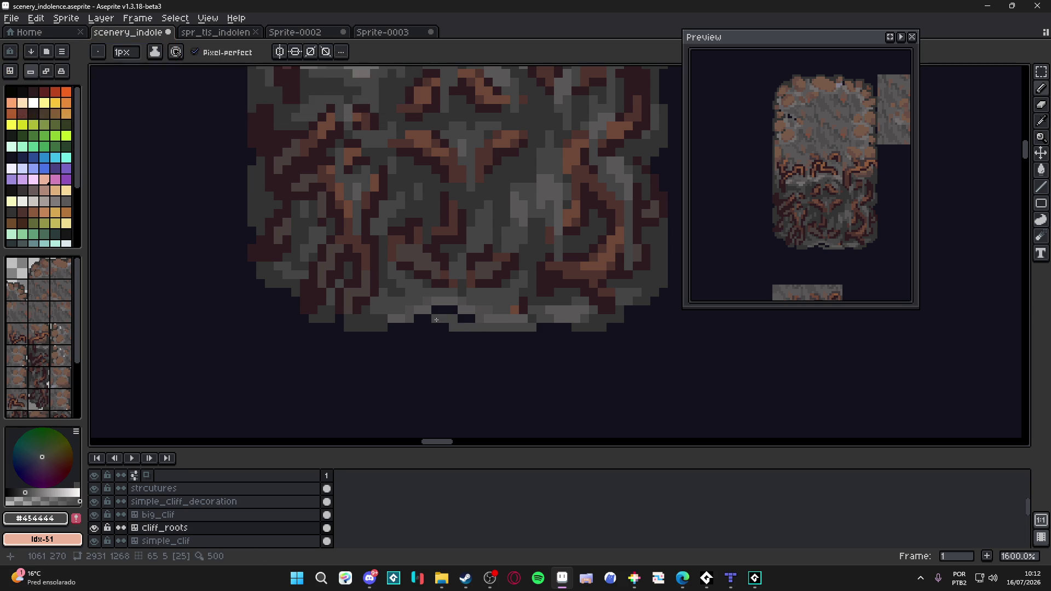
scroll(436, 319, up, 1)
alt+click(497, 333)
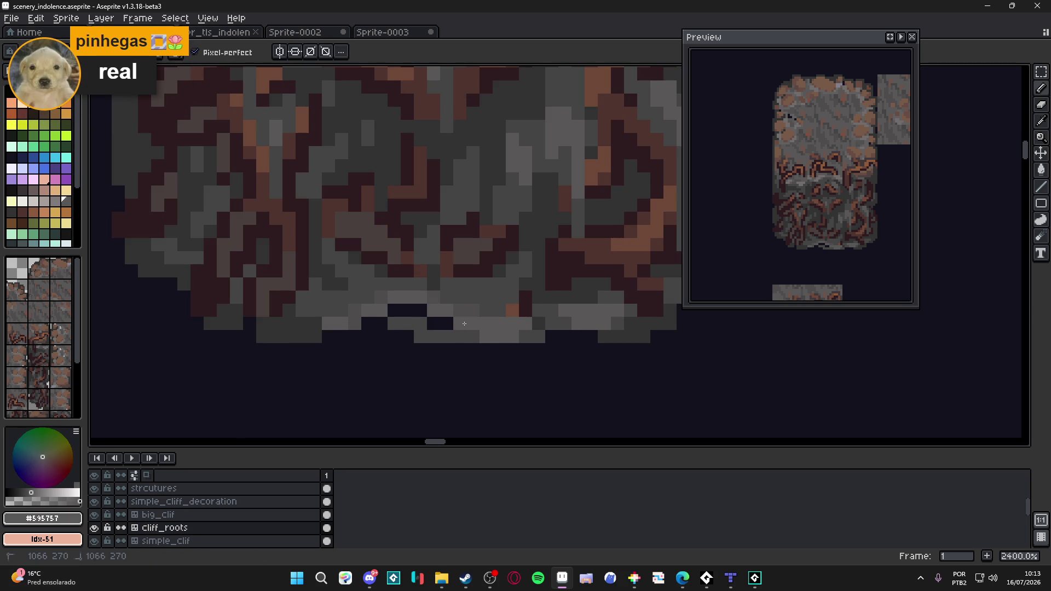
click(460, 312)
alt+click(479, 308)
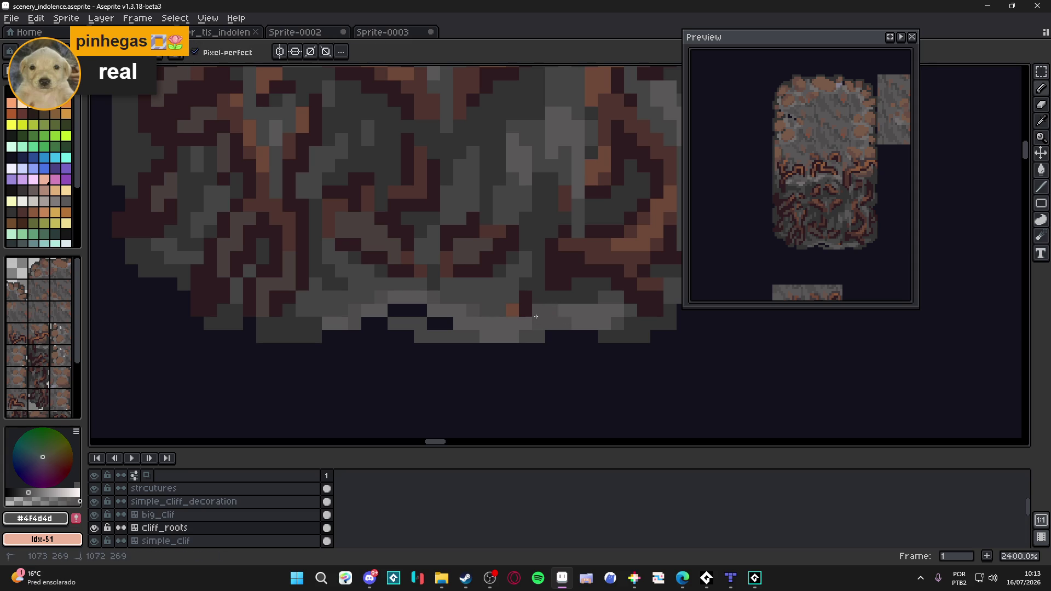
drag(535, 309, 514, 311)
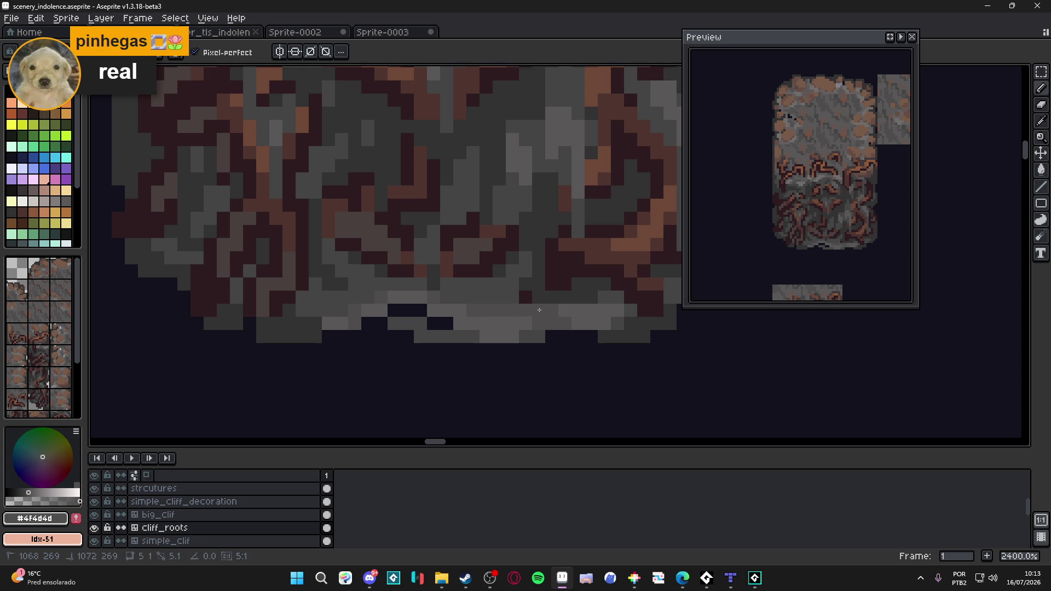
- Compare the tile's greys, save the file, and keep the lighter grey active
alt+click(503, 334)
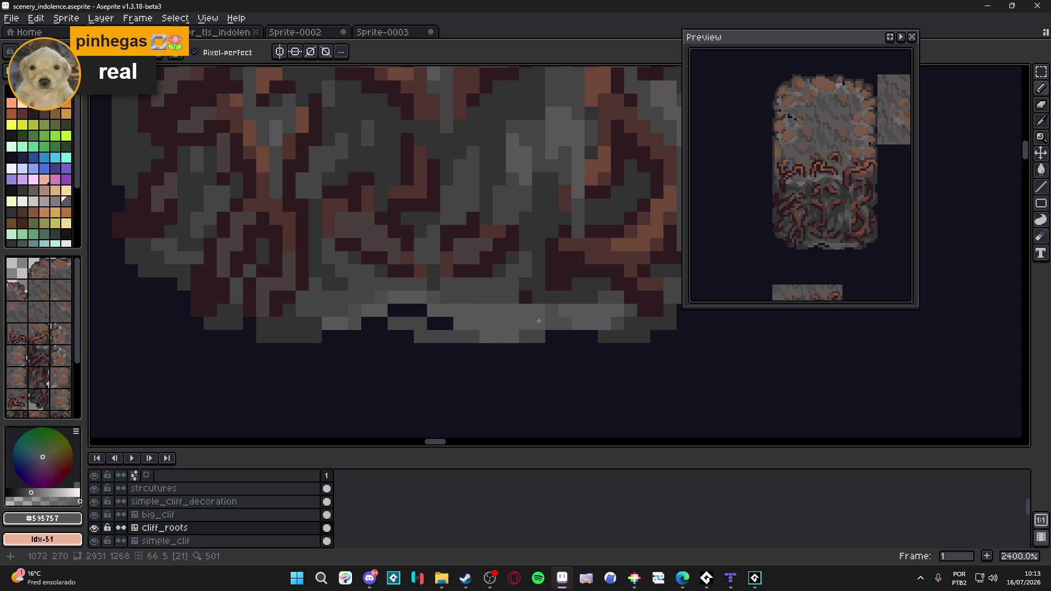
alt+click(527, 335)
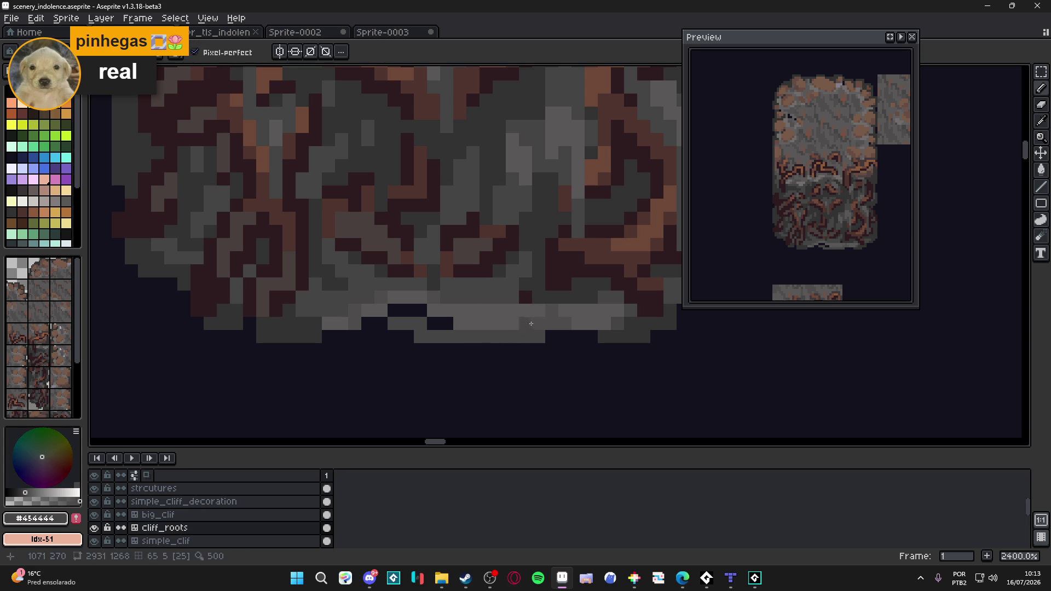
alt+click(500, 324)
key(ctrl+s)
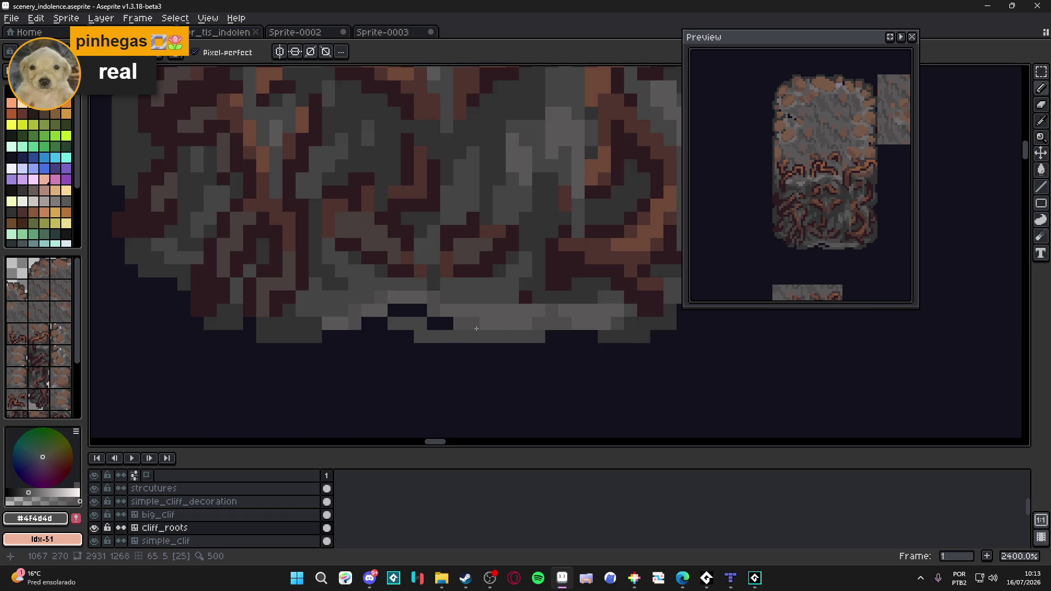
scroll(500, 340, down, 4)
scroll(505, 322, up, 1)
scroll(504, 323, up, 2)
alt+click(504, 323)
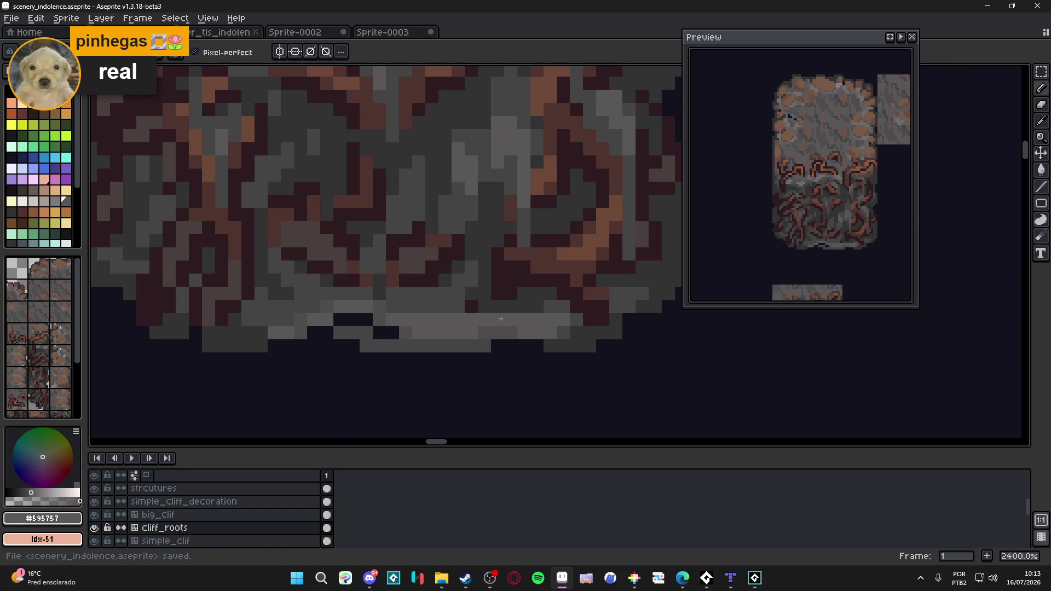
scroll(505, 322, down, 3)
scroll(504, 323, up, 5)
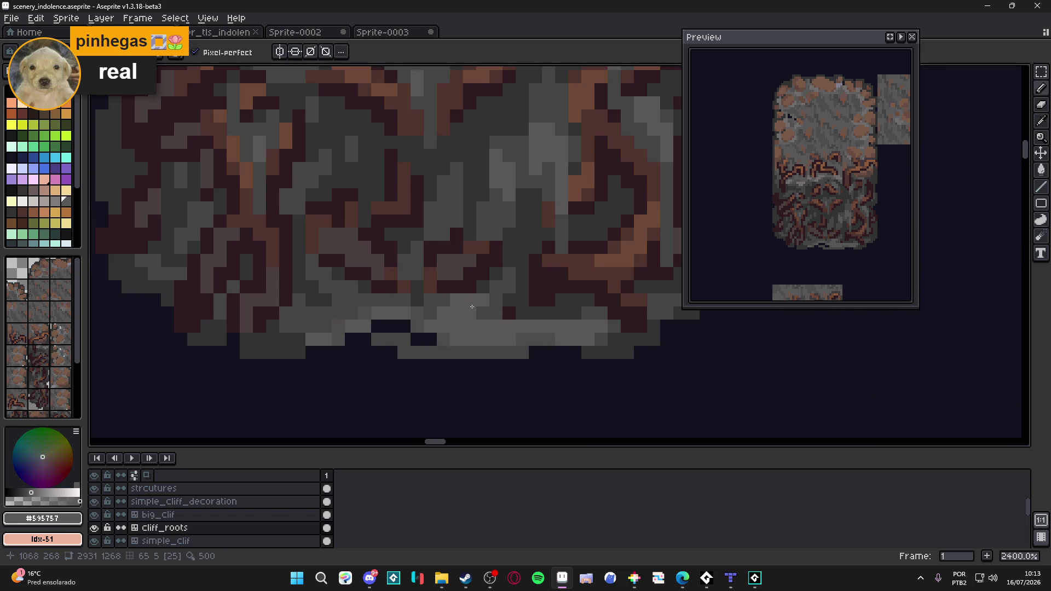
scroll(500, 310, down, 3)
scroll(500, 310, down, 5)
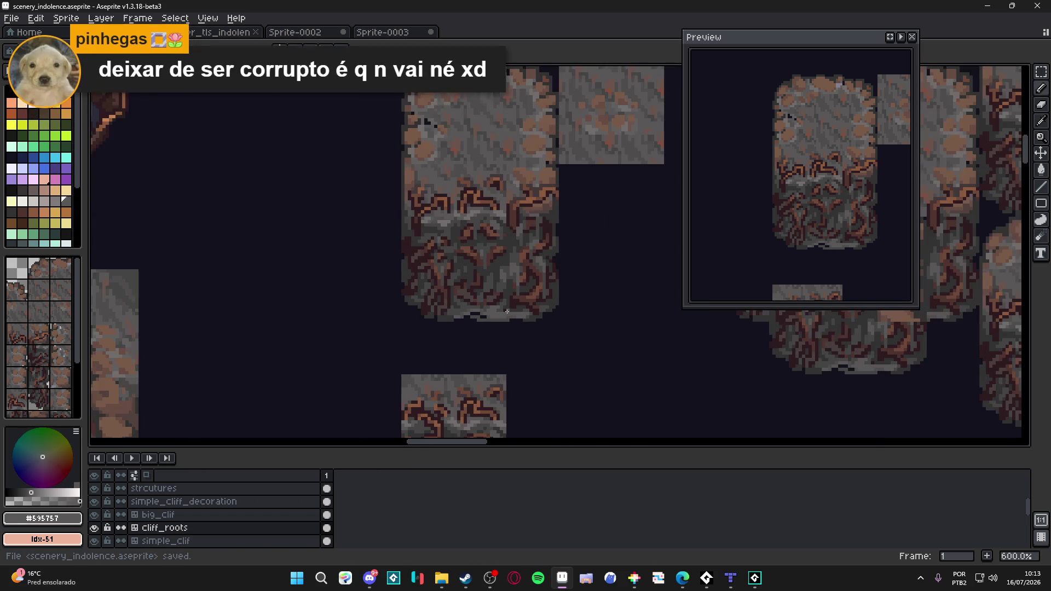
key(ctrl+s)
scroll(522, 355, up, 3)
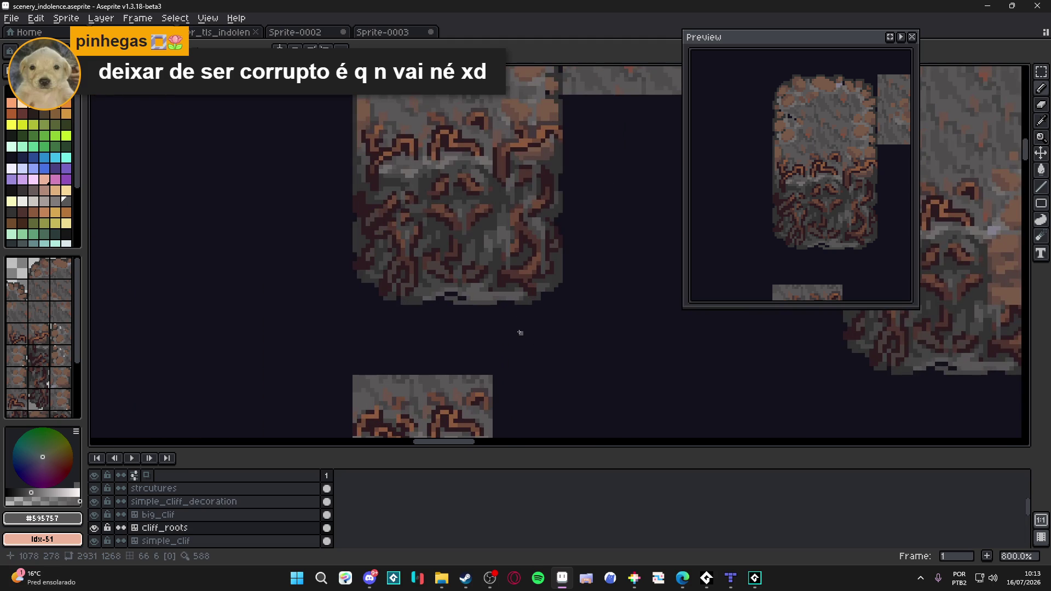
scroll(518, 331, down, 1)
scroll(519, 332, down, 1)
key(ctrl+s)
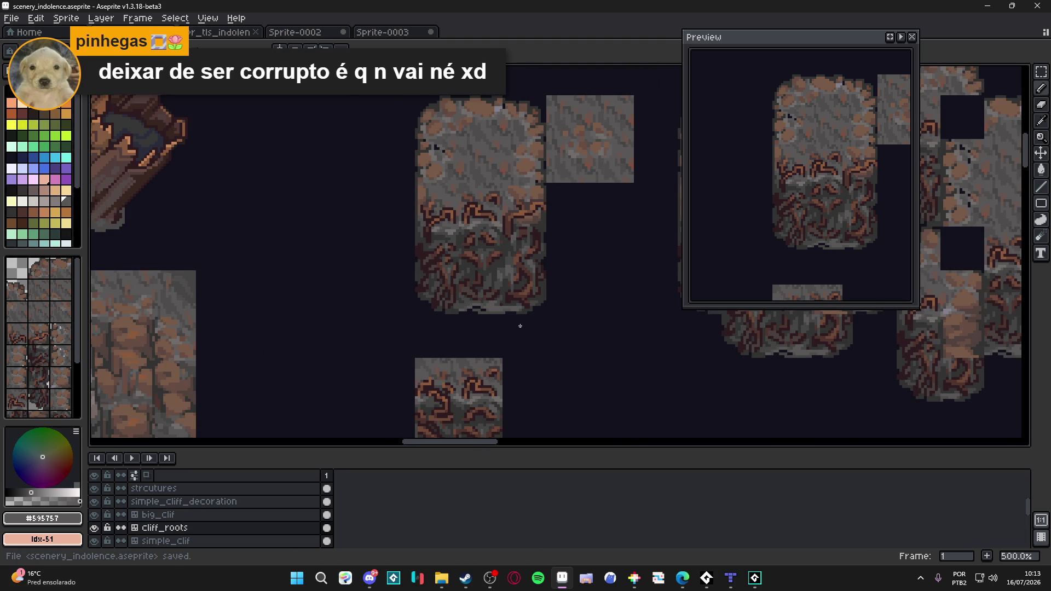
scroll(427, 140, up, 1)
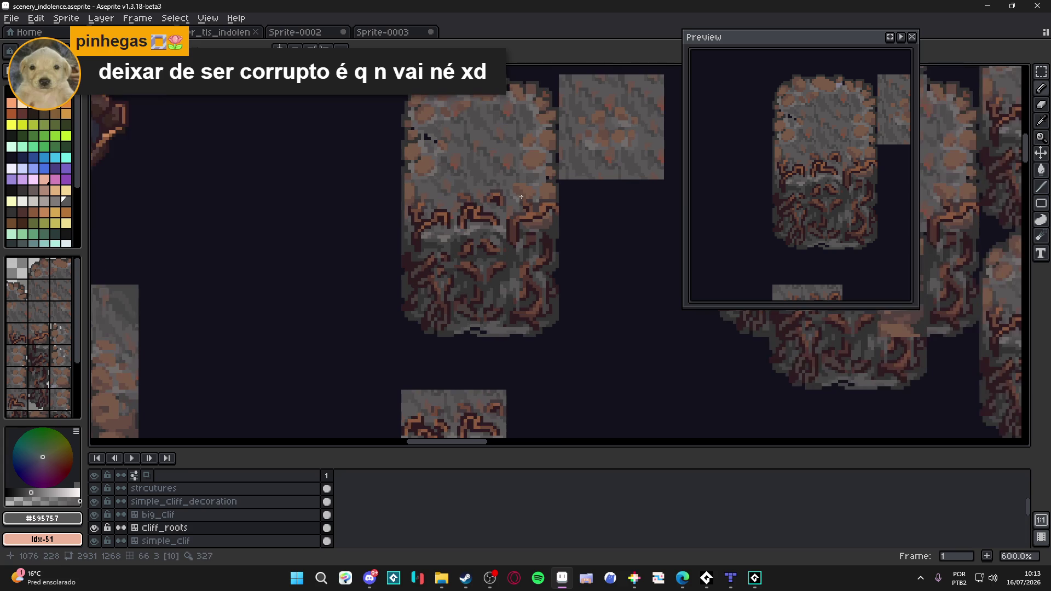
scroll(552, 209, up, 1)
scroll(552, 210, up, 3)
- Pick the dark brown #4f342f and darken the brown block at the root's right tip
alt+click(555, 197)
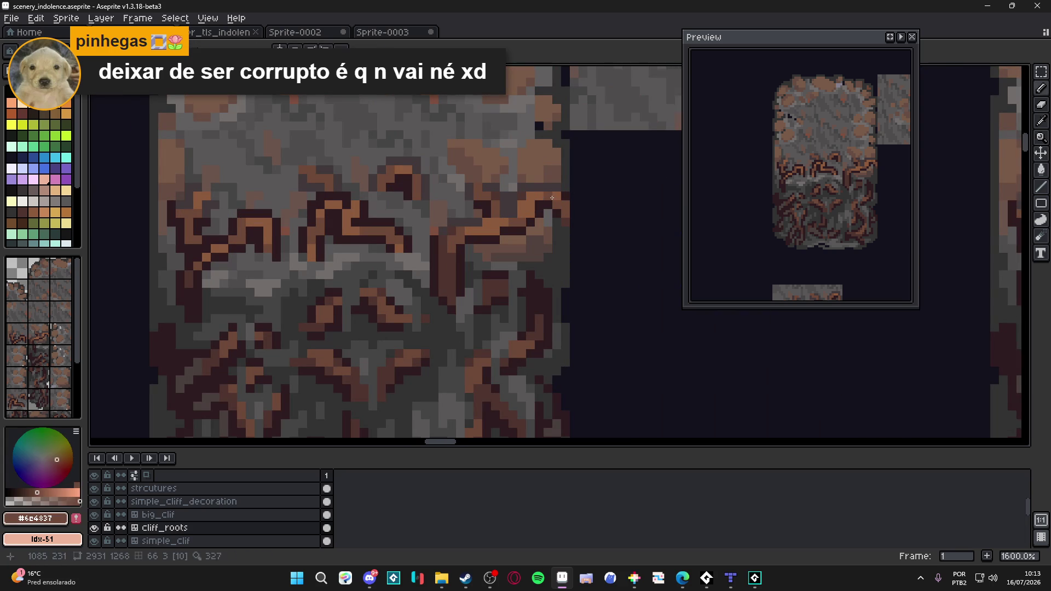
alt+click(557, 206)
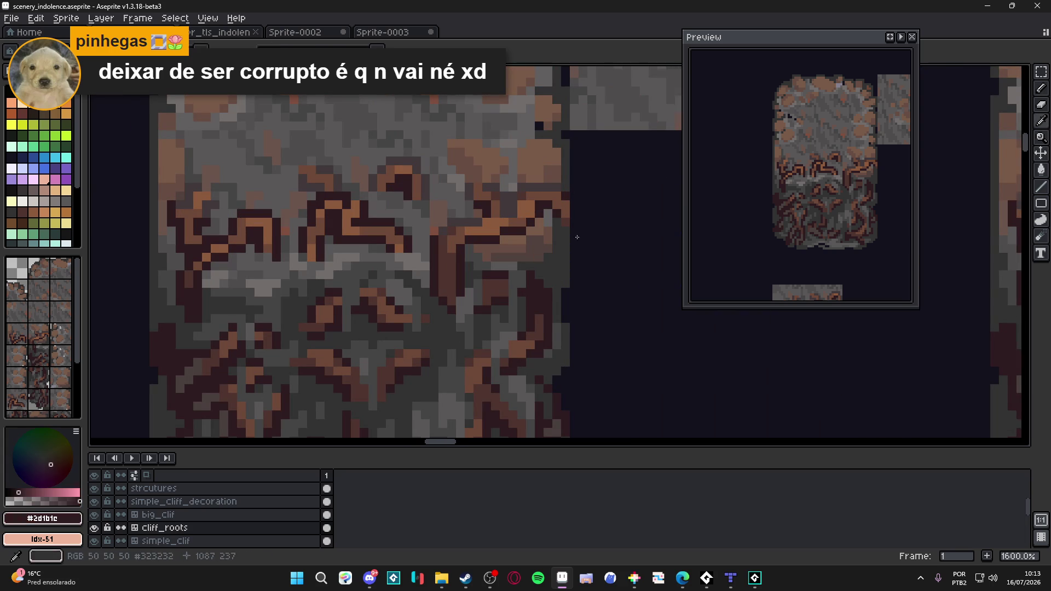
alt+click(537, 197)
drag(535, 209, 526, 209)
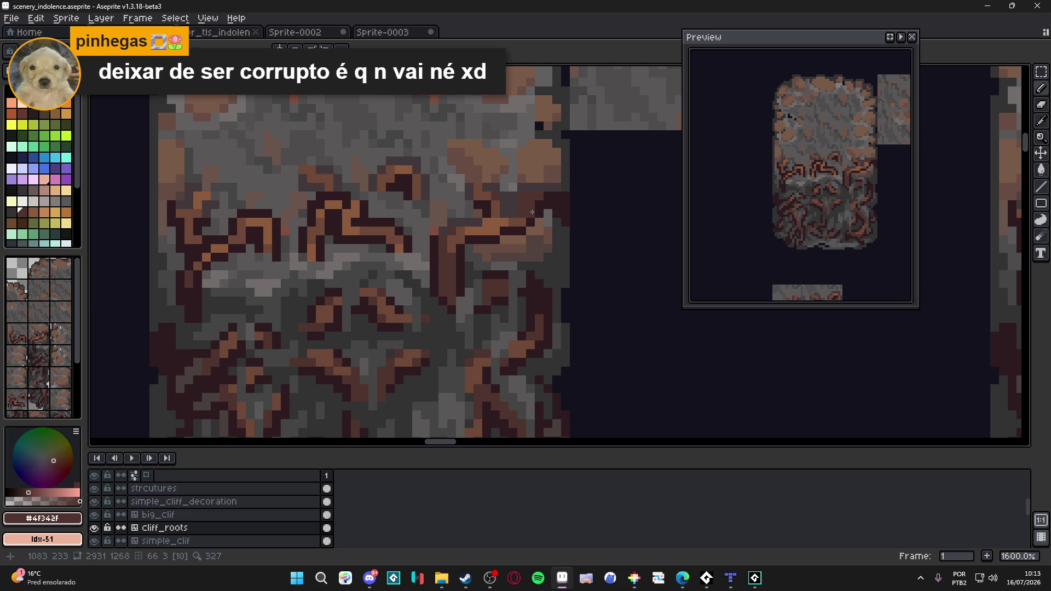
- Compare the root outline, dark brown and dark grey shades, ending on dark grey, and save
alt+click(557, 210)
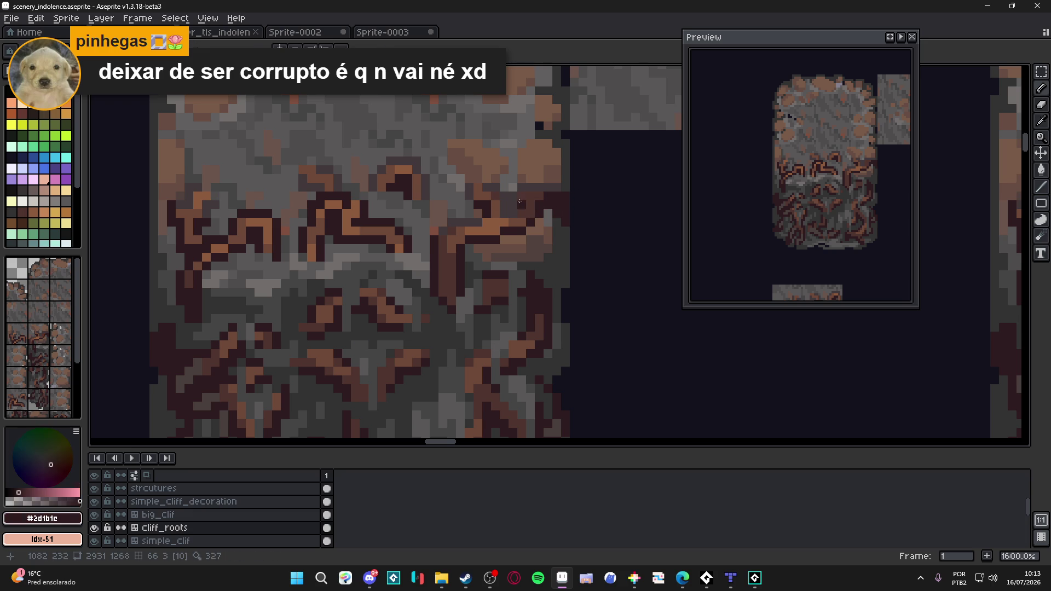
scroll(547, 223, down, 3)
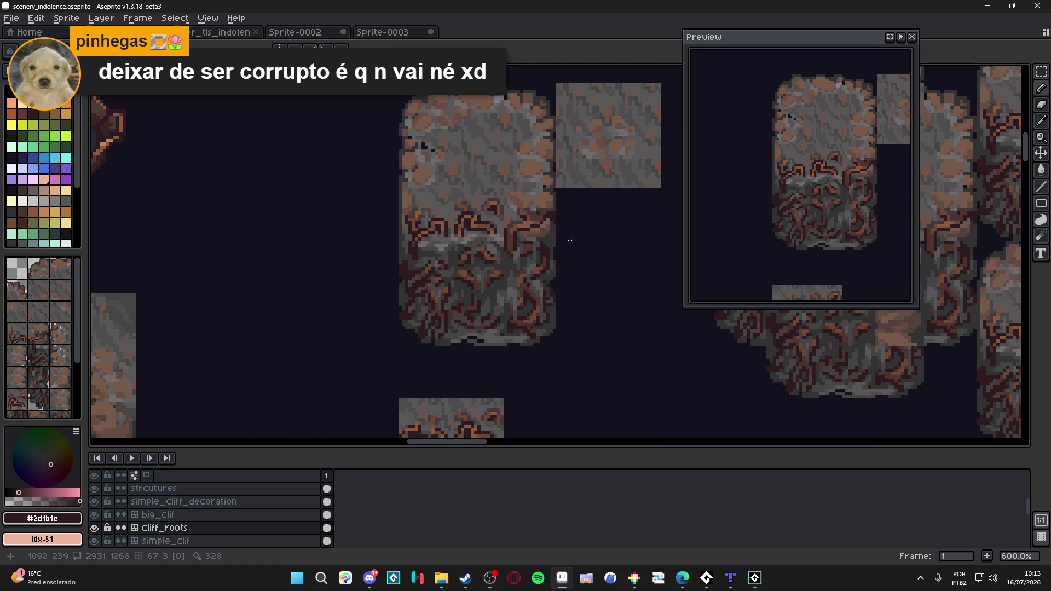
scroll(549, 213, down, 1)
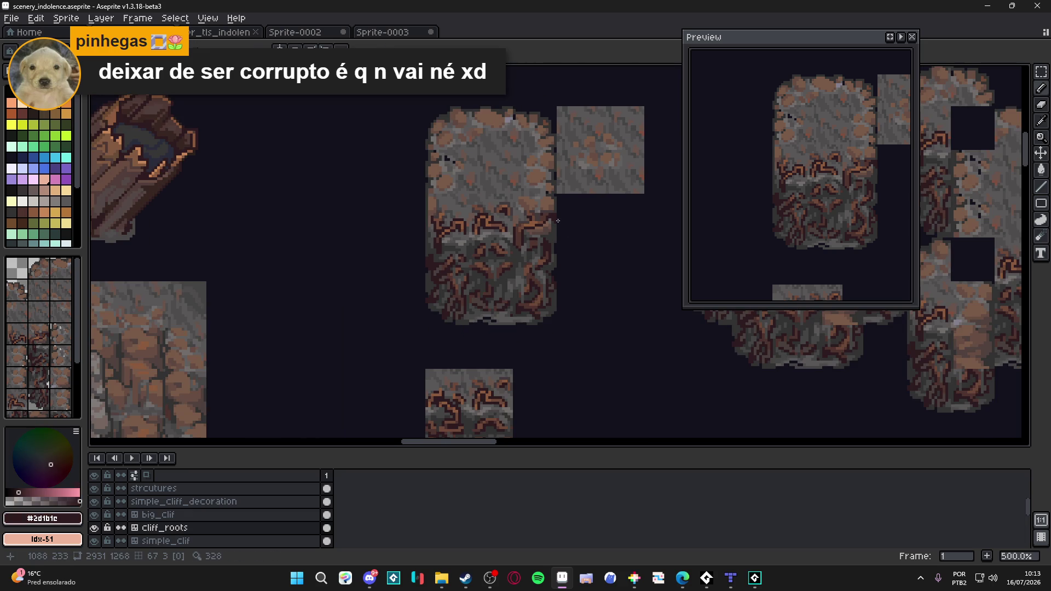
scroll(558, 220, up, 2)
scroll(546, 218, up, 2)
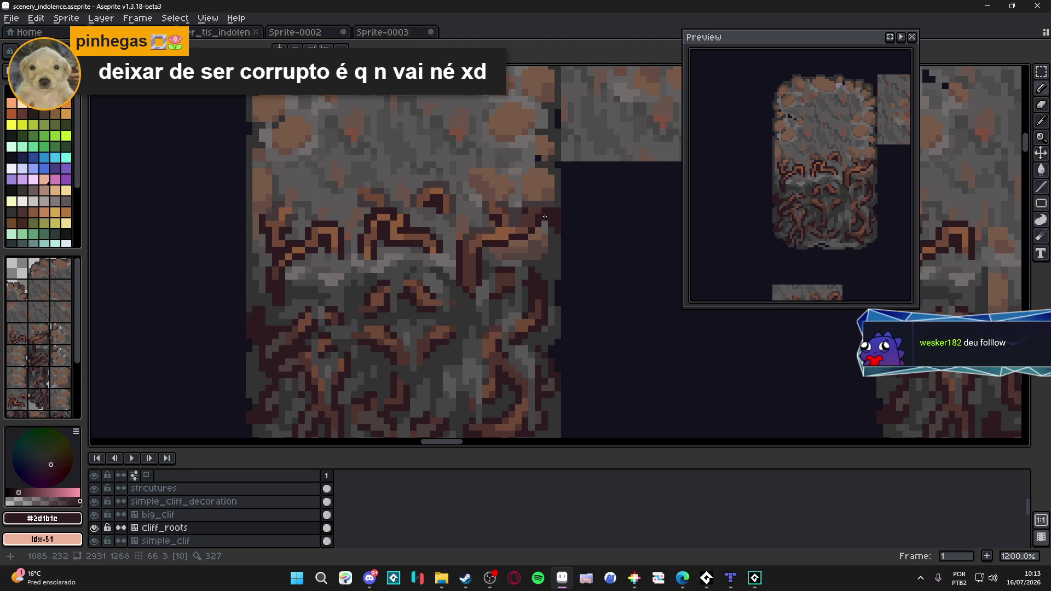
scroll(543, 217, up, 1)
alt+click(535, 205)
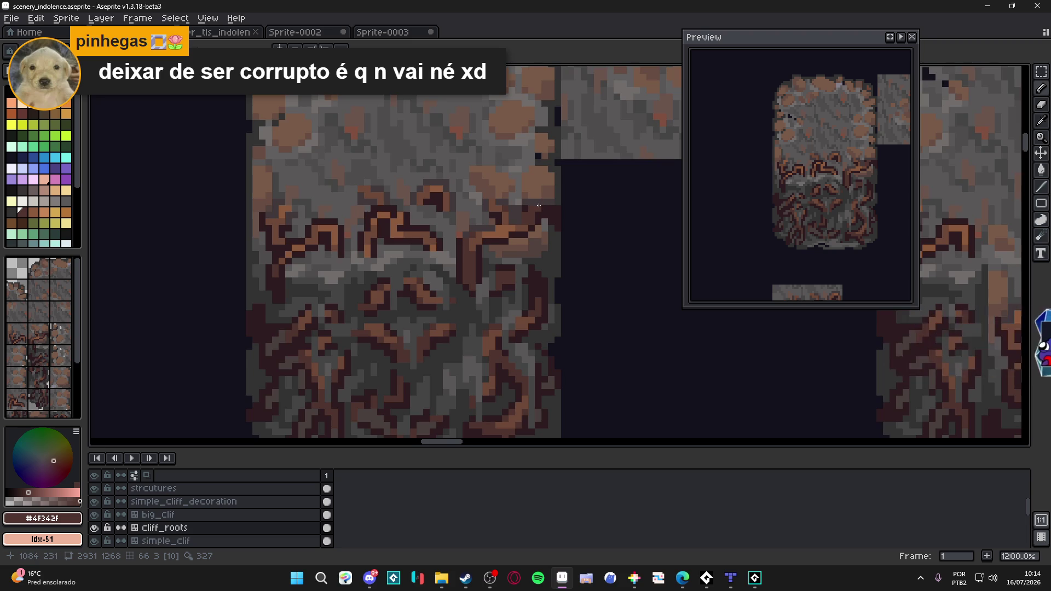
scroll(539, 206, up, 2)
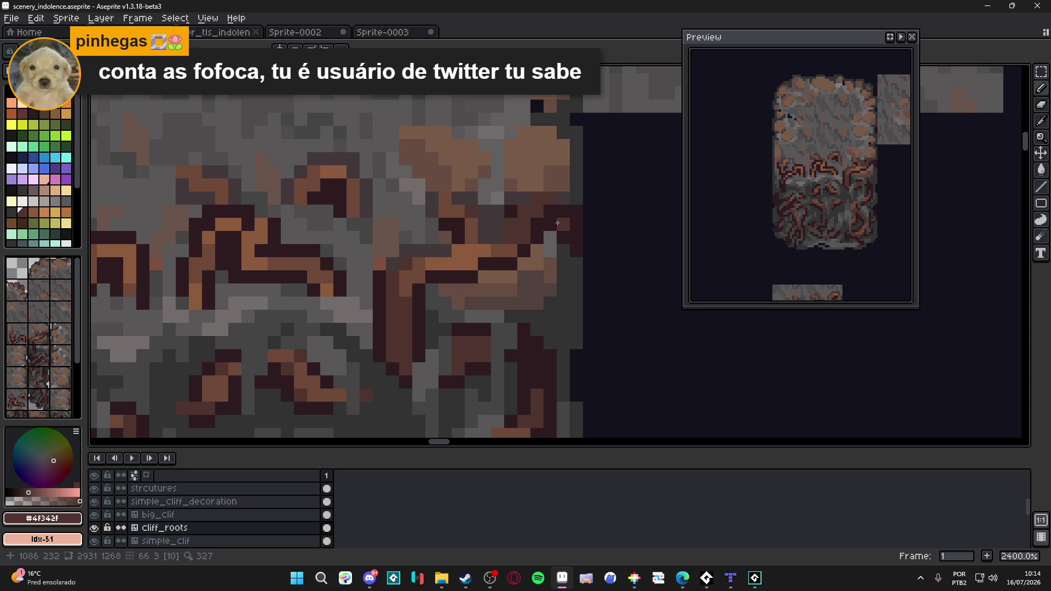
alt+click(570, 211)
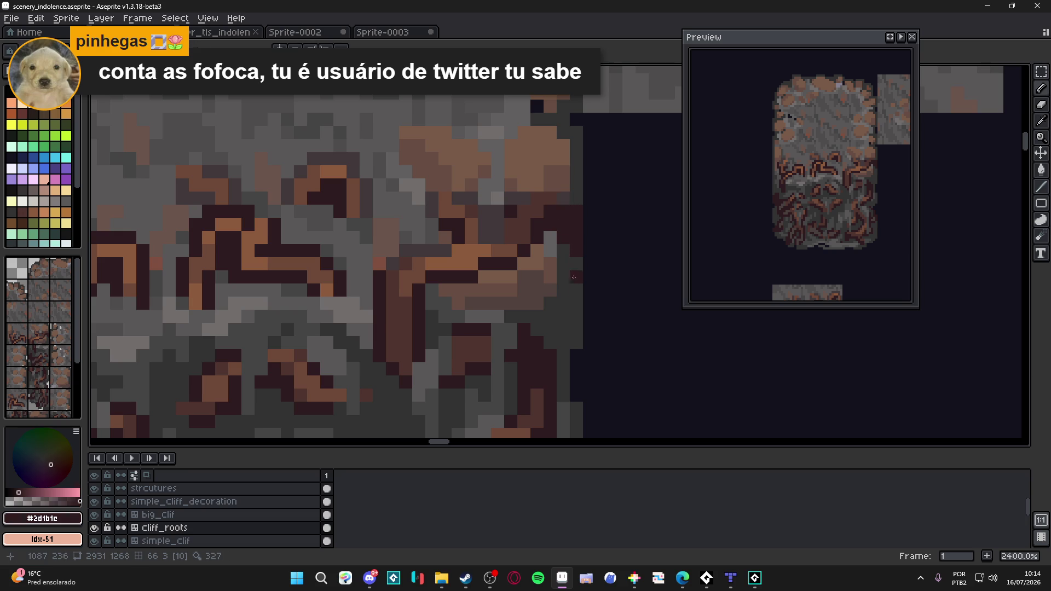
alt+click(577, 218)
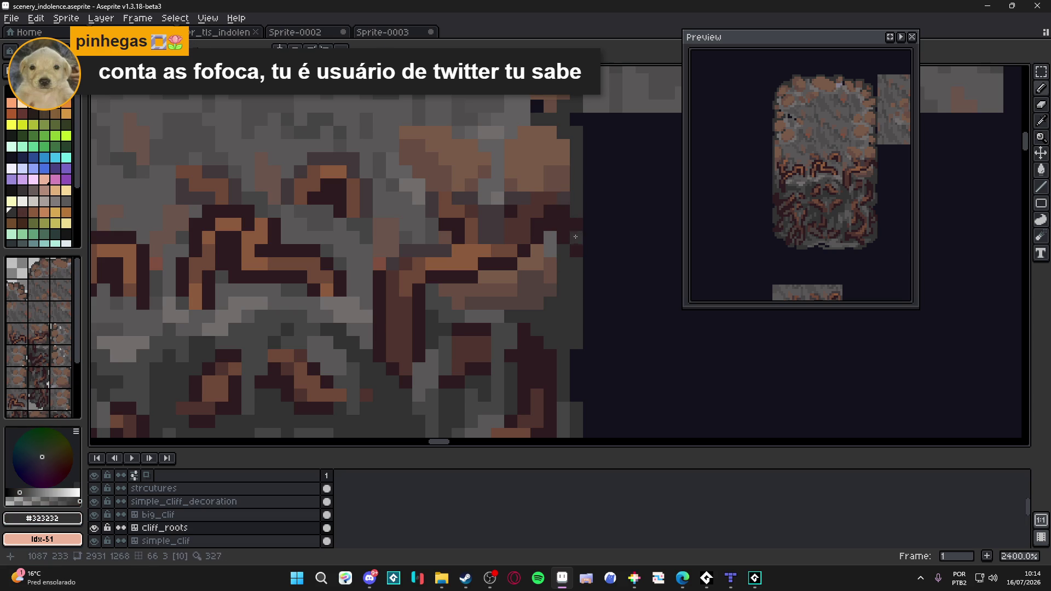
key(ctrl+s)
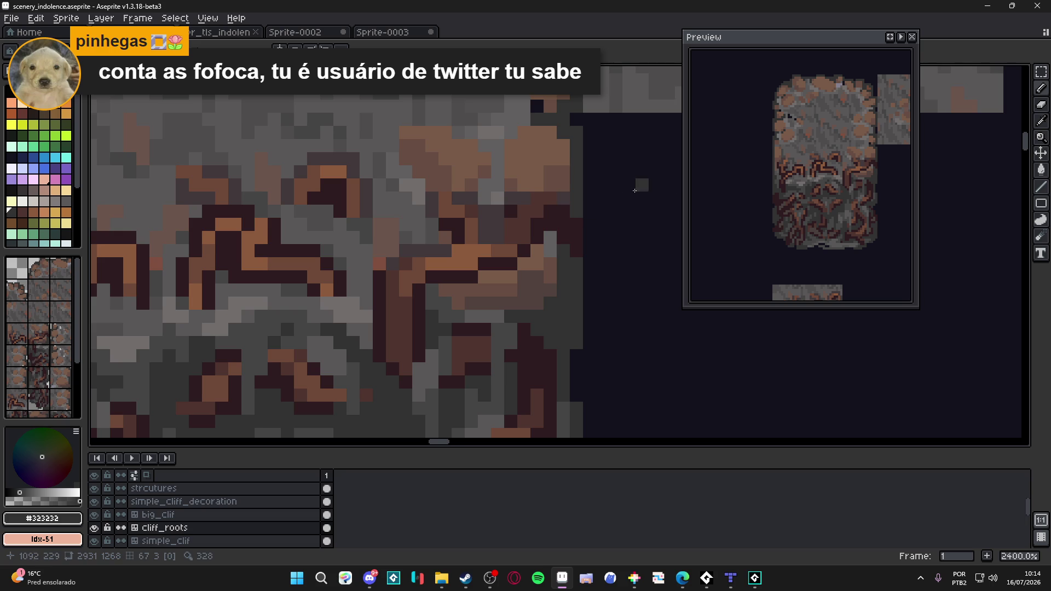
scroll(601, 186, down, 1)
scroll(518, 209, down, 1)
- Save the scenery file, pick the dark brown root colour and undo the last pencil stroke
drag(499, 214, 518, 232)
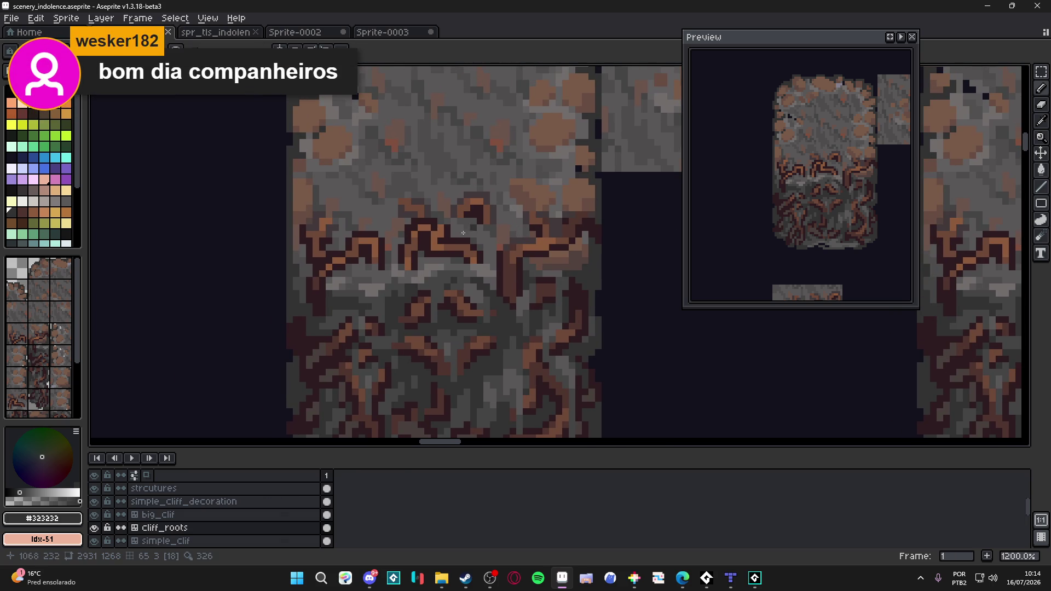
scroll(476, 288, down, 1)
key(ctrl+s)
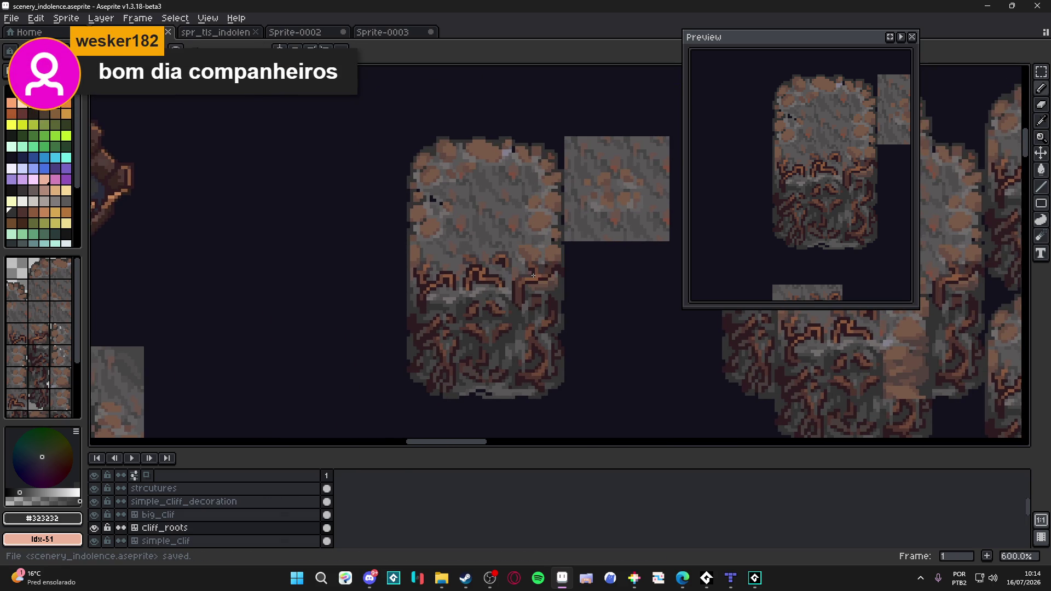
scroll(556, 273, up, 4)
alt+click(549, 255)
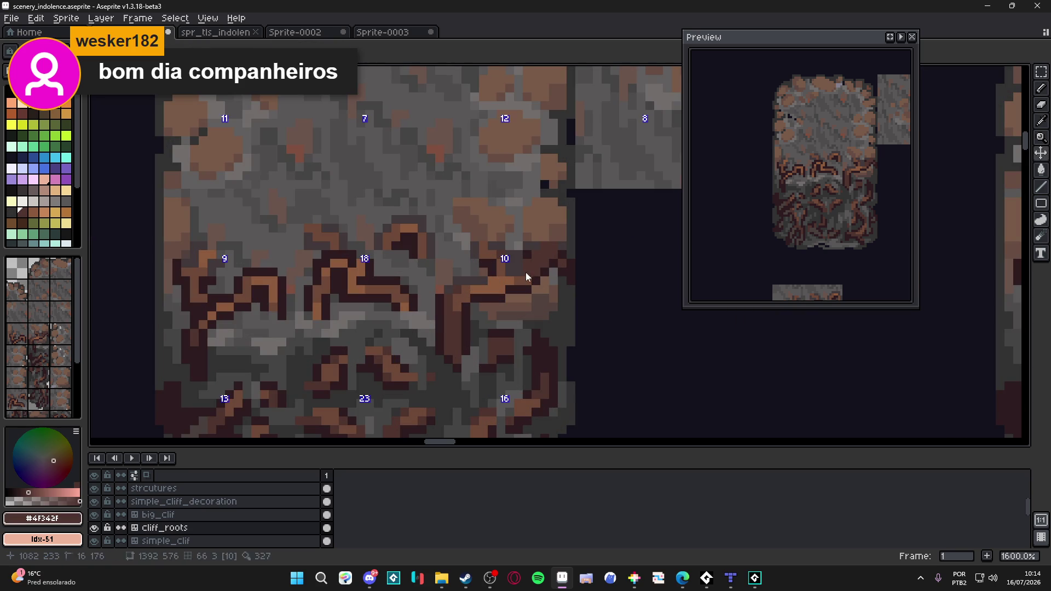
key(ctrl+z)
- Re-sample the dark brown #4f342f root colour and save the file again
alt+click(539, 278)
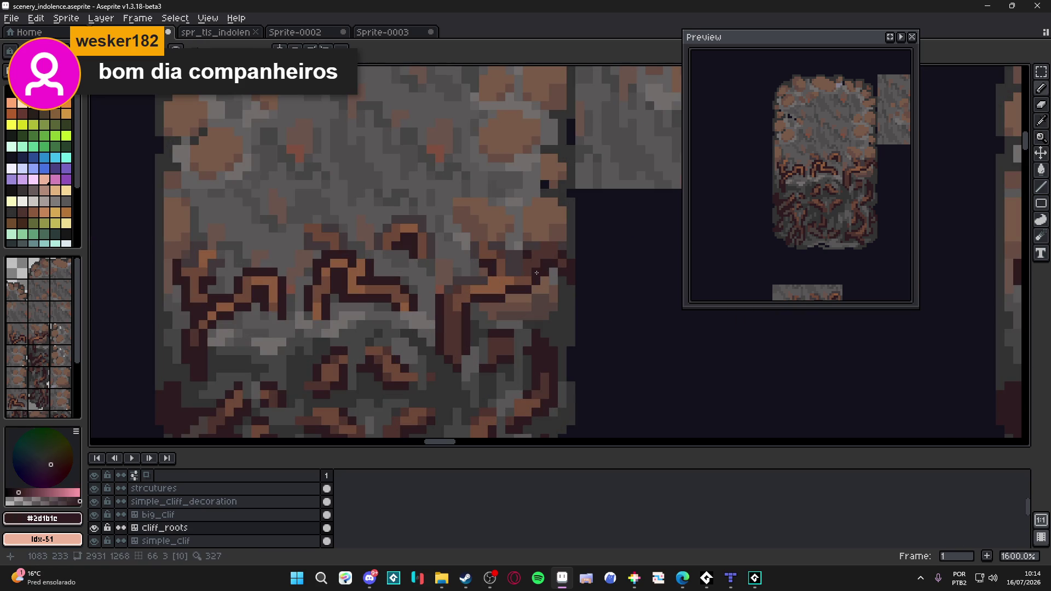
alt+click(532, 274)
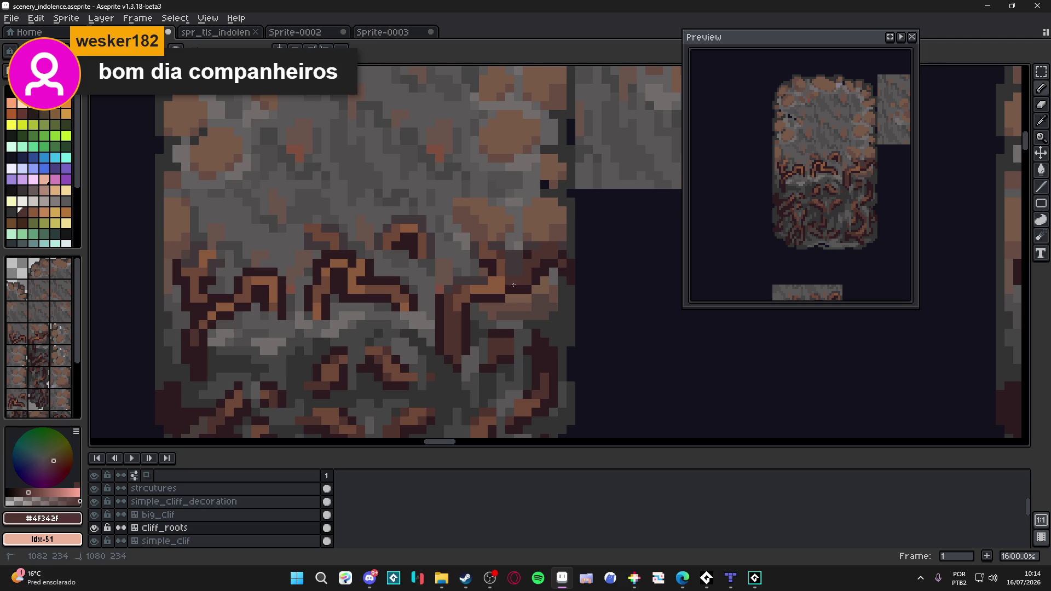
key(ctrl+s)
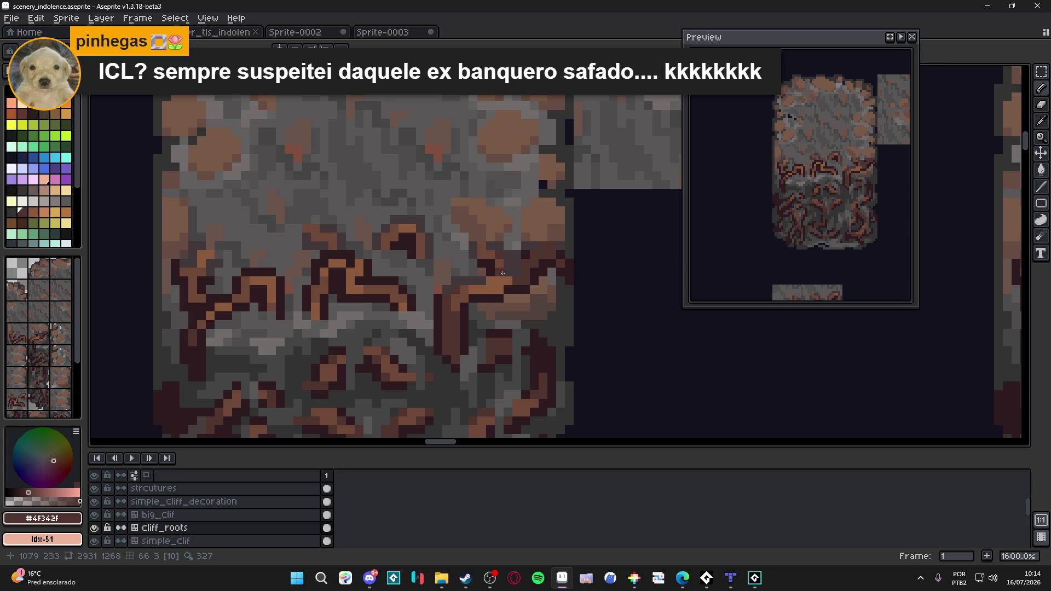
scroll(527, 254, up, 1)
scroll(545, 281, down, 1)
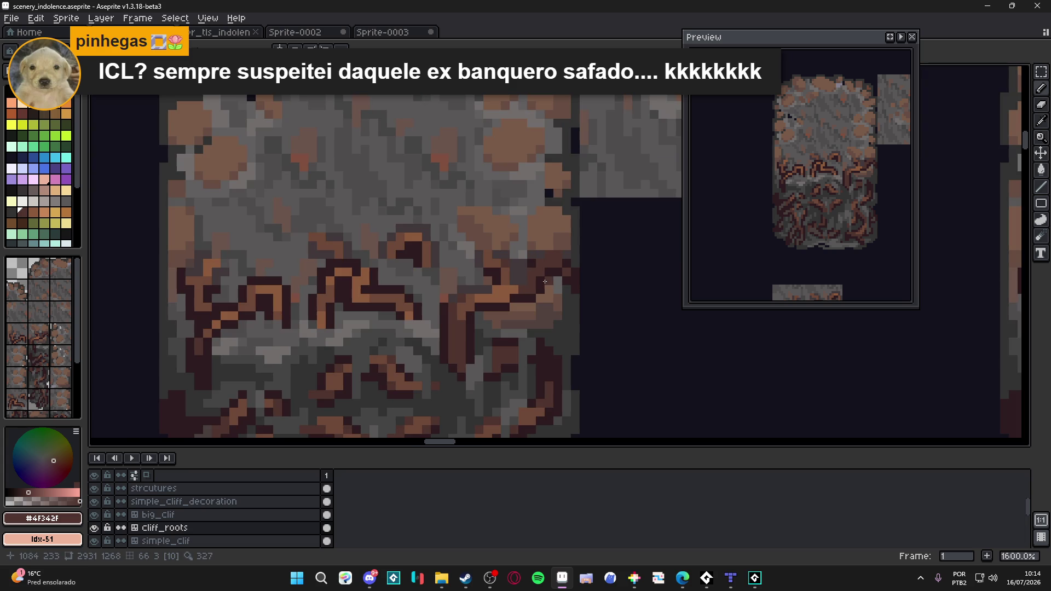
- Sample the grey rock and mid-brown root colours from the cliff tile and save the scenery file
alt+click(522, 257)
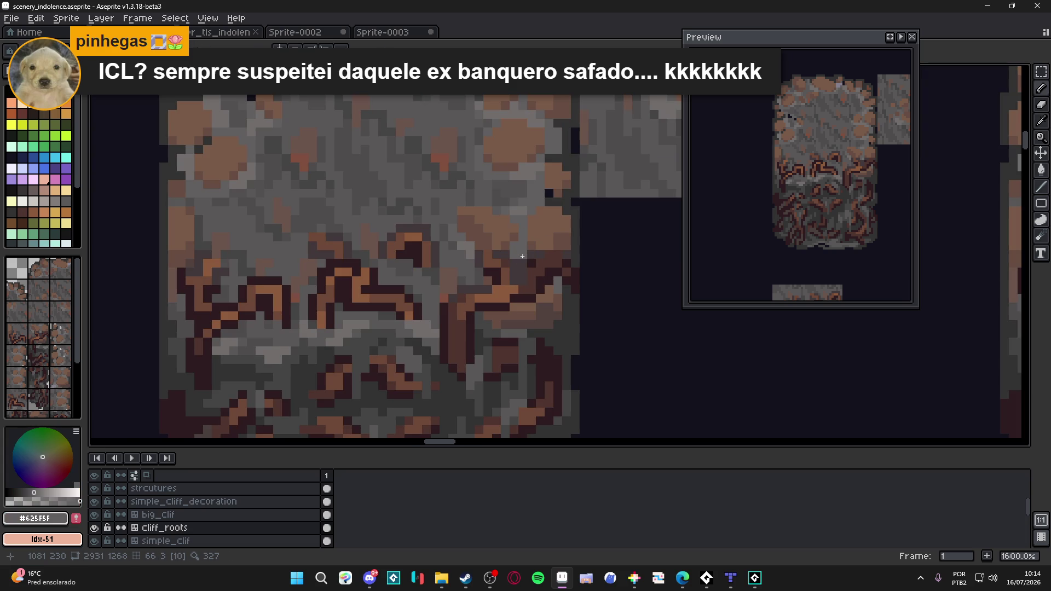
scroll(533, 283, down, 1)
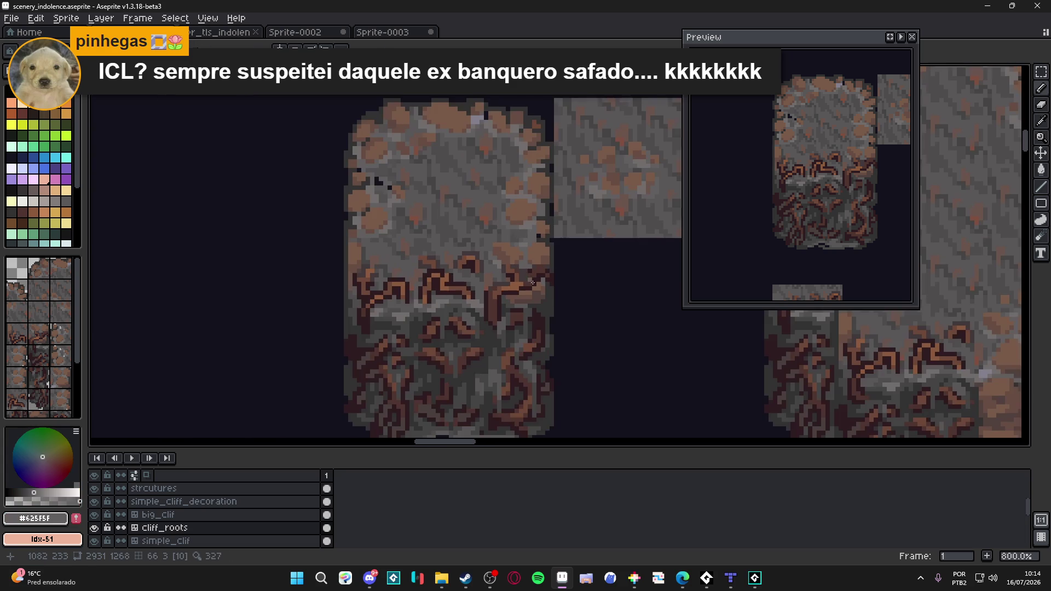
scroll(556, 284, up, 1)
scroll(550, 279, up, 1)
alt+click(540, 267)
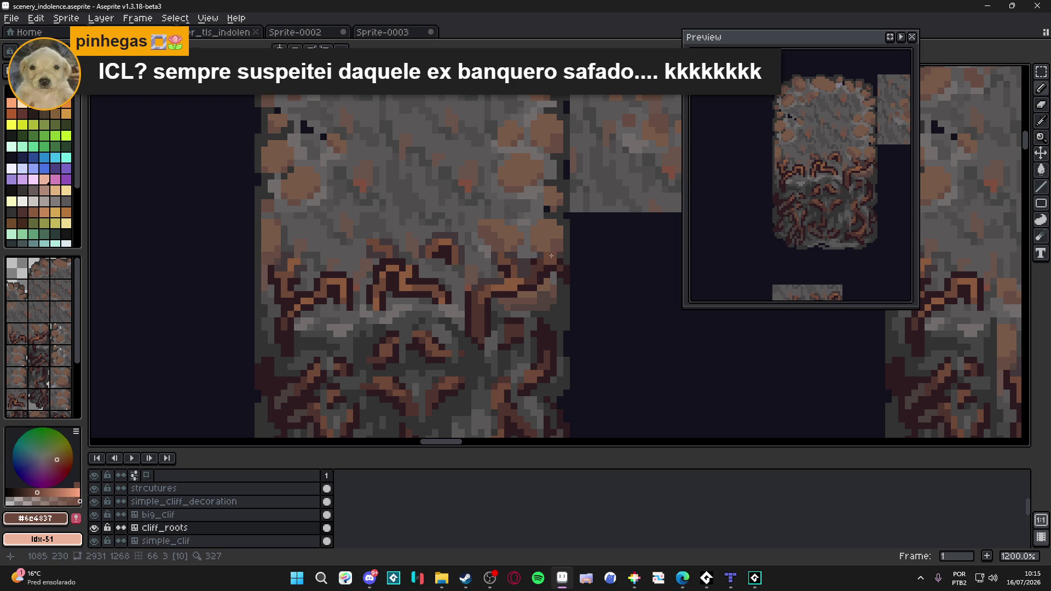
drag(538, 275, 533, 279)
key(ctrl+s)
scroll(532, 284, down, 1)
scroll(526, 298, down, 1)
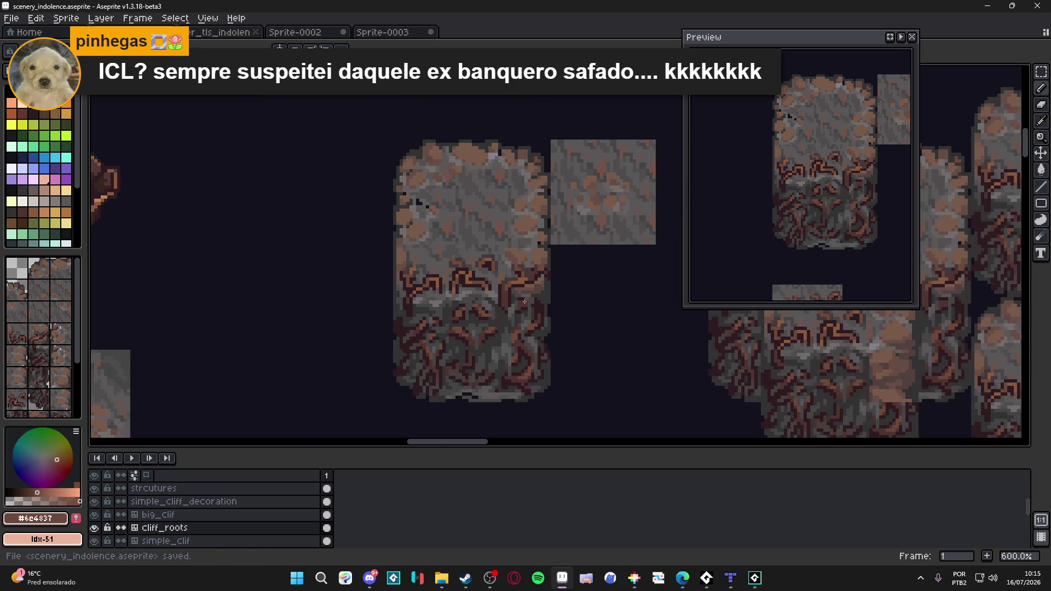
scroll(538, 289, up, 1)
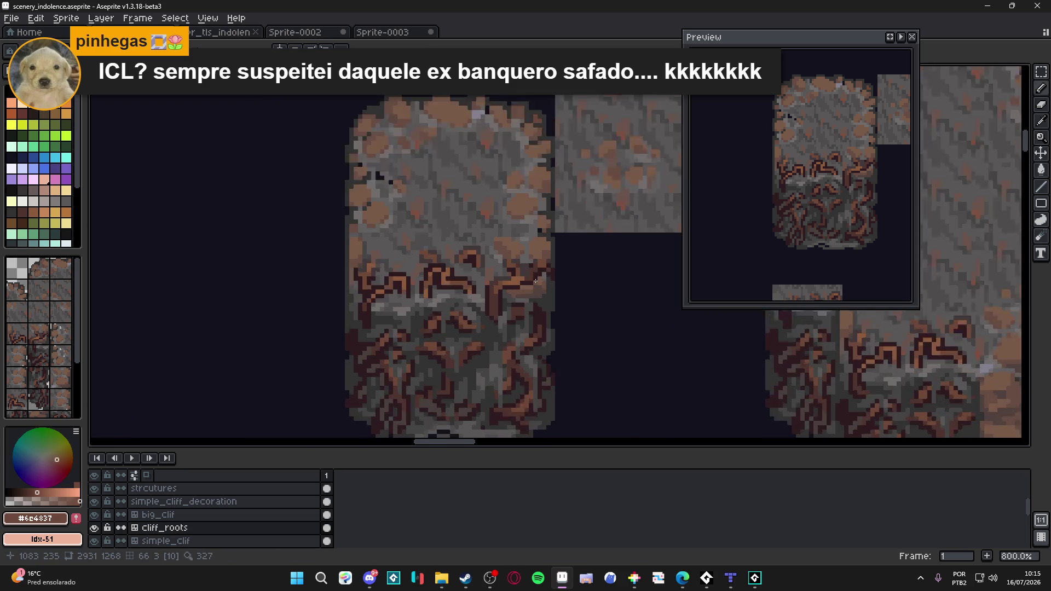
scroll(551, 280, up, 1)
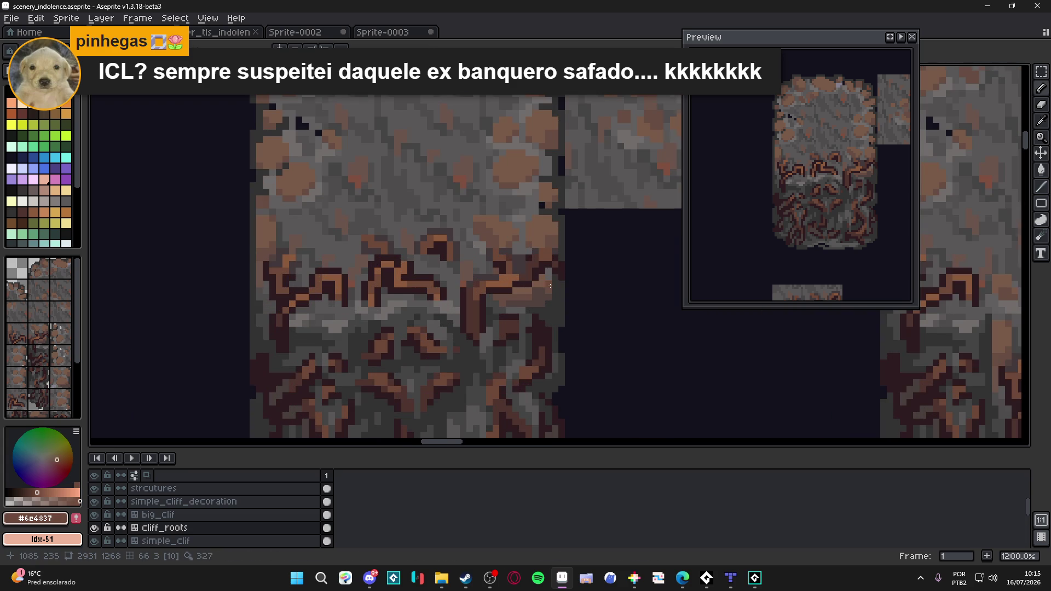
scroll(549, 286, down, 2)
key(ctrl+s)
scroll(534, 294, up, 3)
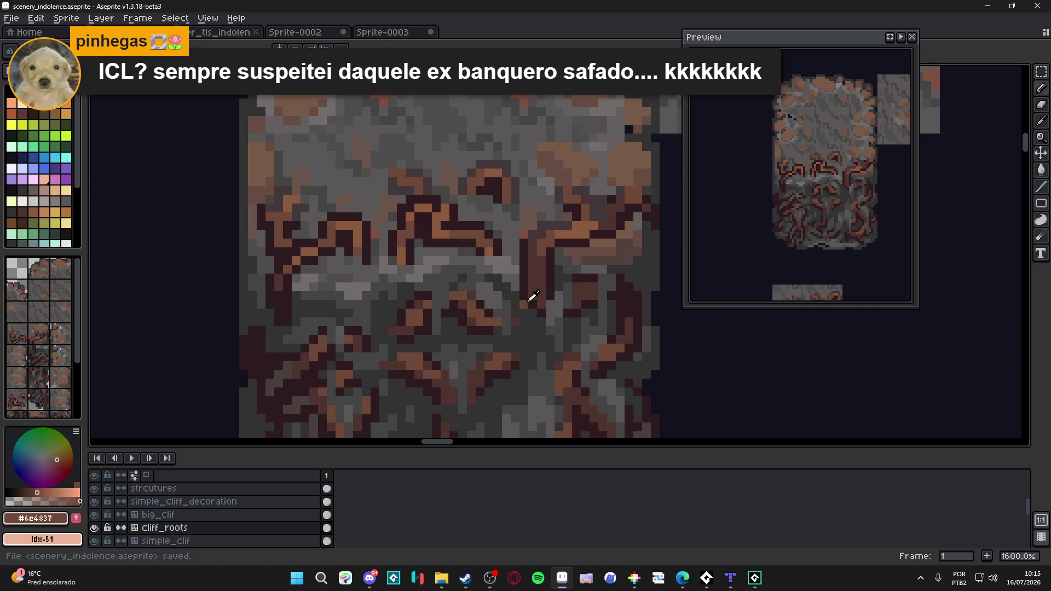
- Sample the darkest root outline colour #2d1b1c and darken a couple of root-pattern pixels with it
alt+click(533, 297)
alt+click(526, 297)
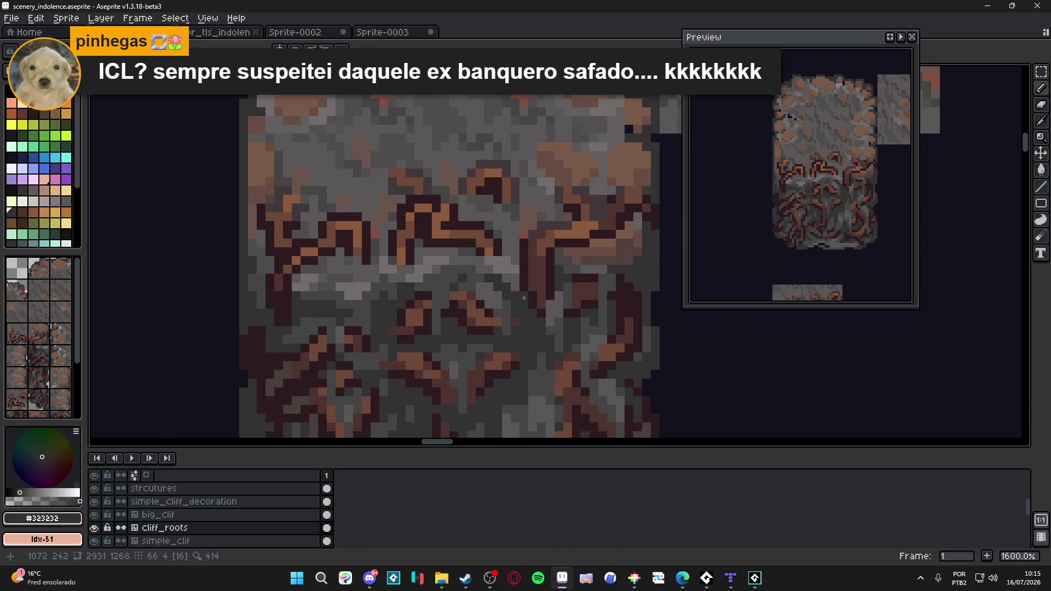
alt+click(535, 293)
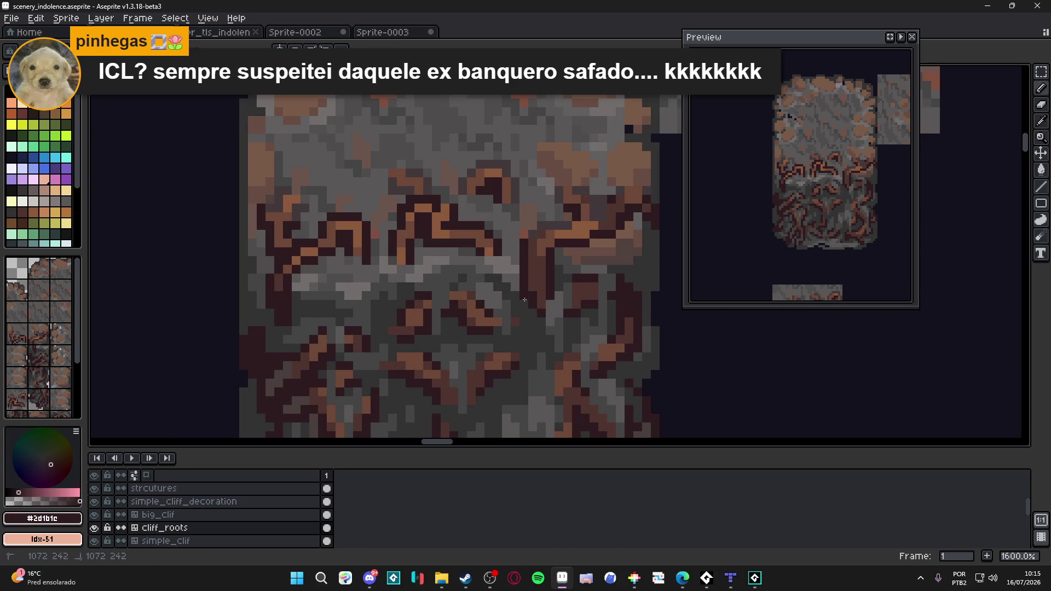
alt+click(528, 245)
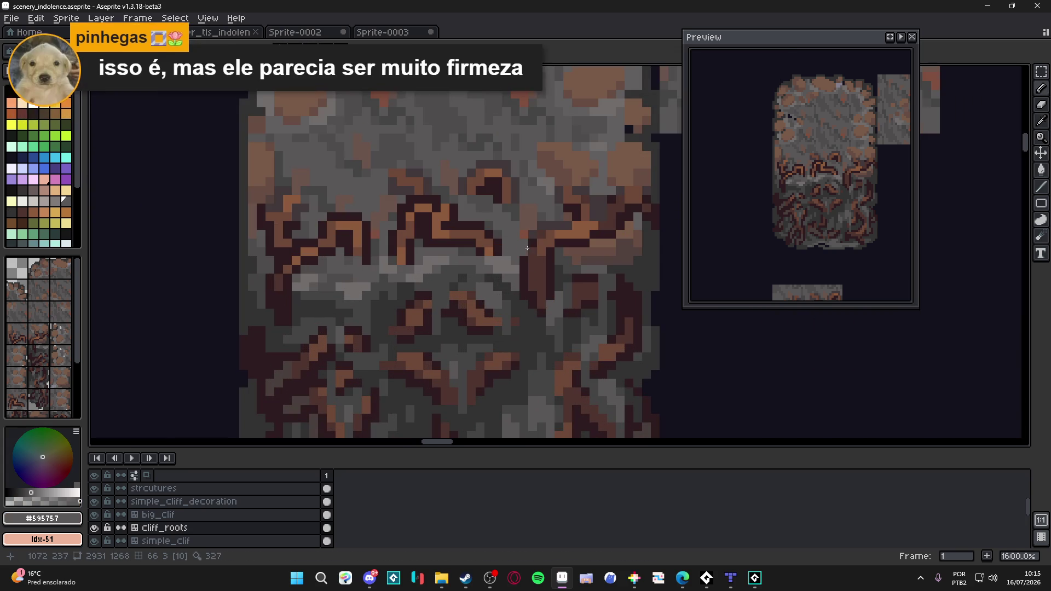
alt+click(535, 237)
key(ctrl+s)
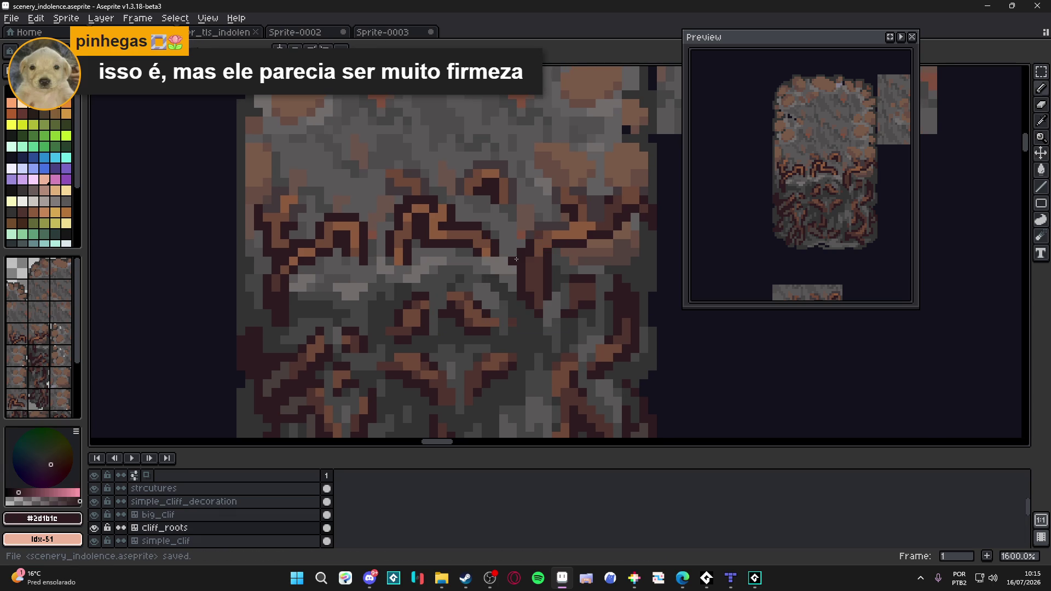
click(514, 255)
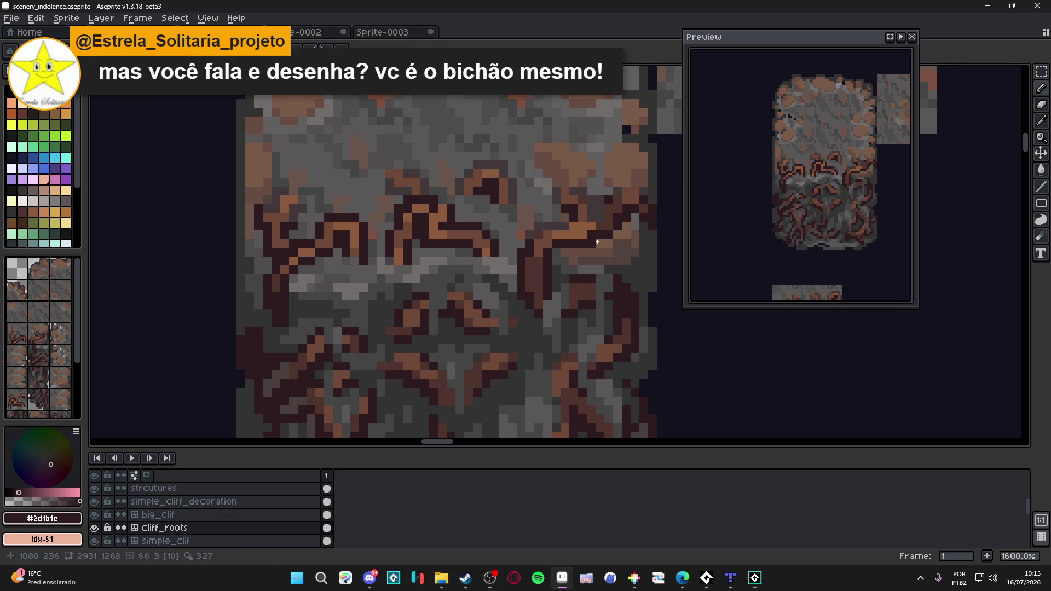
scroll(634, 214, up, 1)
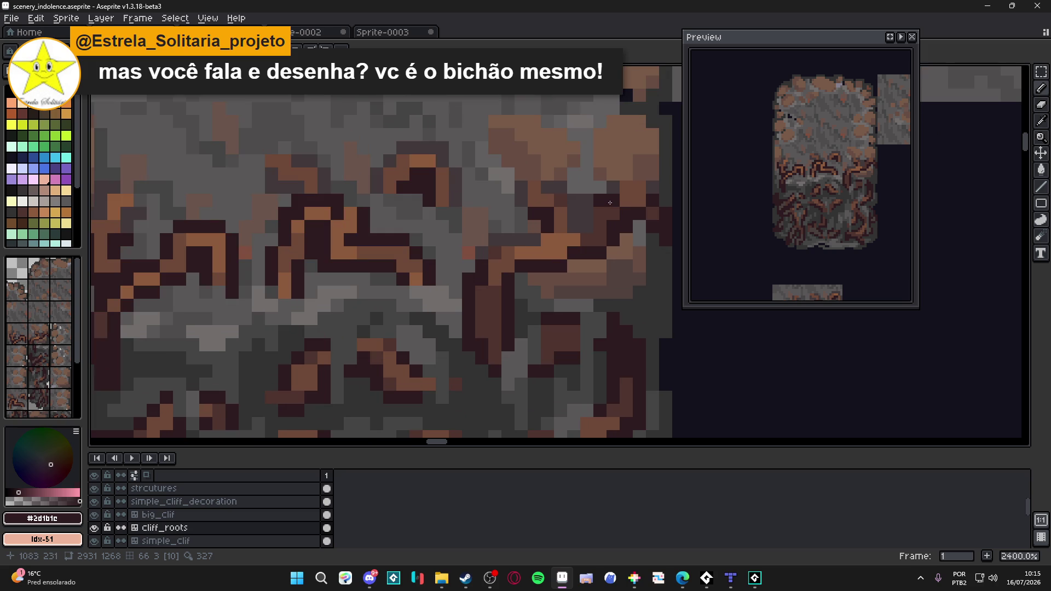
click(638, 189)
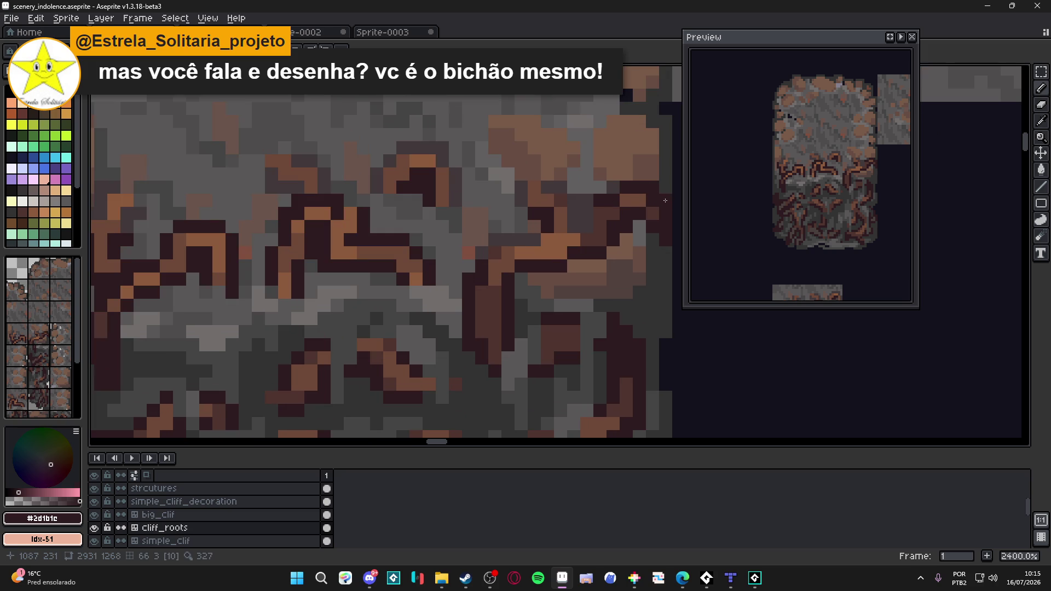
scroll(665, 204, down, 1)
scroll(666, 203, down, 1)
scroll(654, 216, down, 2)
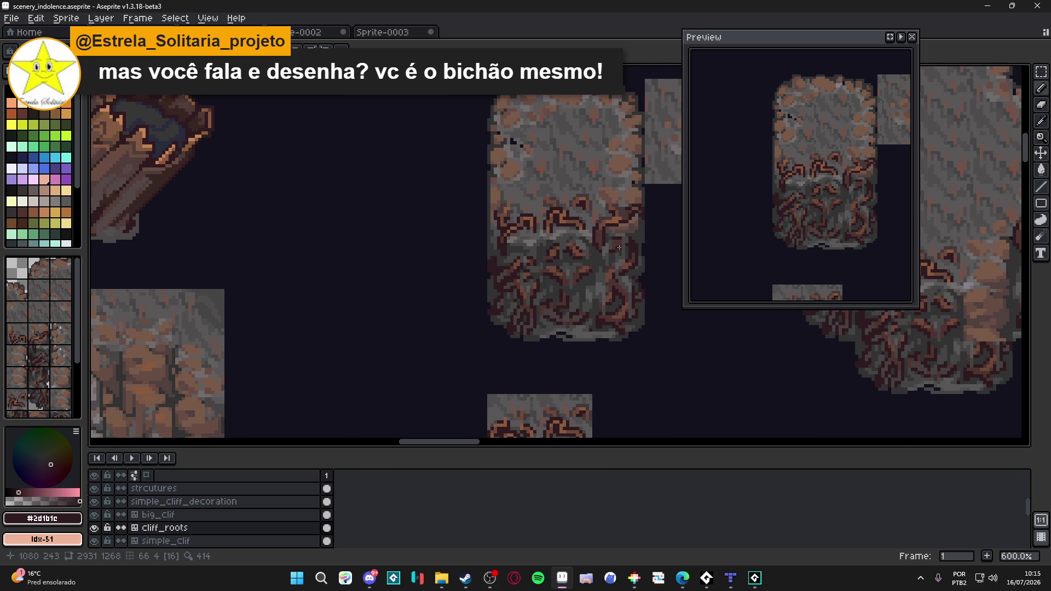
- Save the scenery file twice and toggle the tile grid over the whole root-covered cliff tileset
key(ctrl+s)
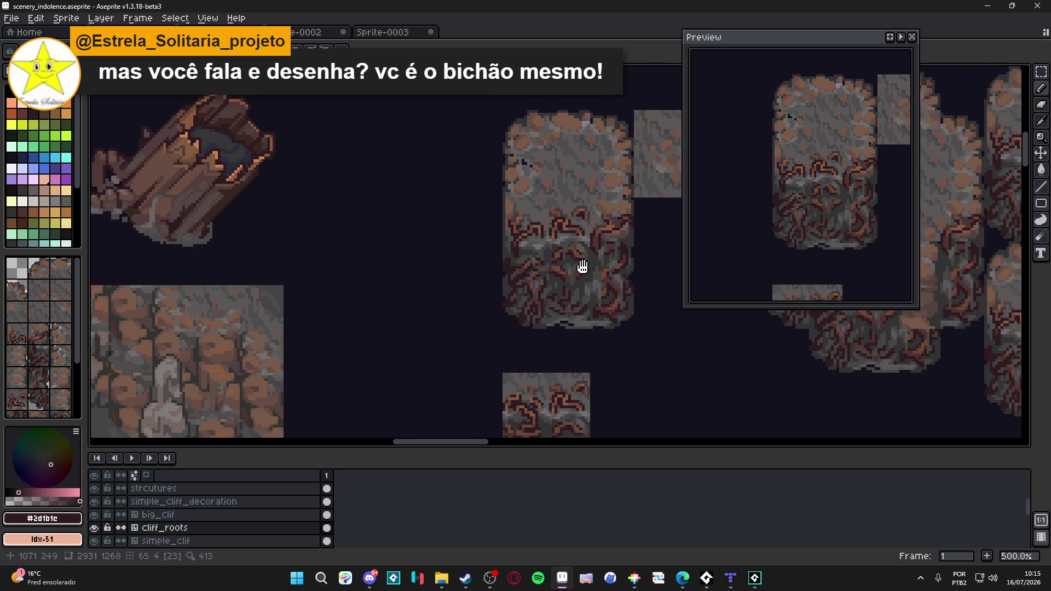
scroll(583, 264, down, 1)
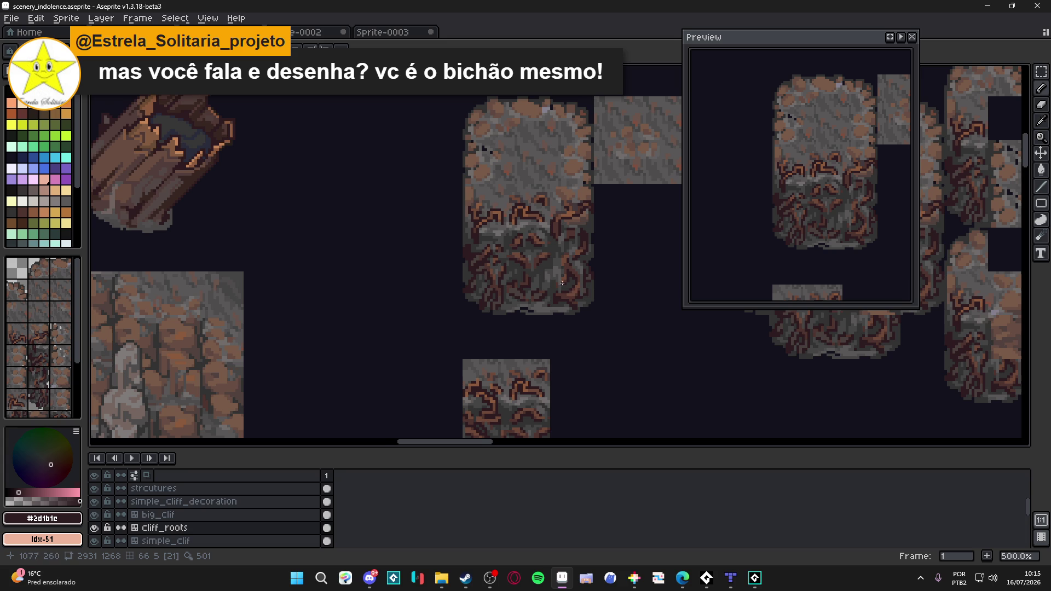
scroll(579, 246, right, 1)
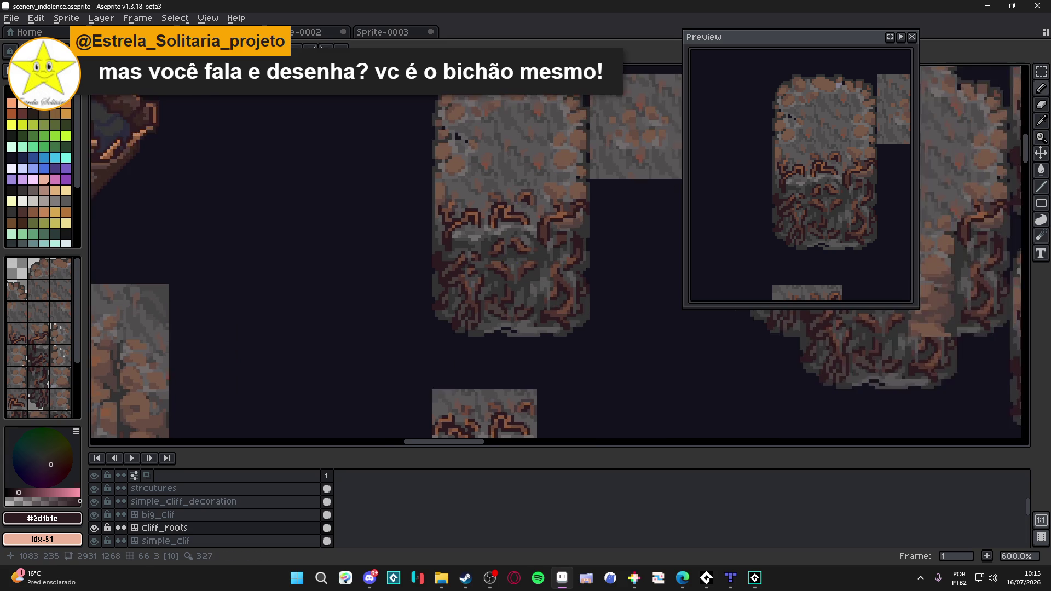
key(ctrl+s)
key(Tab)
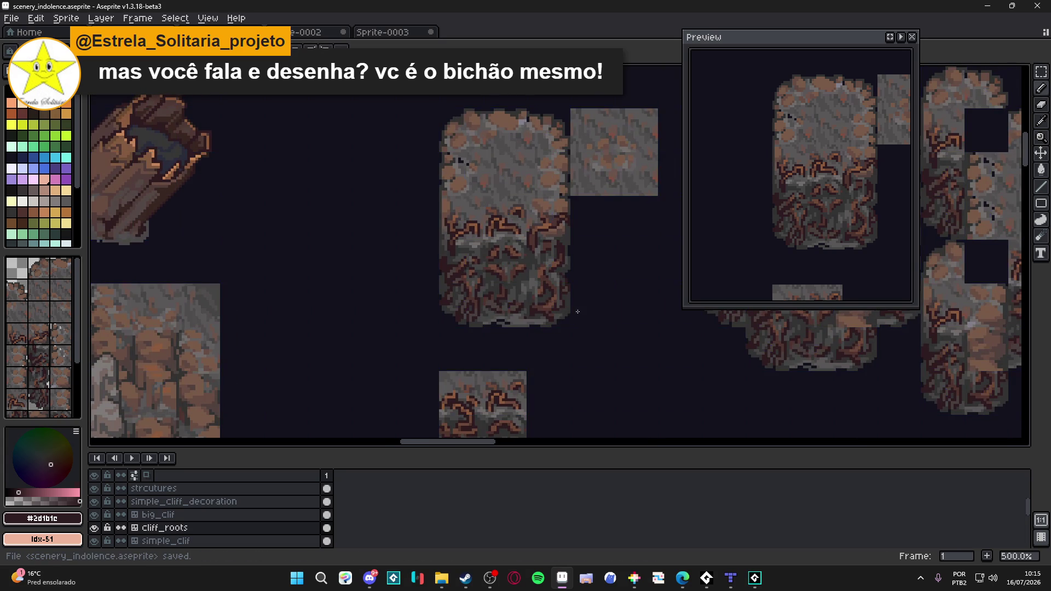
scroll(572, 313, down, 1)
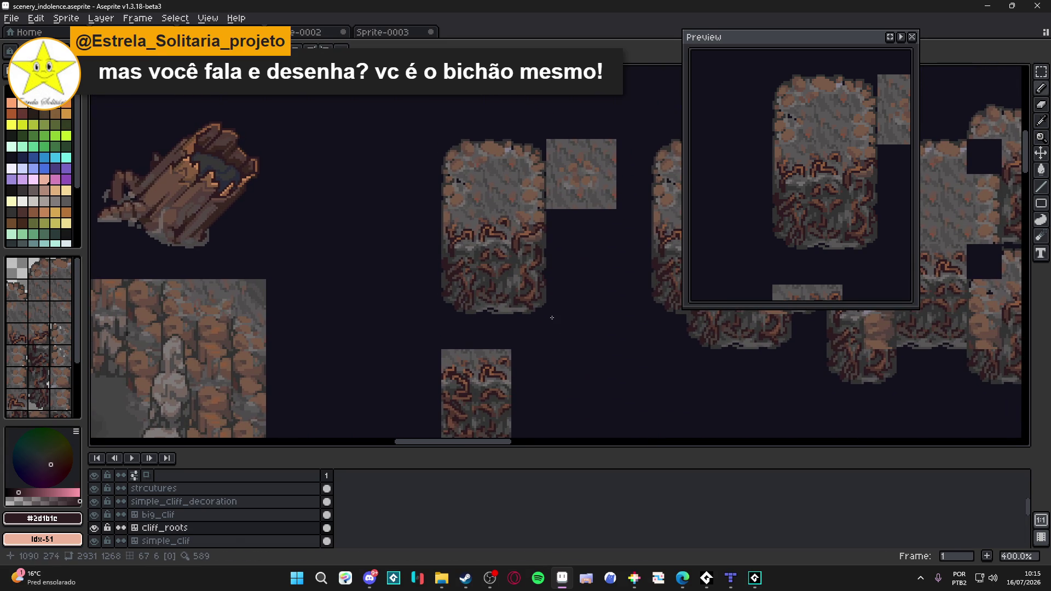
scroll(546, 277, up, 6)
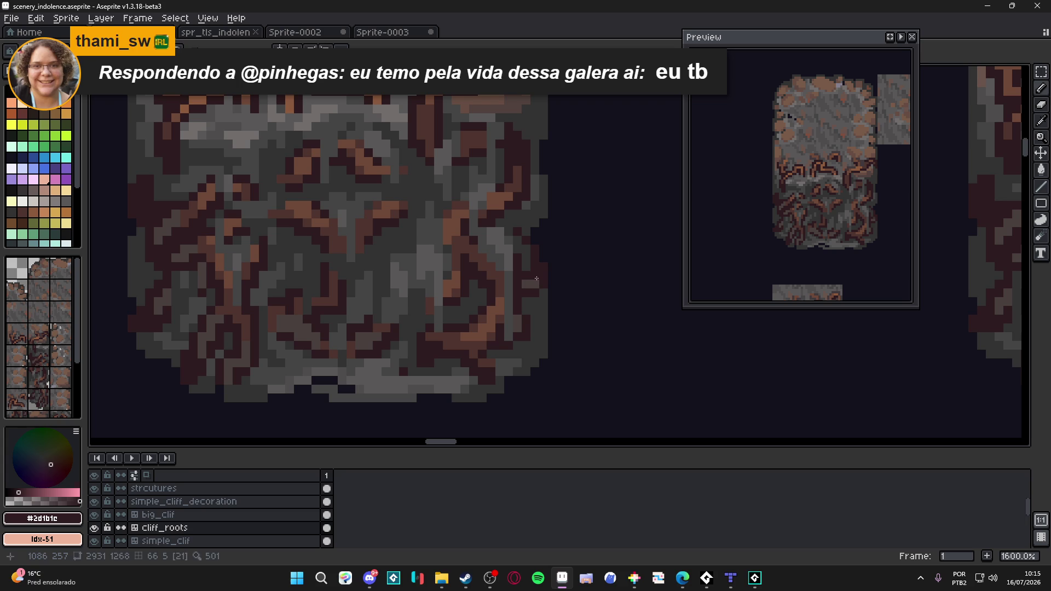
scroll(545, 277, down, 5)
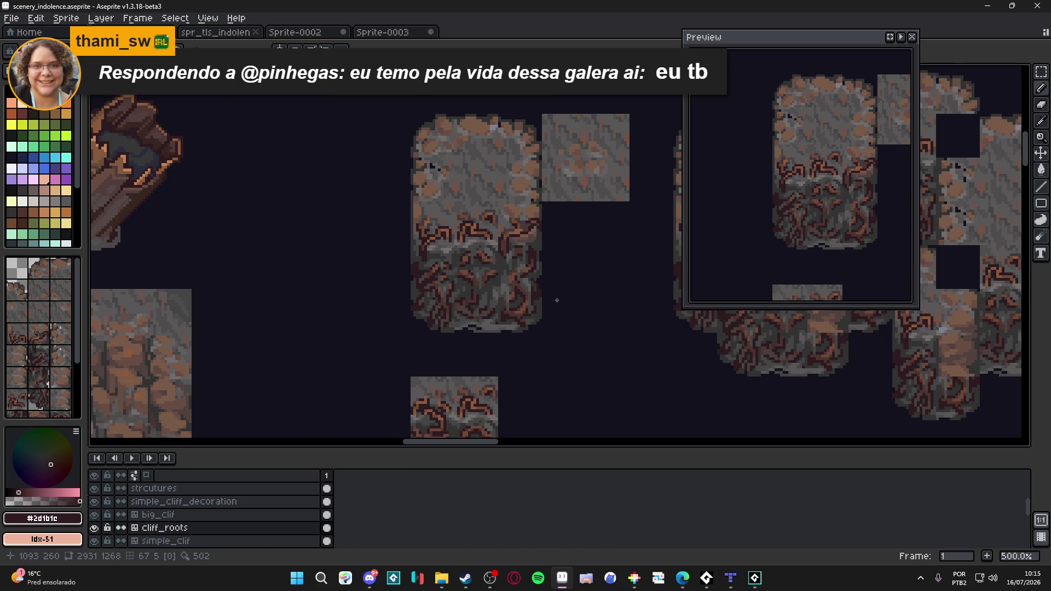
scroll(557, 300, down, 2)
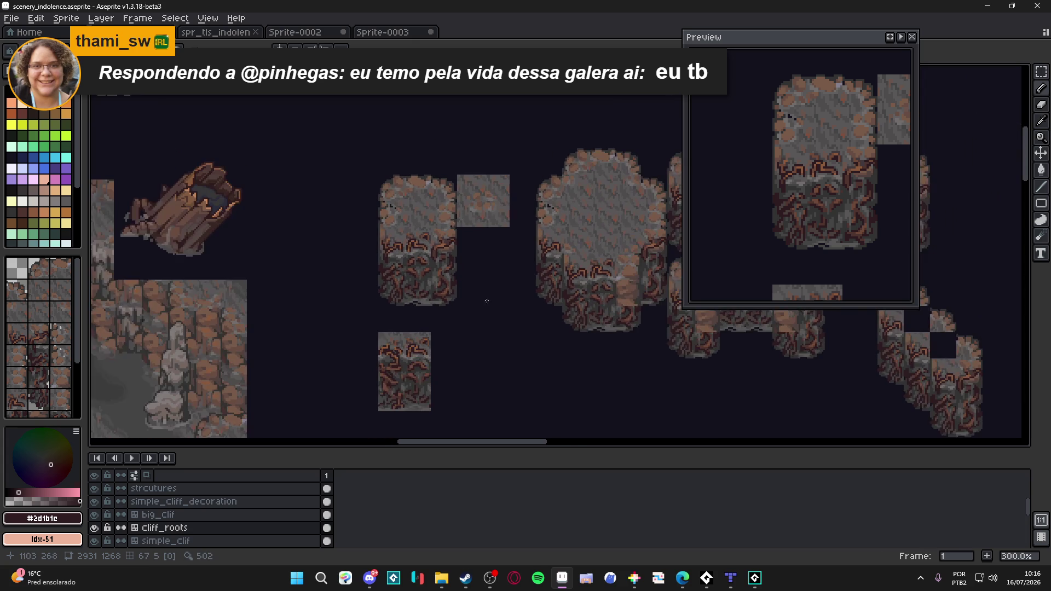
mouse_move(486, 300)
mouse_down()
mouse_move(430, 292)
mouse_move(445, 290)
mouse_up()
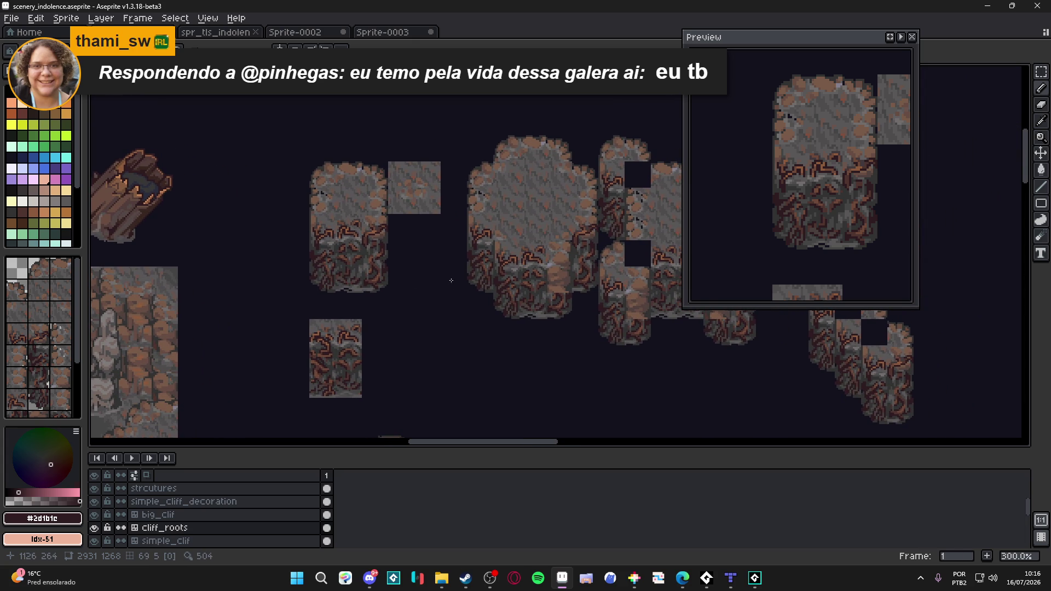
key(Tab)
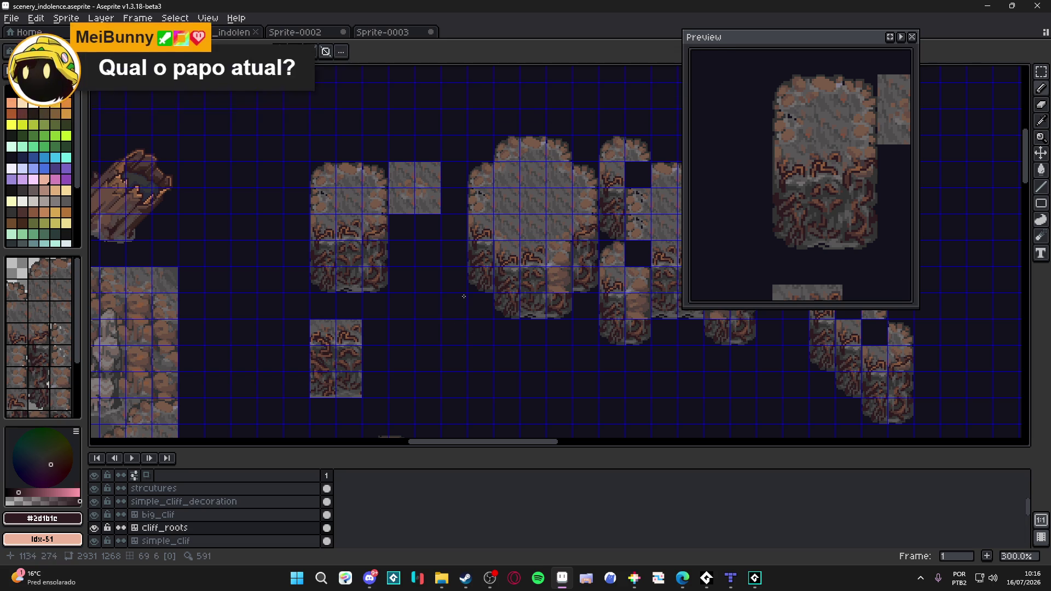
- Marquee-select a one-tile strip of root pixels on the left cliff block and copy it across
key(v)
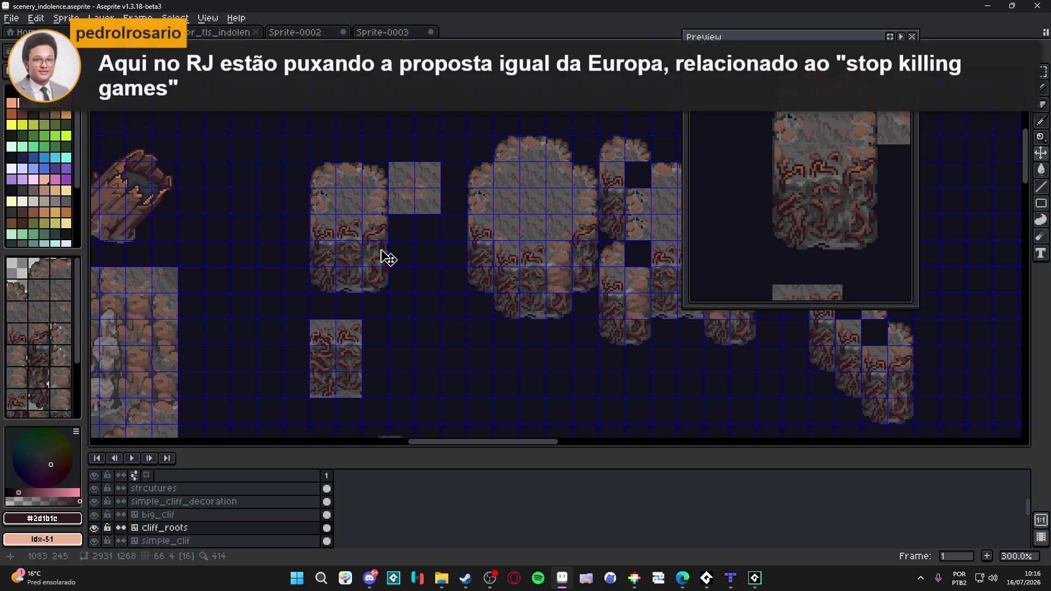
key(m)
drag(364, 215, 386, 267)
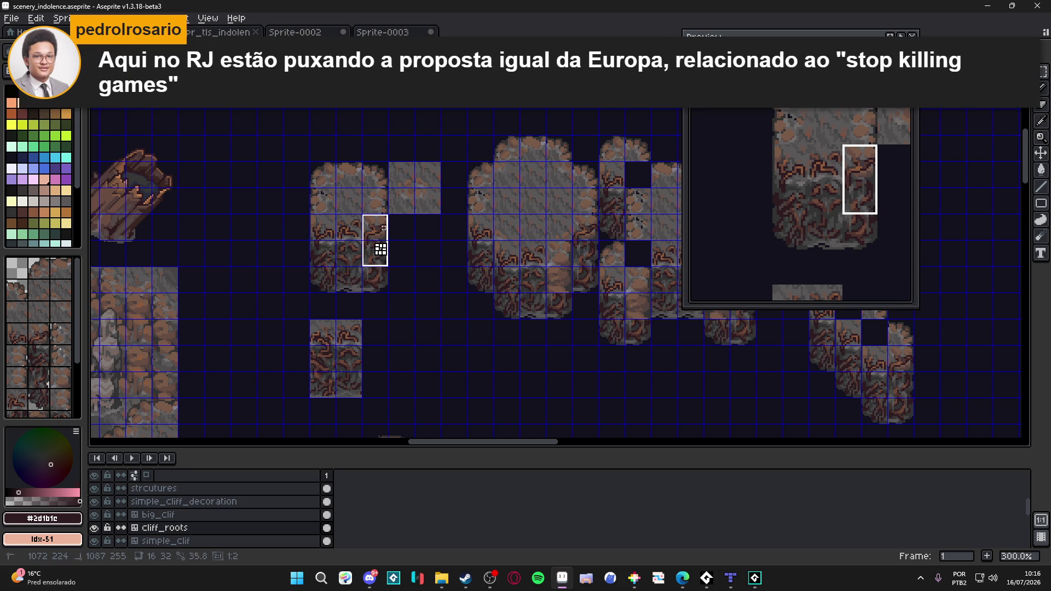
drag(374, 222, 575, 250)
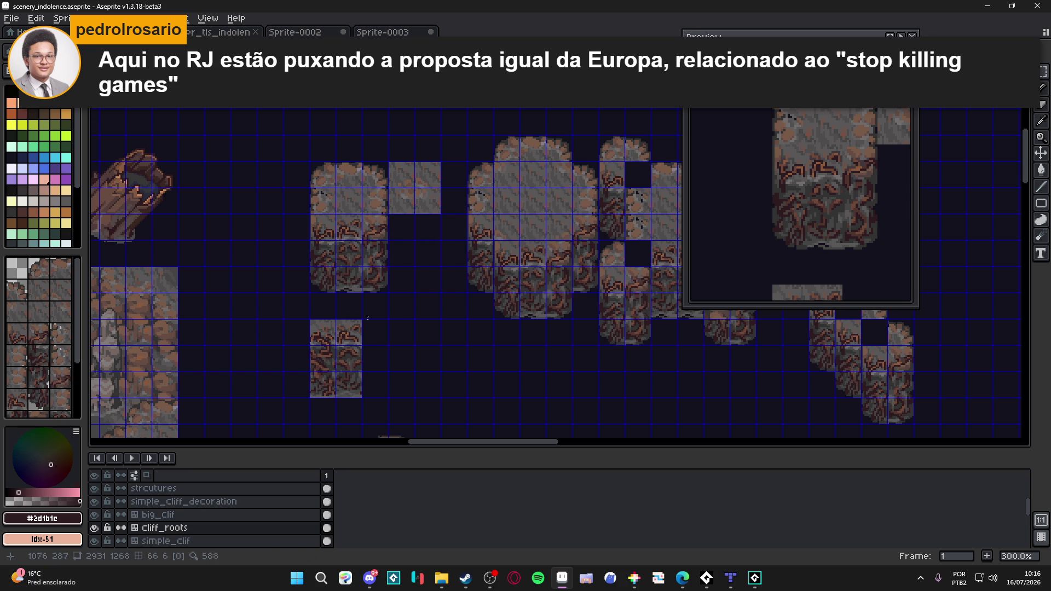
- Deselect, hide the tile grid and save the scenery file
key(ctrl+d)
key(ctrl+apostrophe)
scroll(515, 385, right, 1)
scroll(493, 362, left, 1)
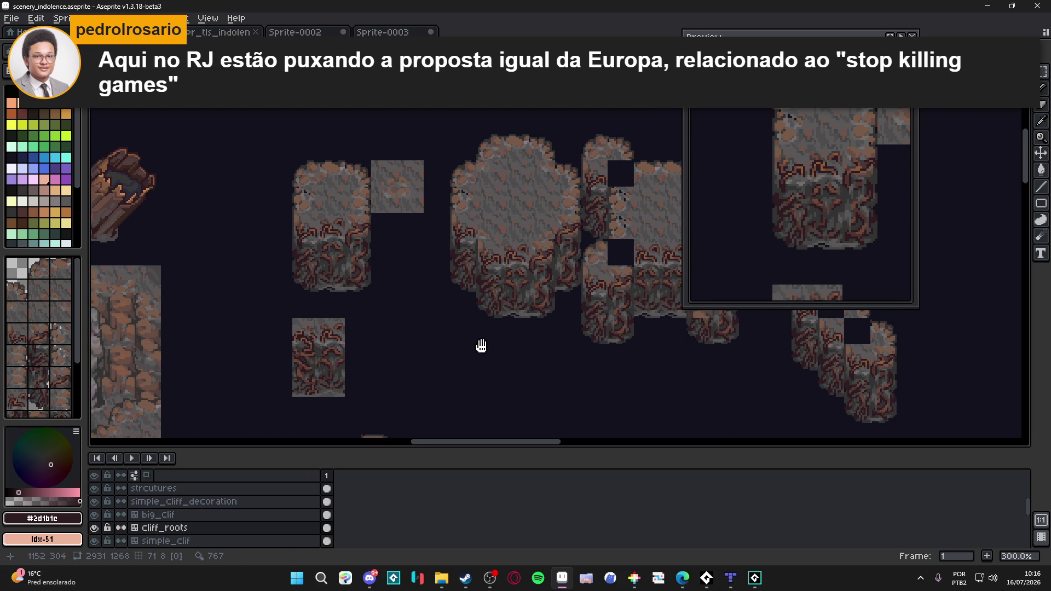
scroll(395, 357, up, 1)
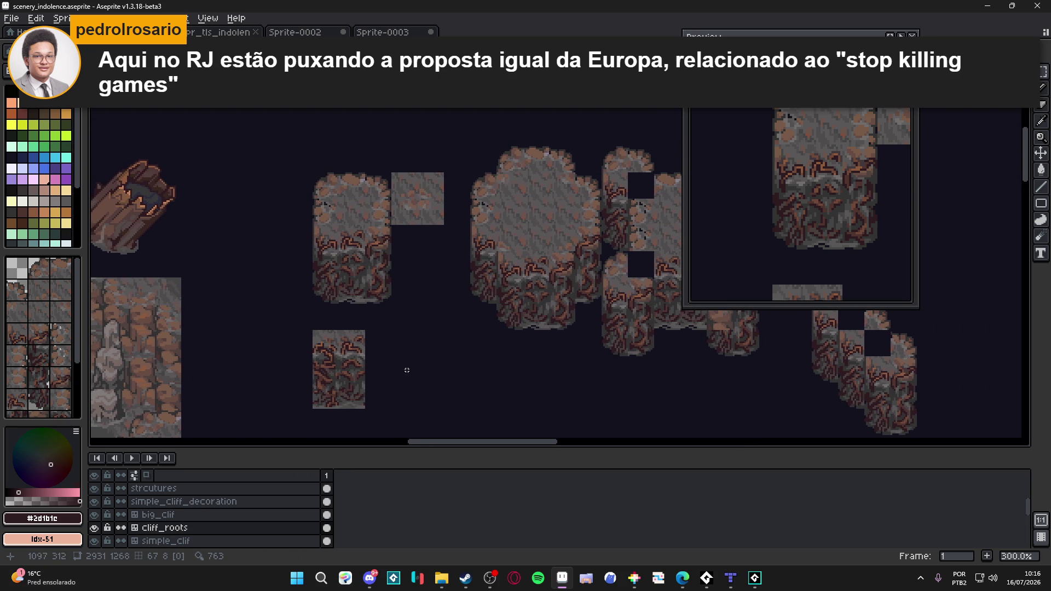
key(ctrl+s)
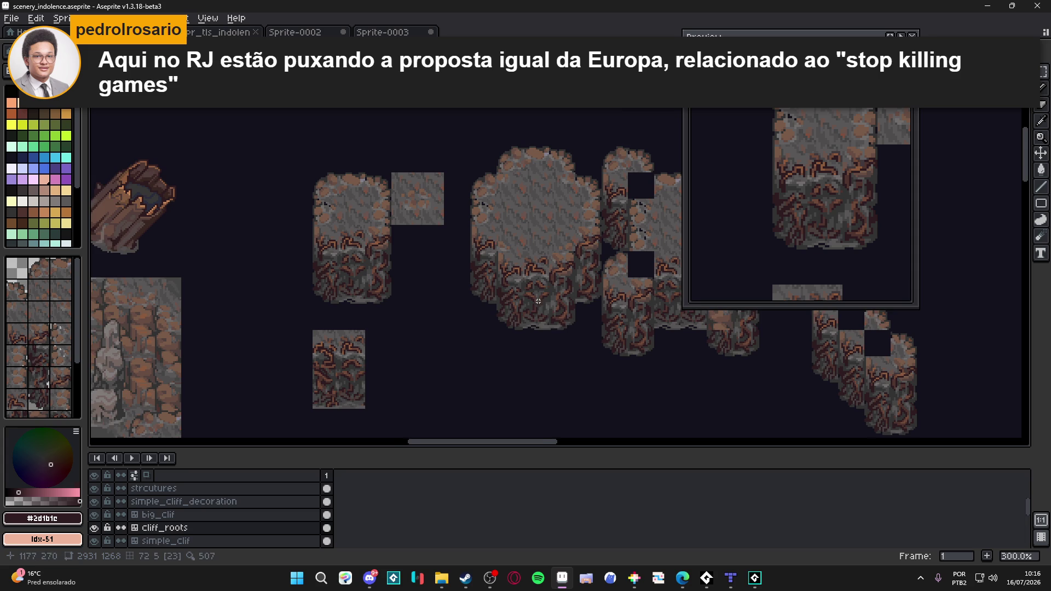
scroll(510, 247, down, 1)
scroll(509, 248, down, 1)
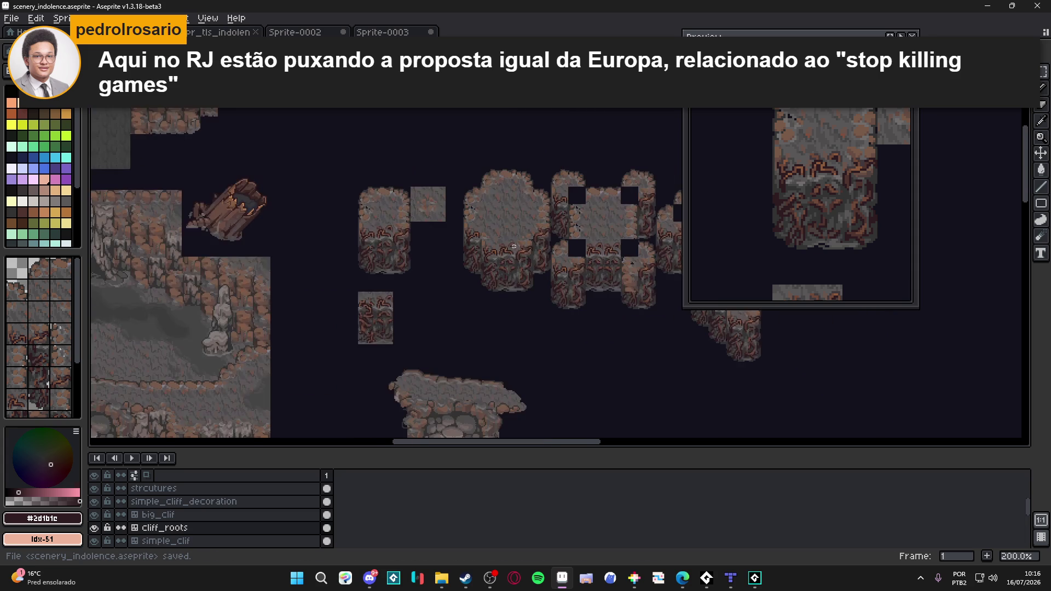
scroll(544, 217, right, 2)
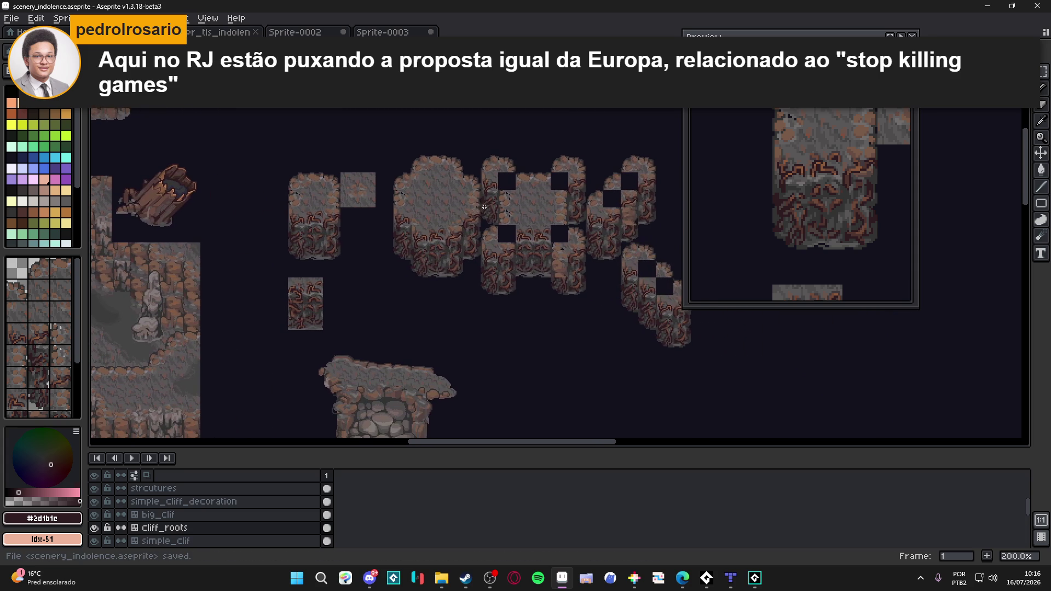
scroll(444, 218, right, 1)
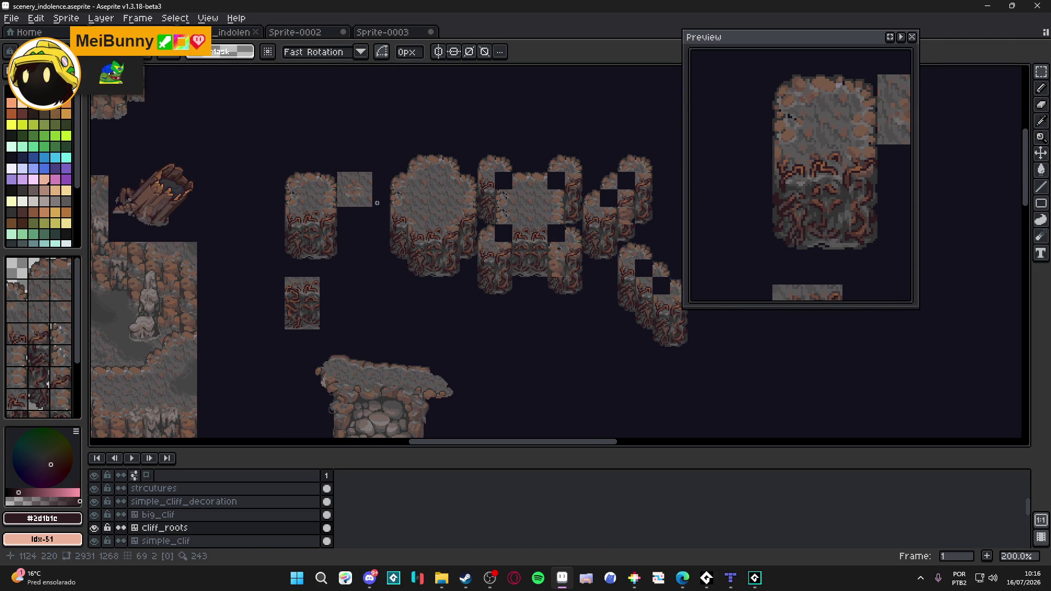
scroll(370, 205, left, 1)
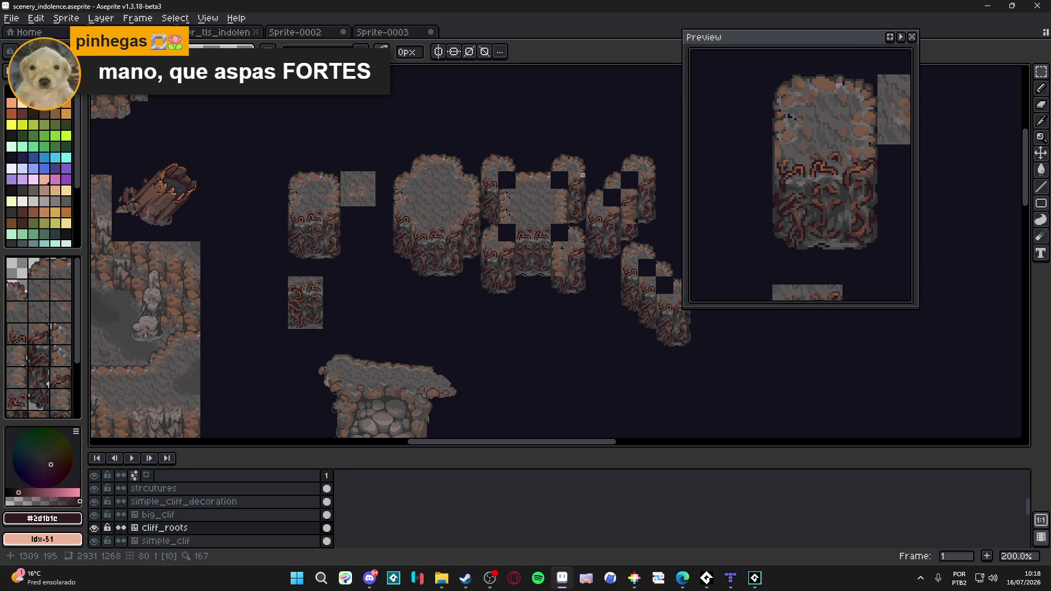
scroll(380, 222, up, 1)
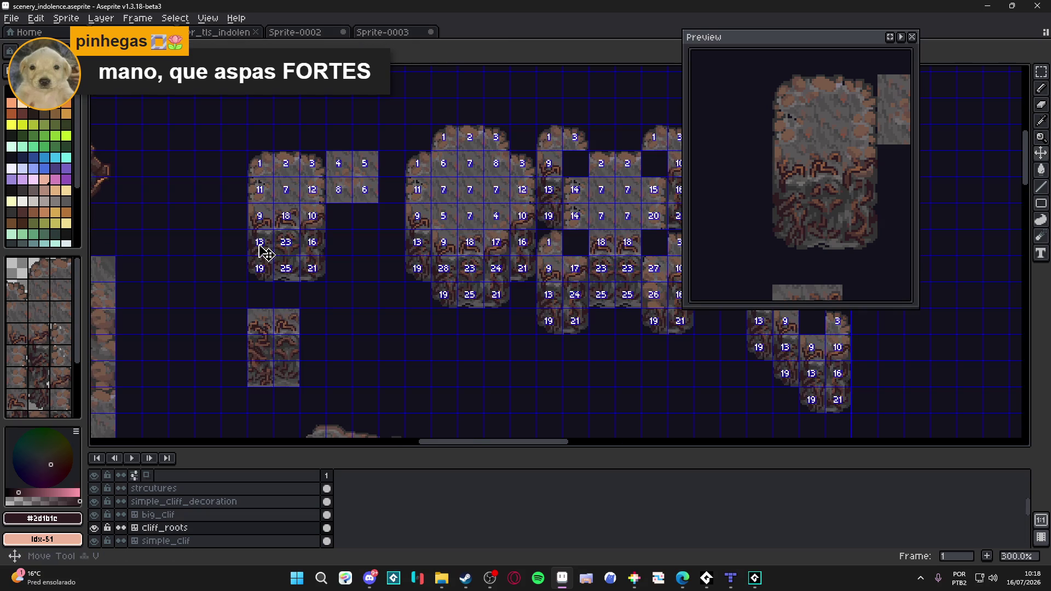
- Move a single root tile down one tile within the cliff block and drop it in place
mouse_move(262, 250)
mouse_down()
mouse_move(211, 224)
mouse_move(366, 217)
mouse_move(603, 243)
mouse_up()
click(212, 218)
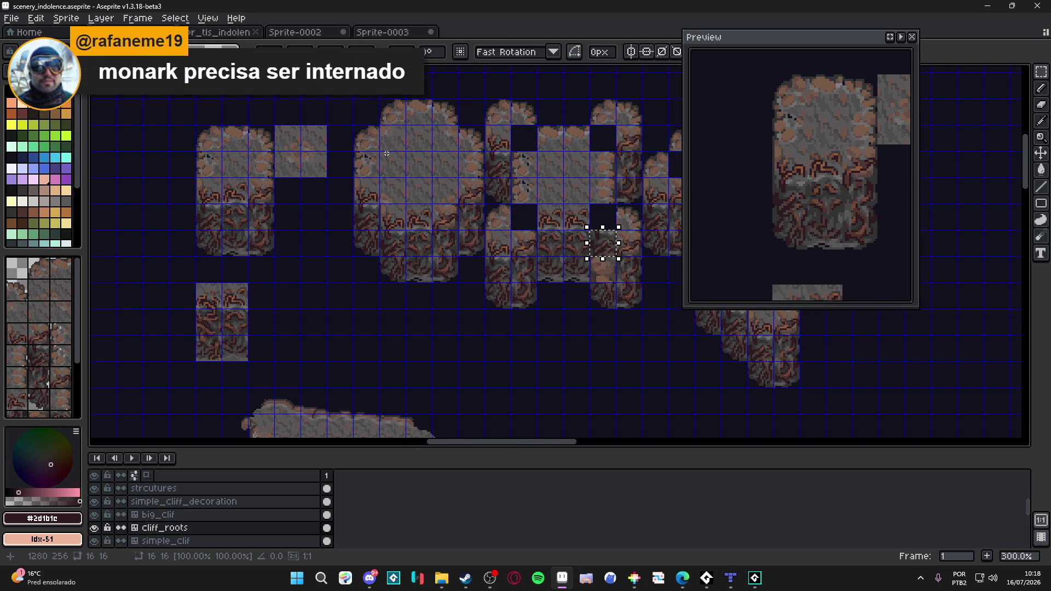
key(Down)
click(395, 165)
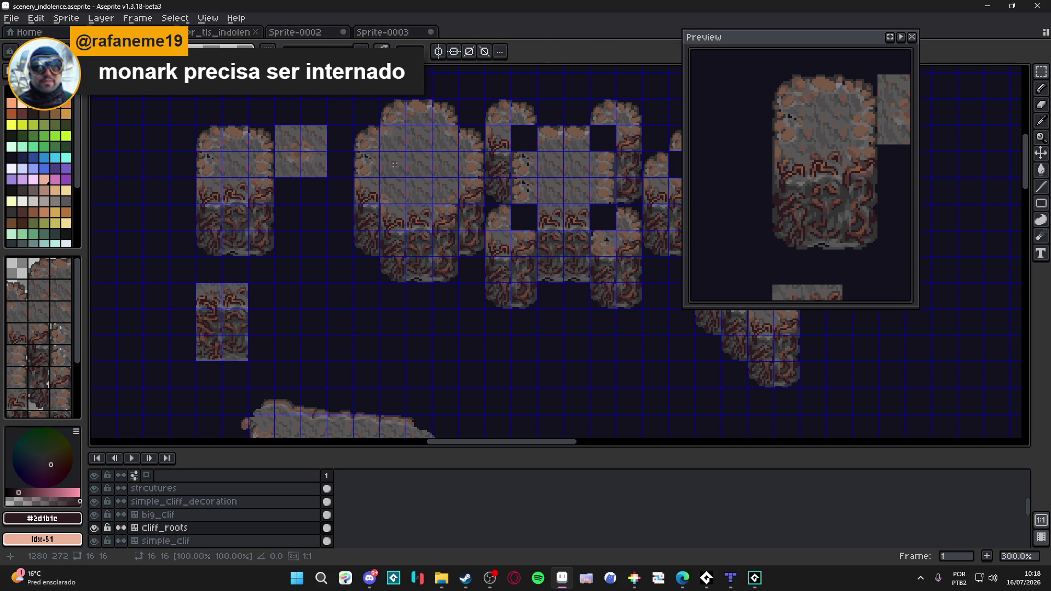
- Move a root tile from the left cliff block into the large cliff block, commit it and hide the grid
click(215, 202)
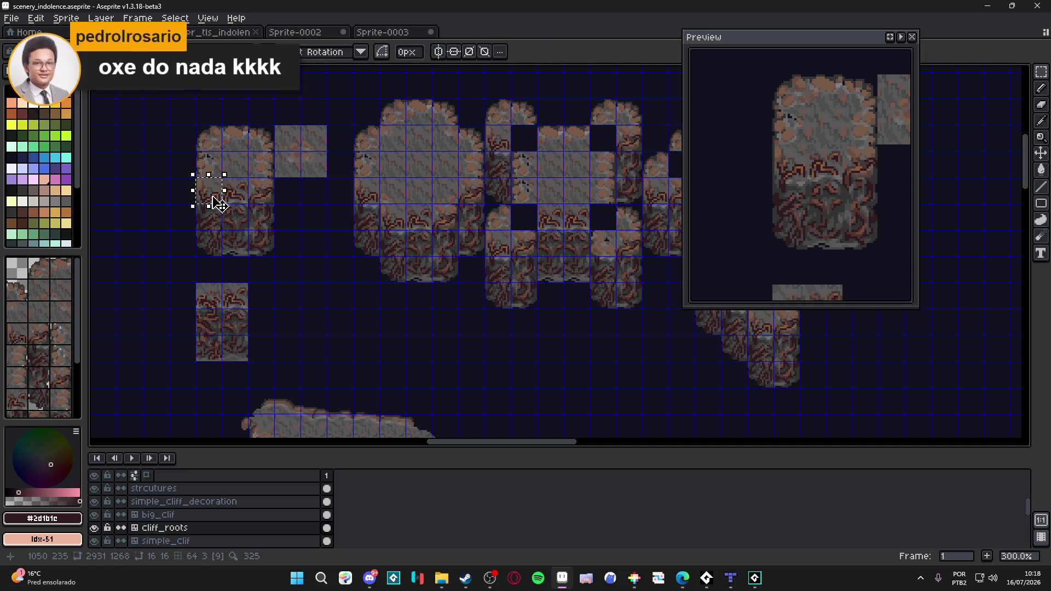
key(ctrl+v)
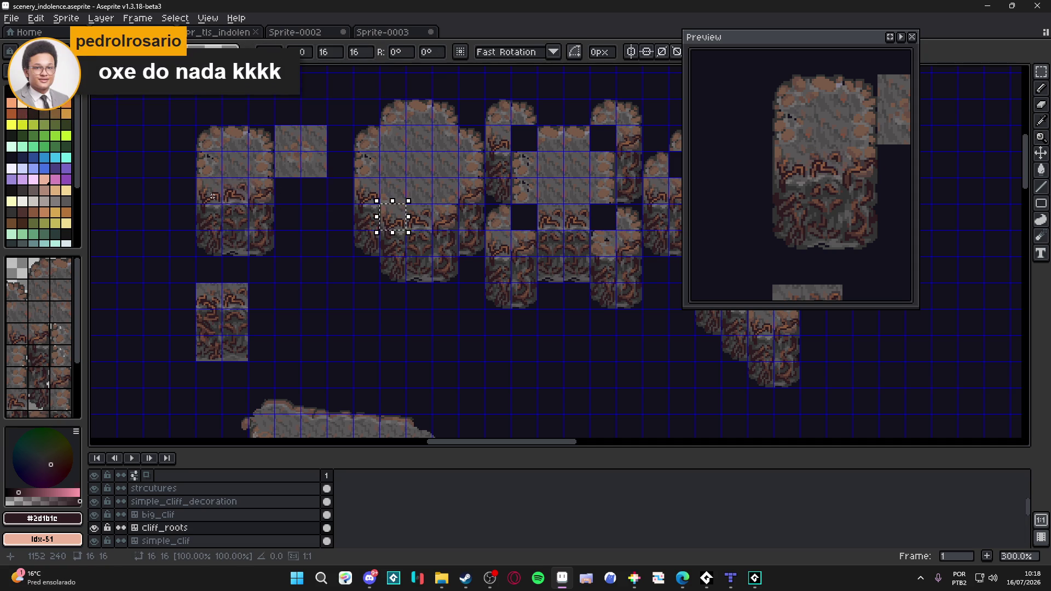
drag(392, 217, 603, 244)
key(Return)
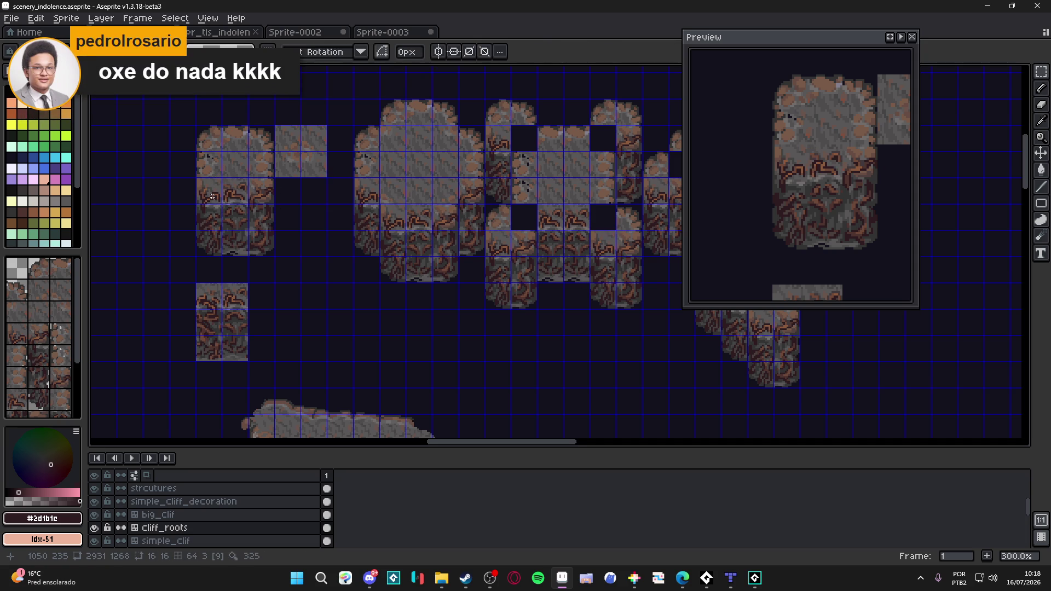
key(ctrl+apostrophe)
scroll(463, 294, right, 1)
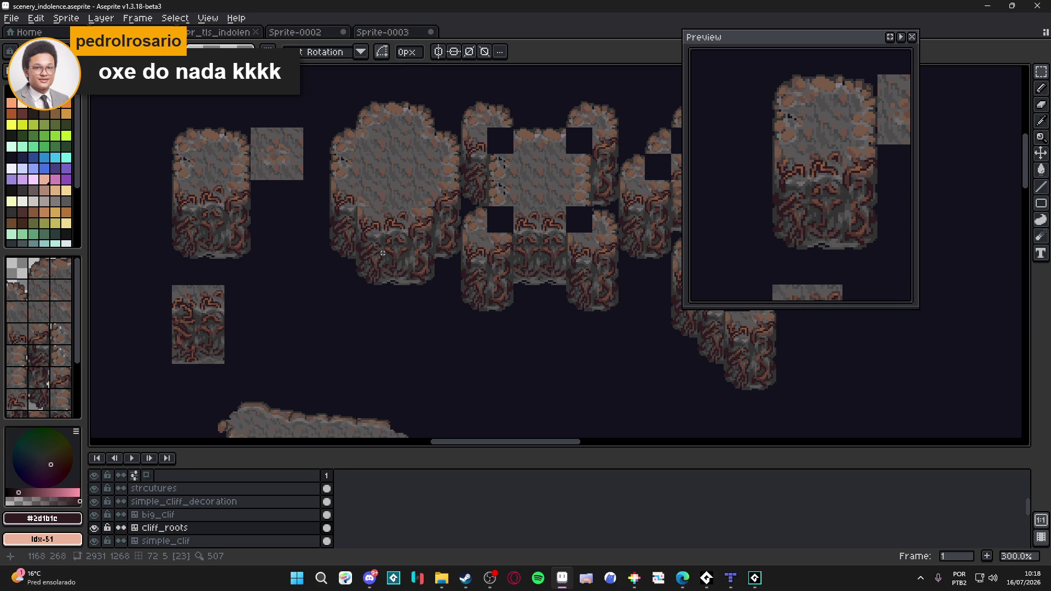
scroll(343, 238, right, 1)
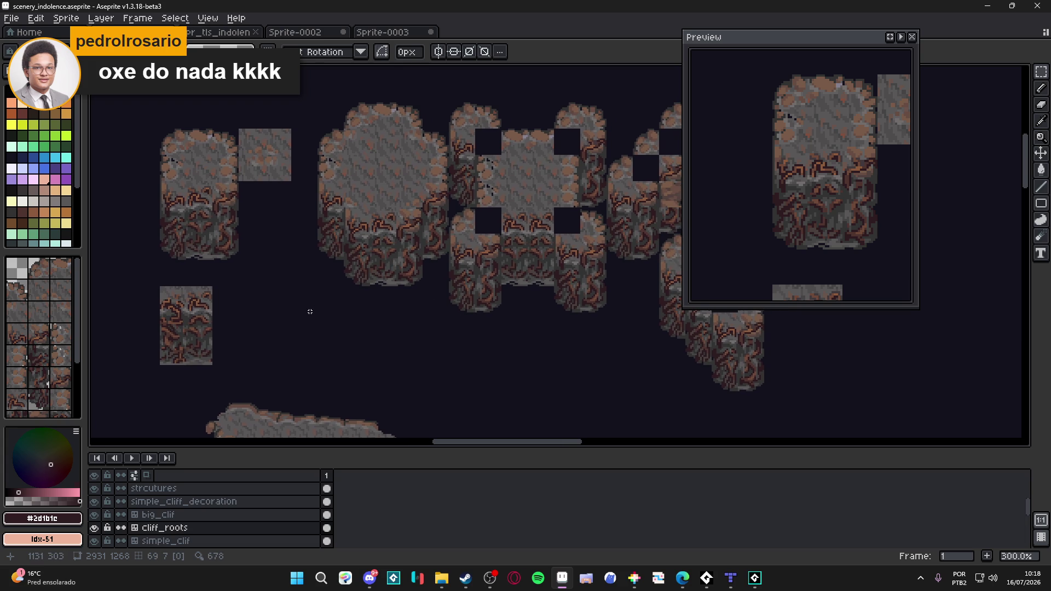
scroll(316, 304, right, 1)
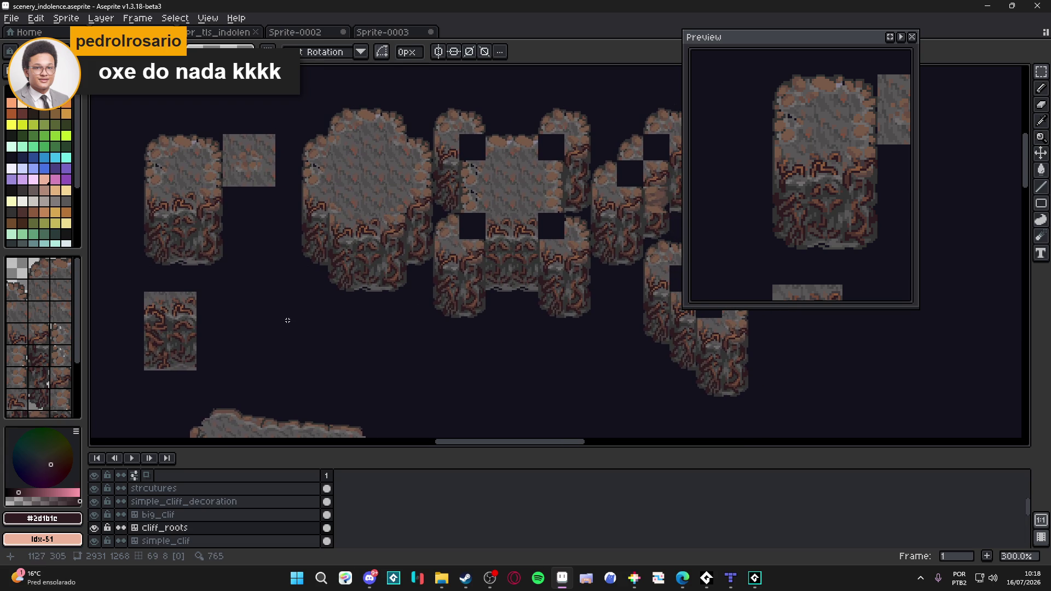
scroll(246, 296, right, 3)
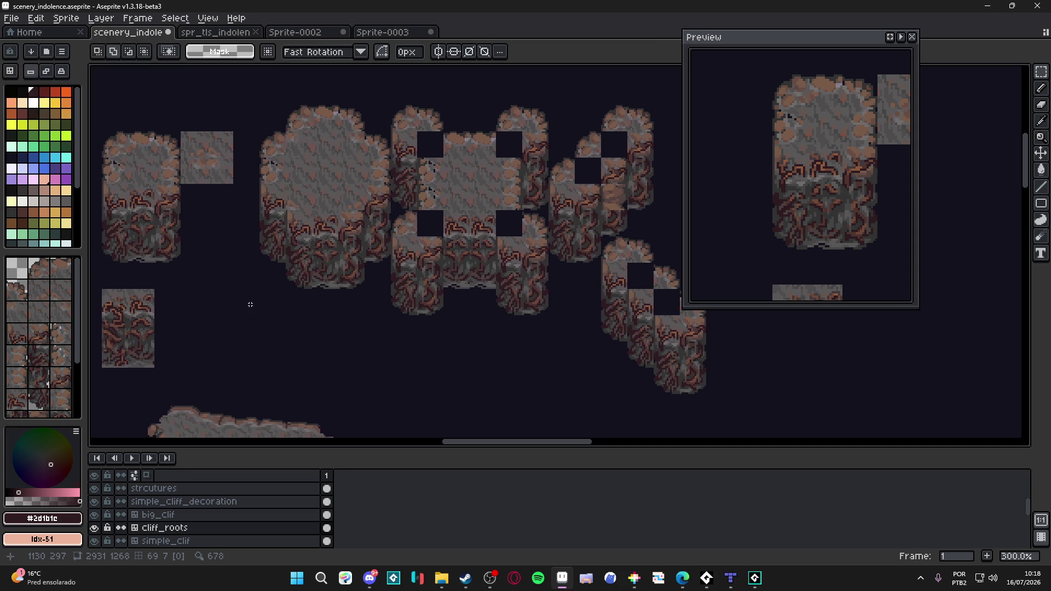
- Save the rearranged scenery file, reviewing the cliff tiles between saves
key(ctrl+s)
drag(238, 270, 301, 276)
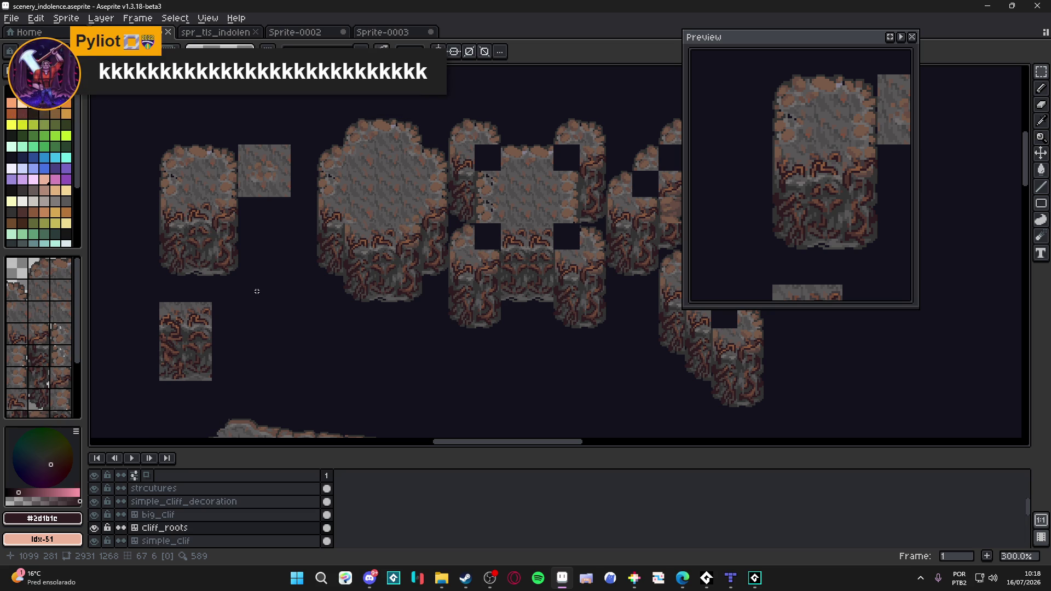
drag(487, 270, 471, 278)
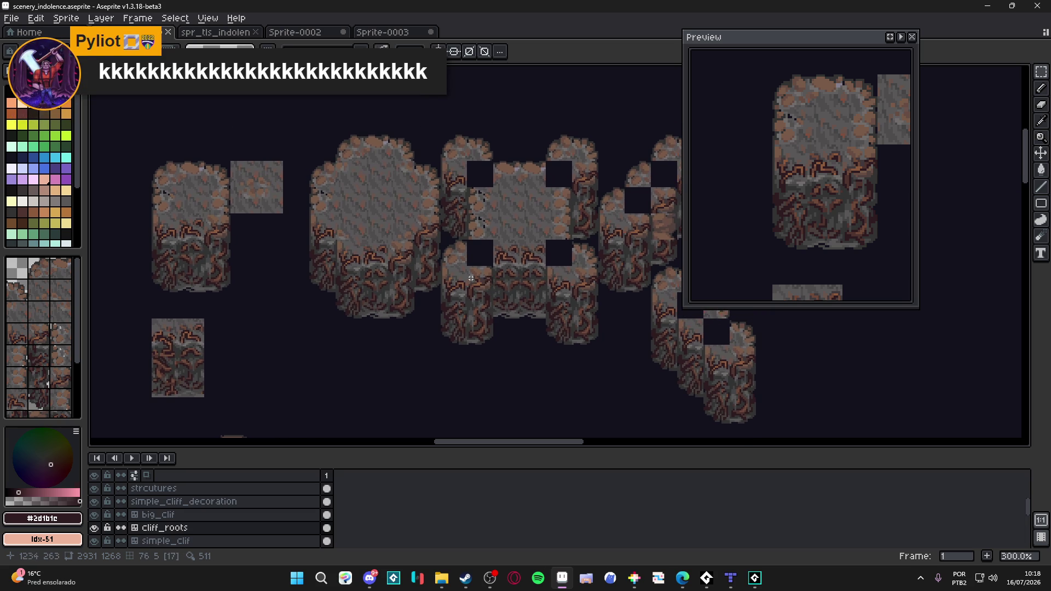
key(ctrl+s)
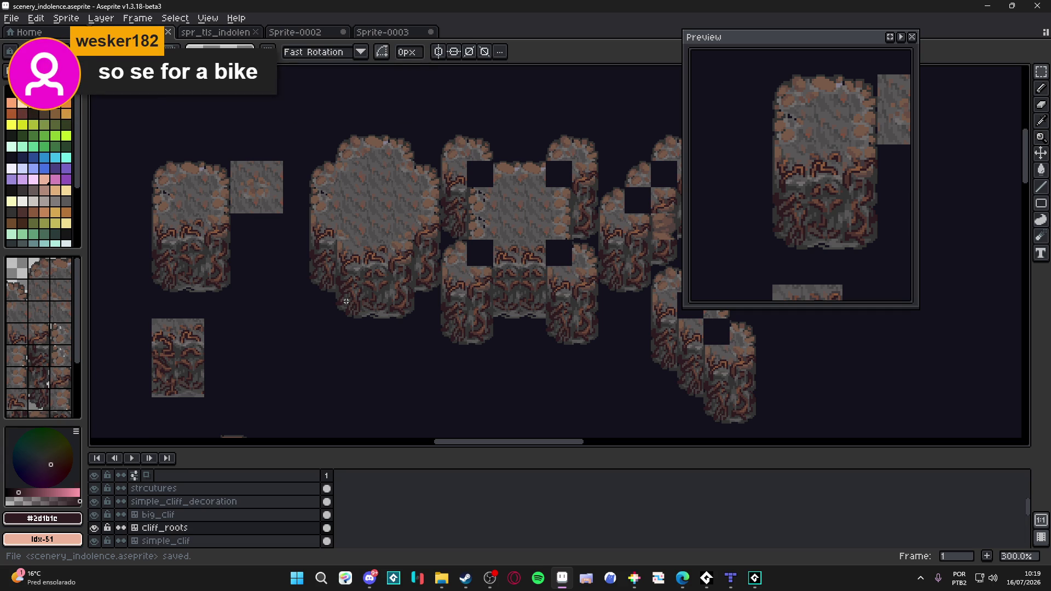
scroll(185, 267, left, 2)
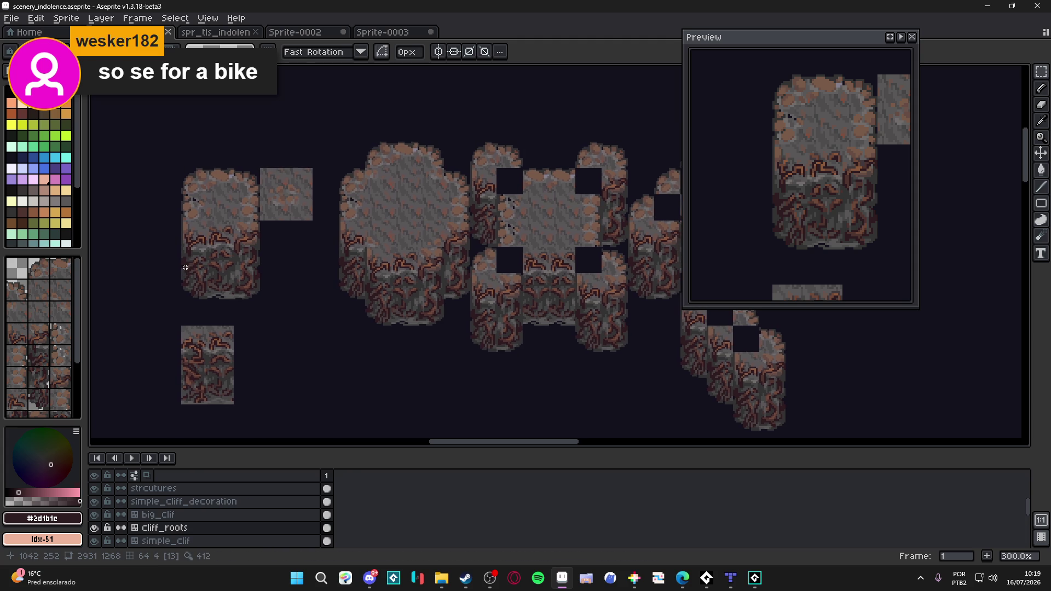
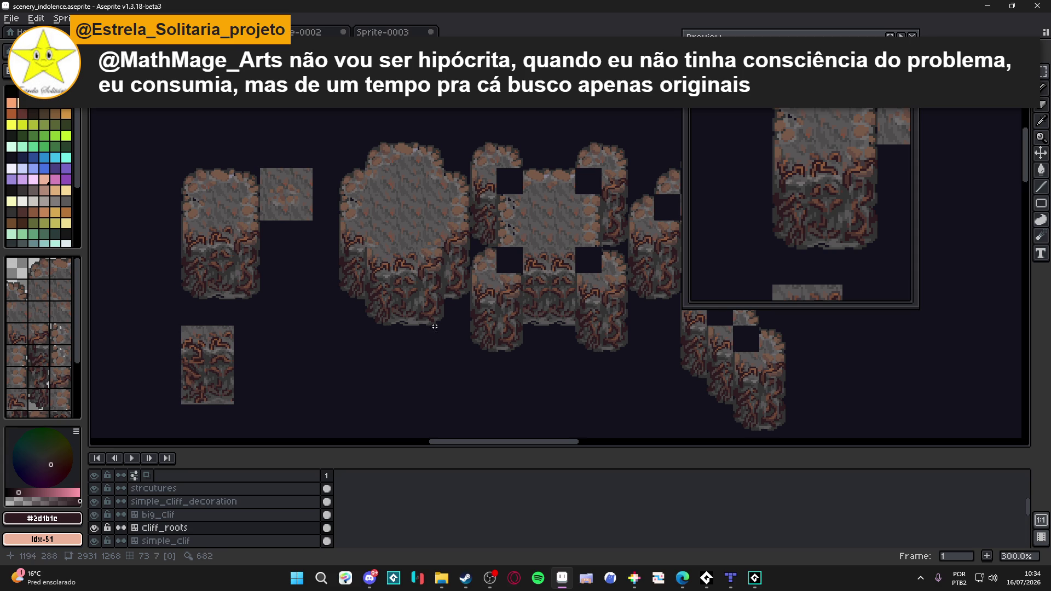
scroll(364, 204, down, 5)
scroll(363, 175, up, 2)
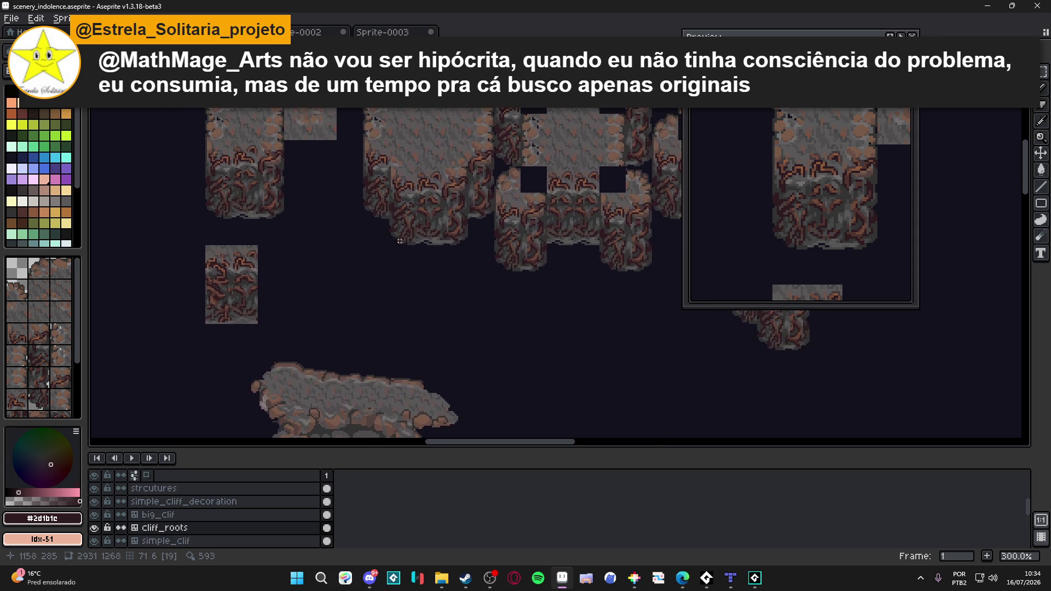
scroll(364, 188, up, 2)
scroll(329, 213, up, 1)
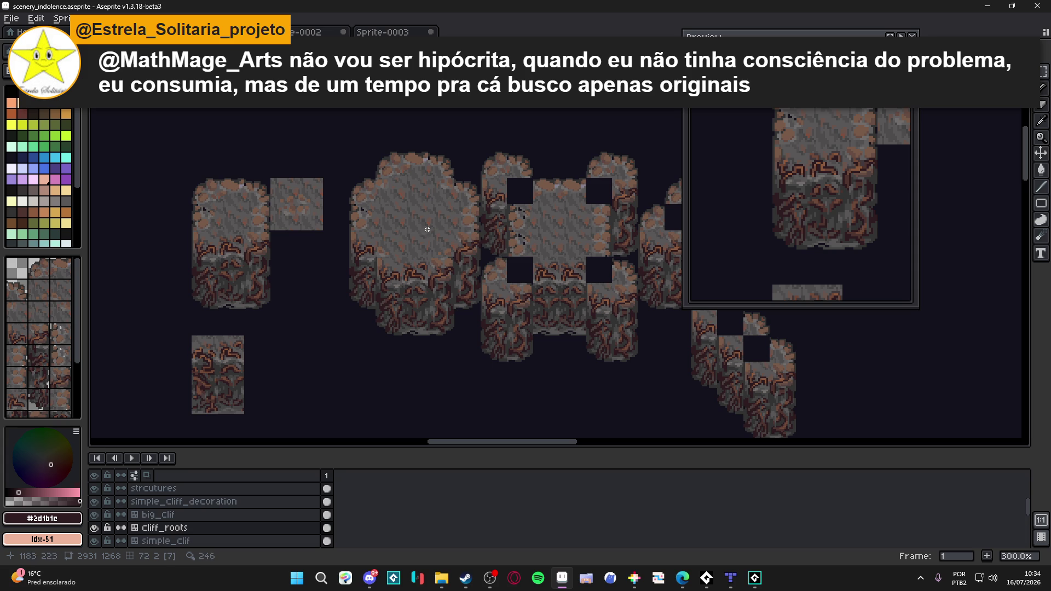
- Move and shrink the floating Preview window, keeping the cliff tiles centred on the canvas
drag(449, 230, 441, 232)
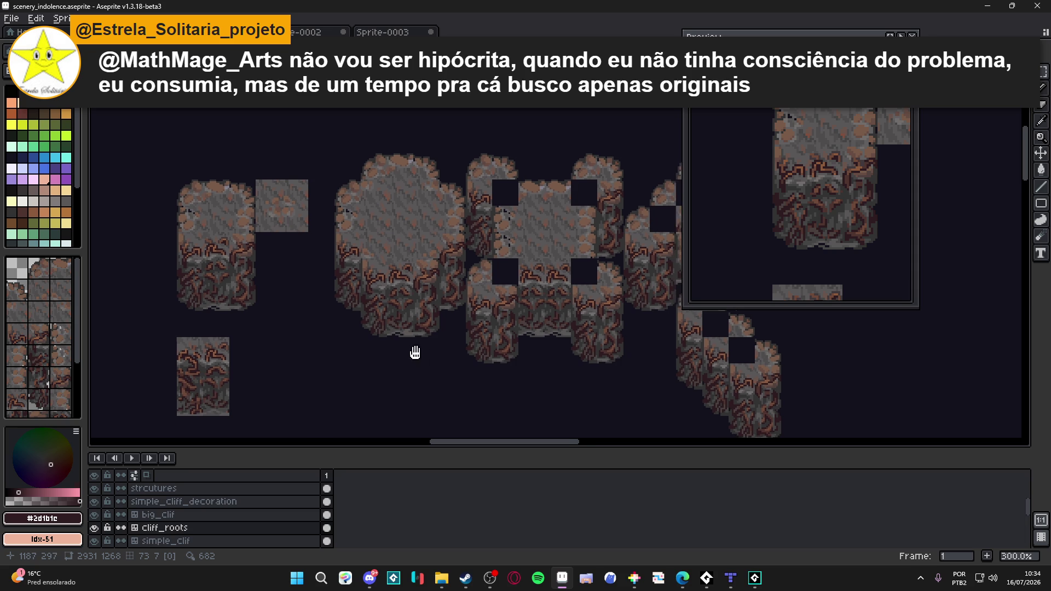
drag(426, 352, 361, 326)
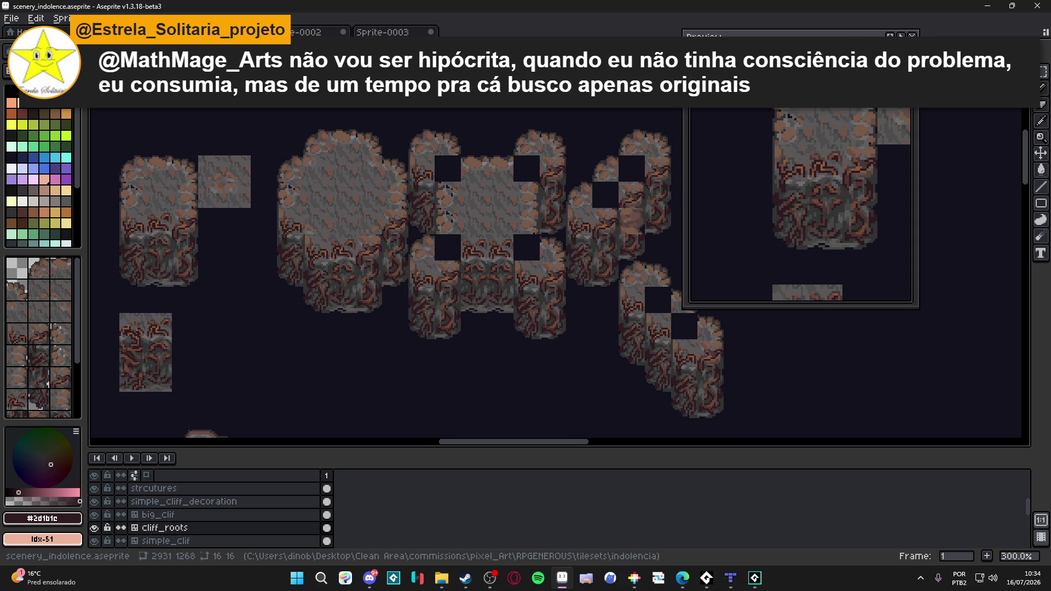
drag(739, 36, 840, 76)
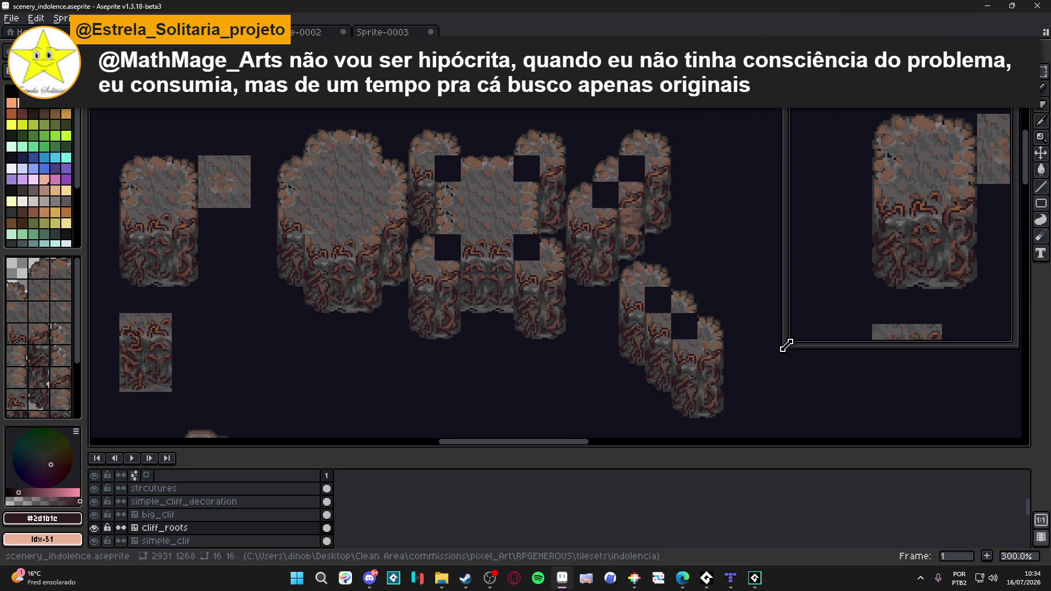
drag(787, 339, 868, 304)
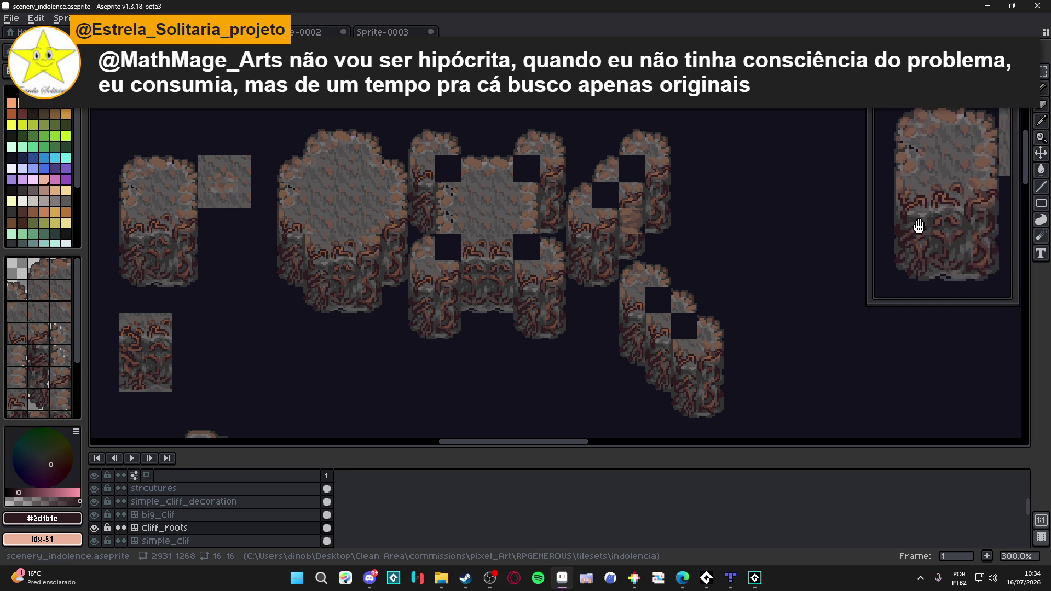
drag(202, 331, 303, 313)
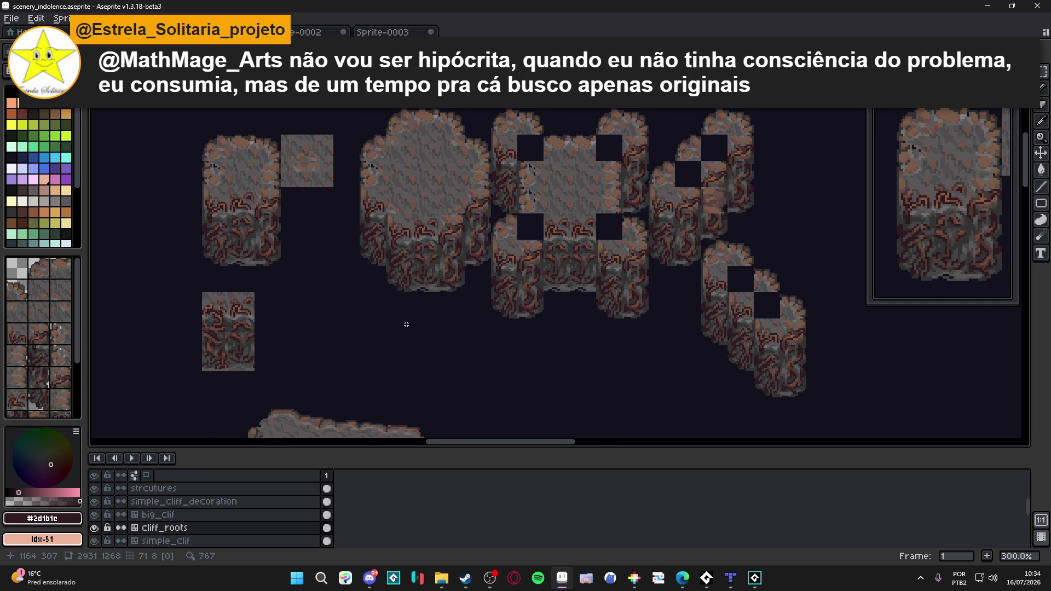
- Save the tileset, then with the grid shown select a tile in the wide cliff block, step it across, and drop the selection
key(ctrl+s)
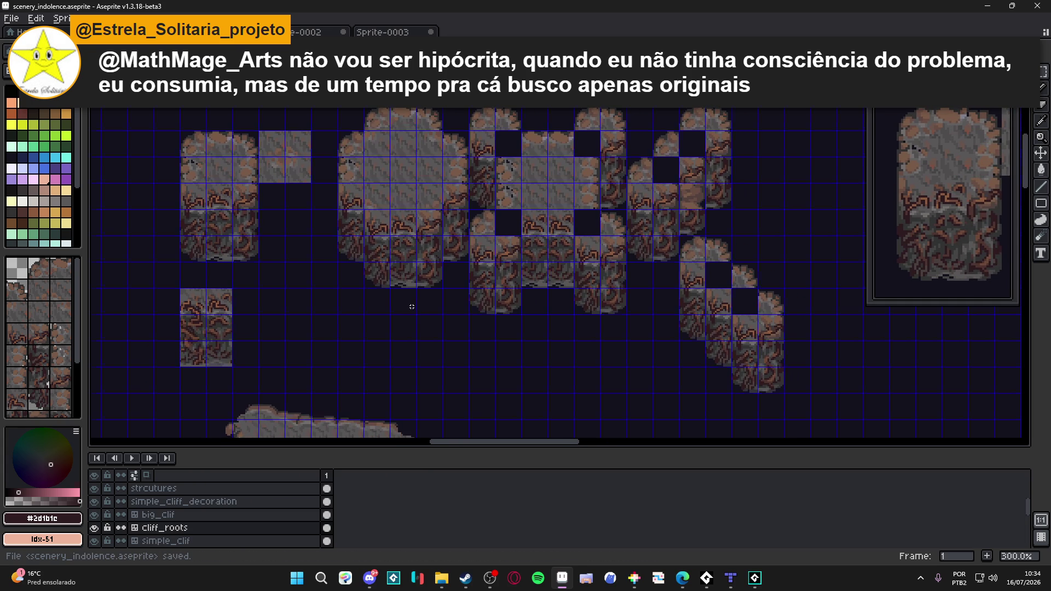
scroll(426, 311, down, 1)
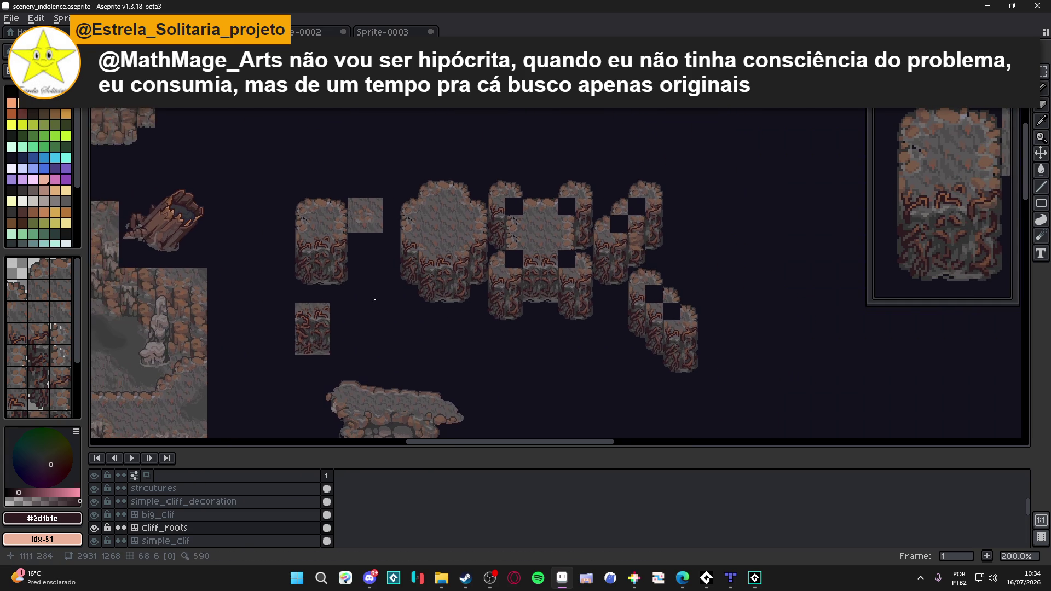
scroll(443, 237, up, 1)
scroll(444, 238, up, 1)
key(ctrl+apostrophe)
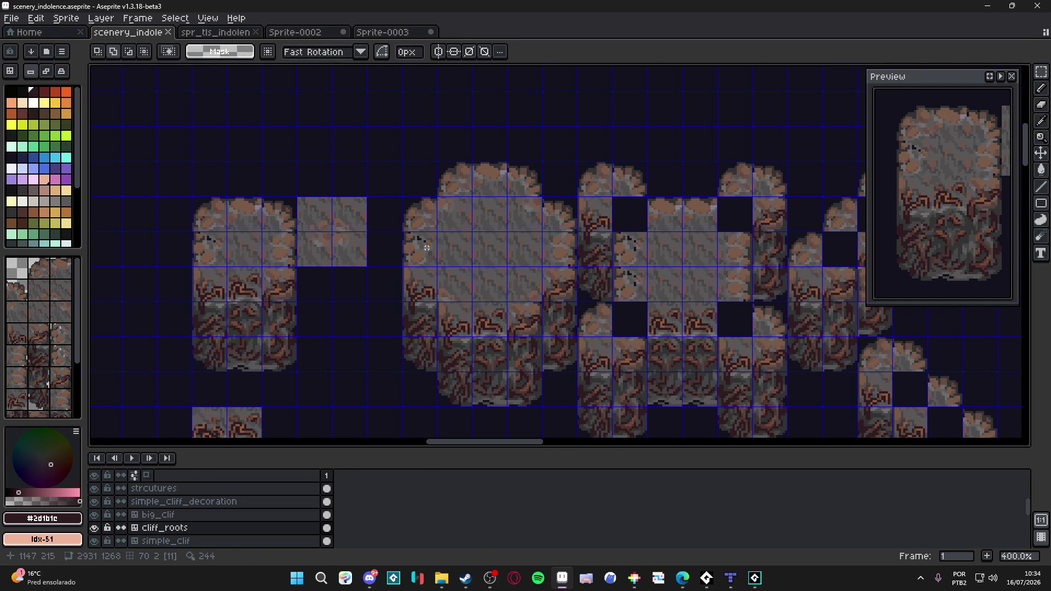
scroll(486, 197, down, 1)
mouse_move(443, 238)
mouse_down()
mouse_move(486, 199)
mouse_move(399, 227)
mouse_up()
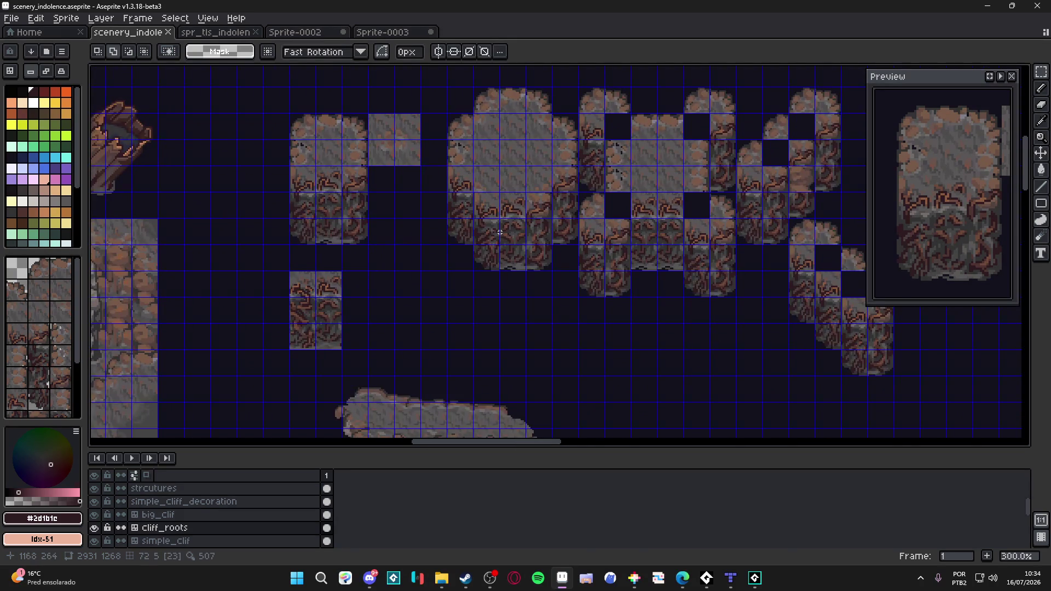
scroll(460, 246, right, 2)
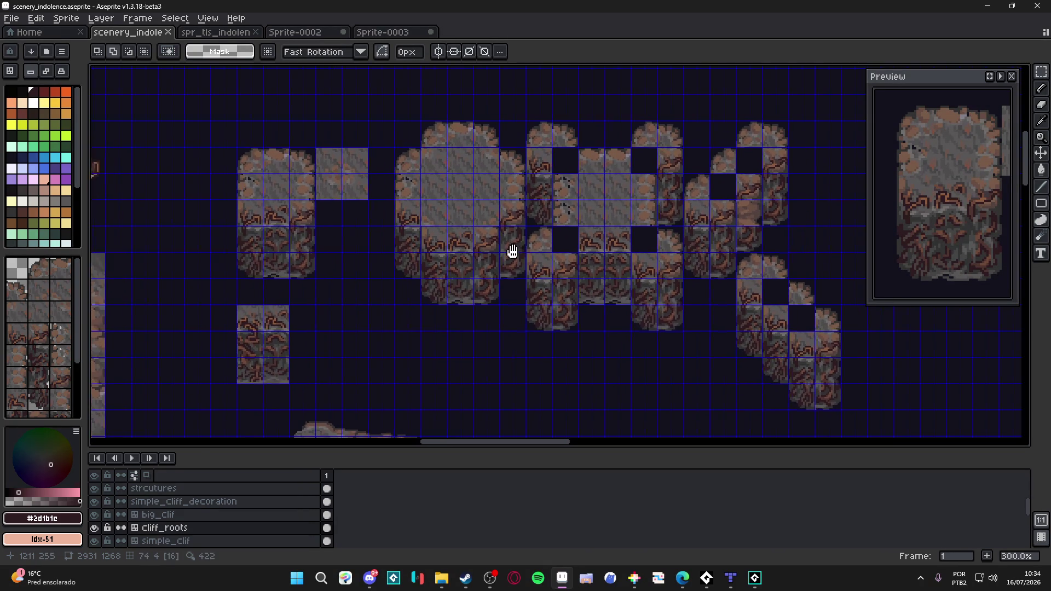
key(v)
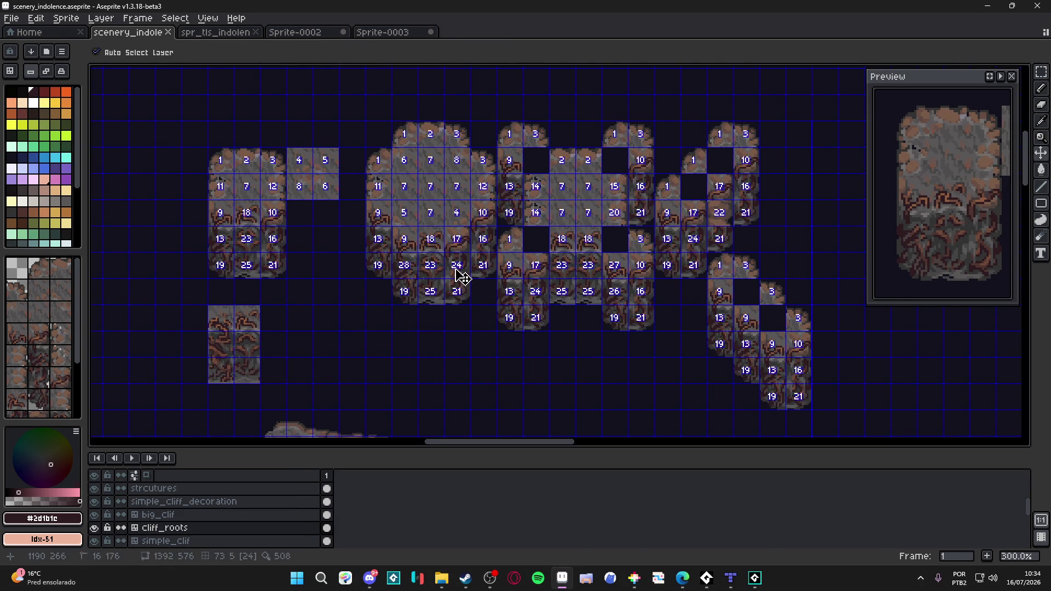
click(457, 279)
key(Right)
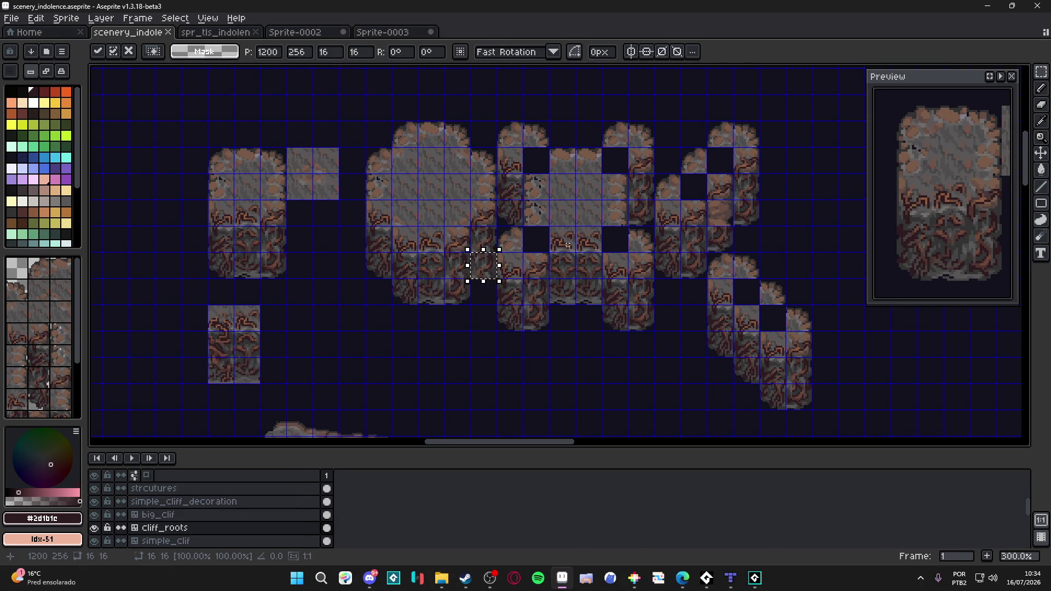
key(Right)
key(Right)
key(Right)
key(Up)
key(Up)
key(Right)
key(Right)
key(ctrl+d)
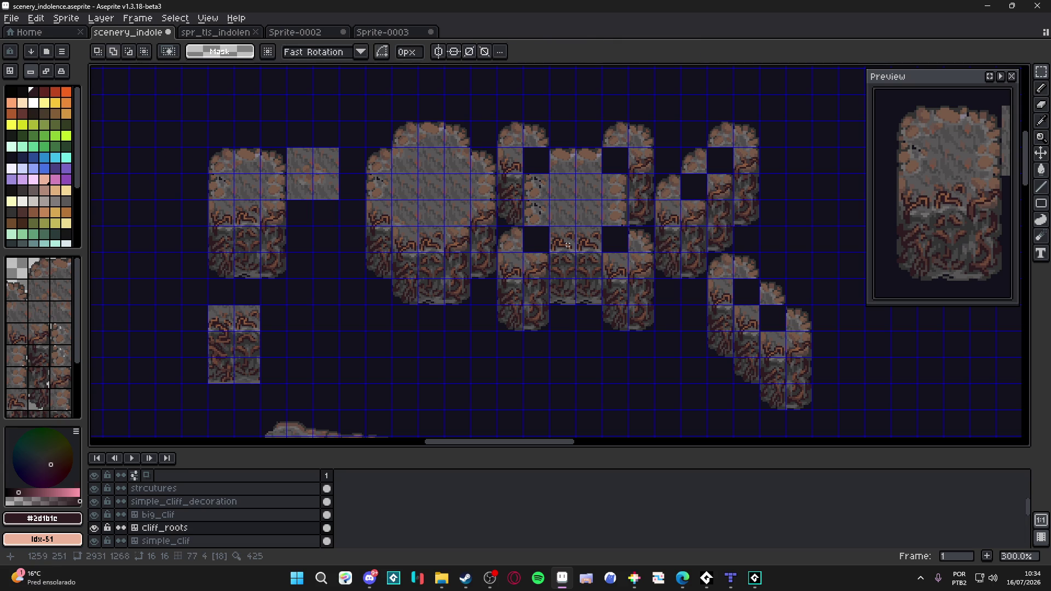
key(ctrl+apostrophe)
- Show the tile grid and index numbers and pick a cliff tile from the tileset to paint with
drag(441, 293, 457, 303)
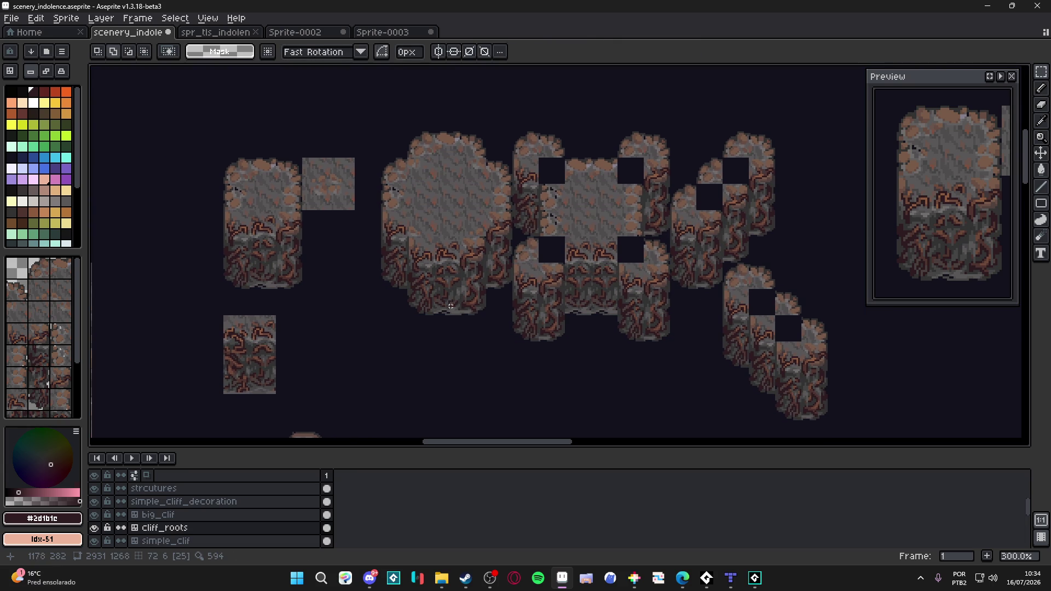
drag(407, 329, 419, 335)
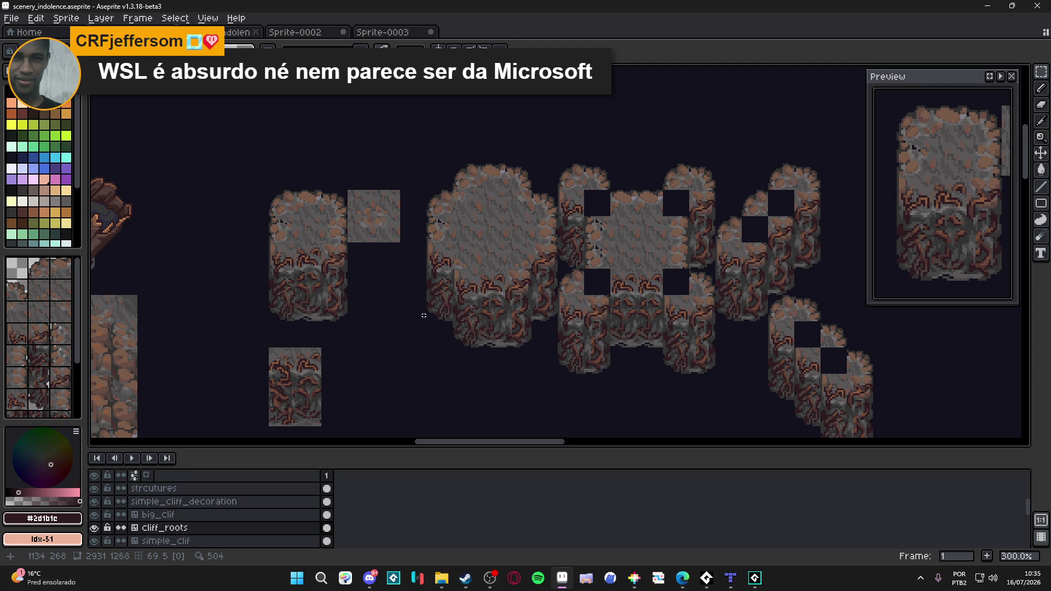
key(m)
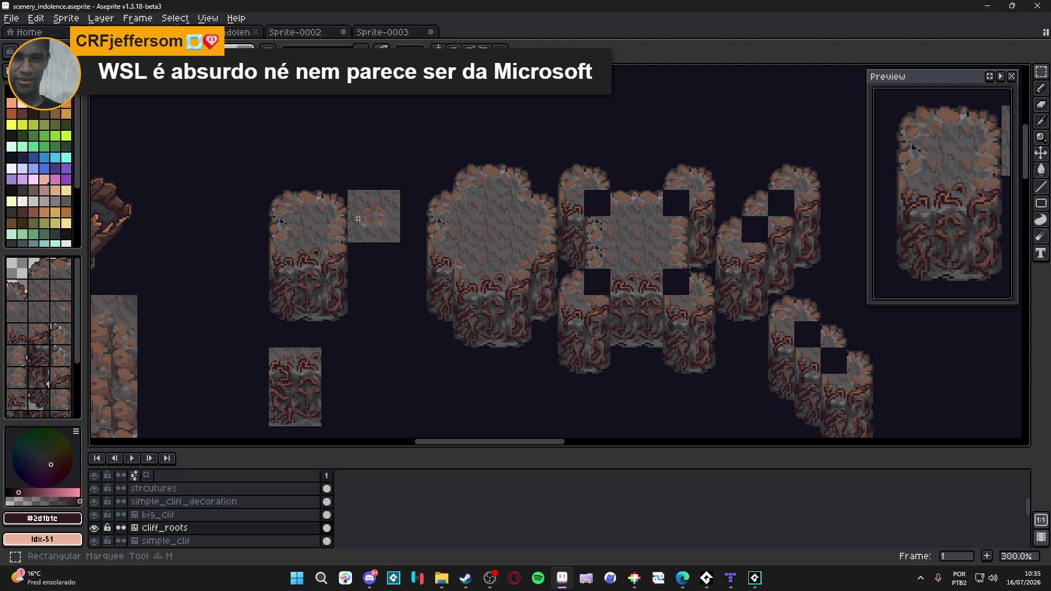
key(ctrl)
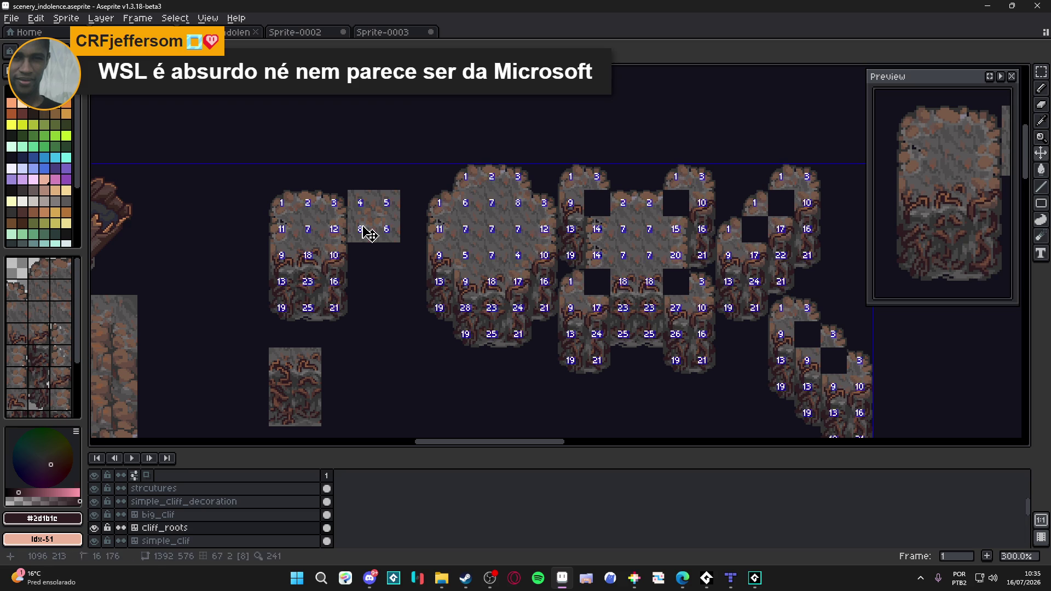
scroll(329, 263, left, 2)
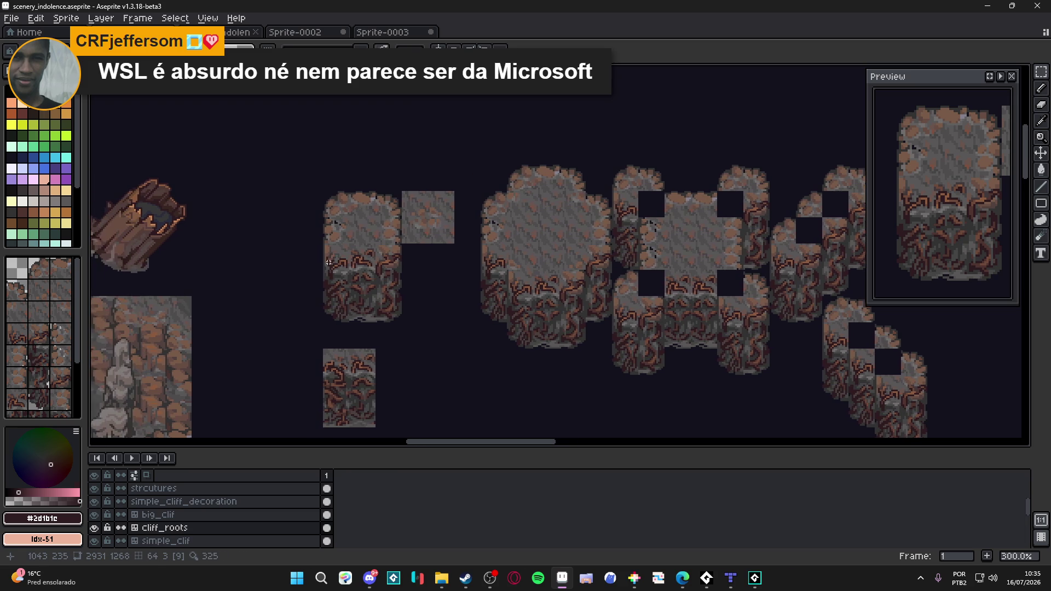
key(ctrl+')
scroll(397, 216, down, 3)
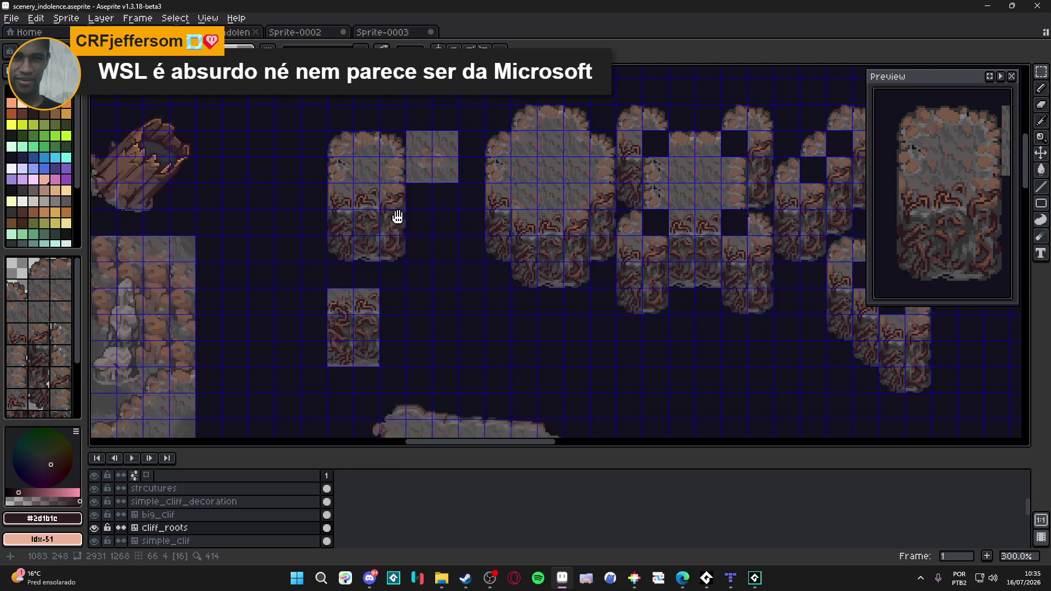
scroll(398, 216, down, 2)
ctrl+click(346, 141)
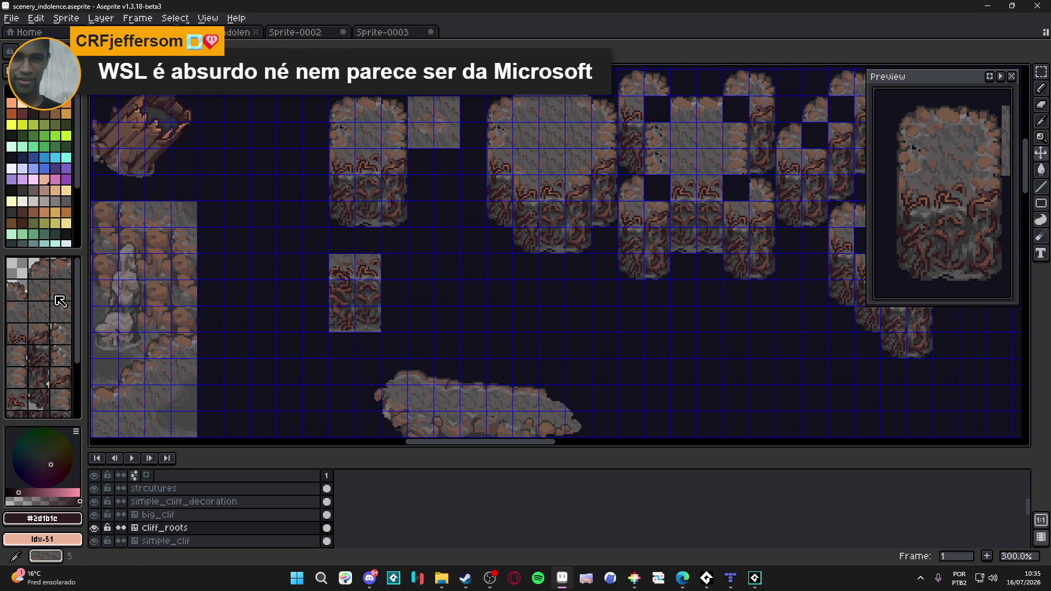
- Place a column of three cliff tiles beside the small root block, undoing a misplaced pair
ctrl+click(434, 111)
drag(473, 267, 470, 293)
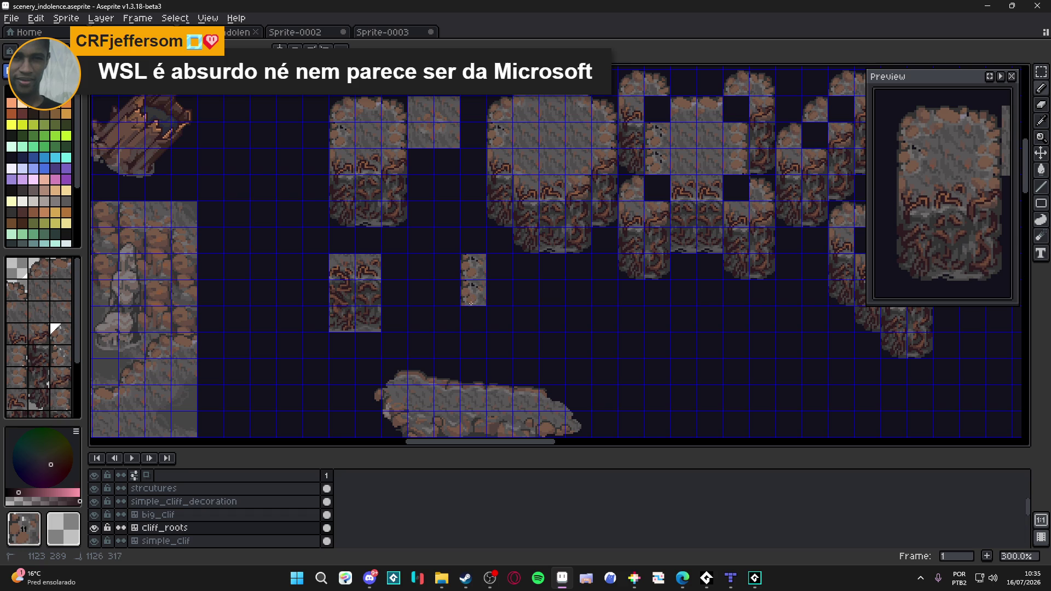
key(ctrl+z)
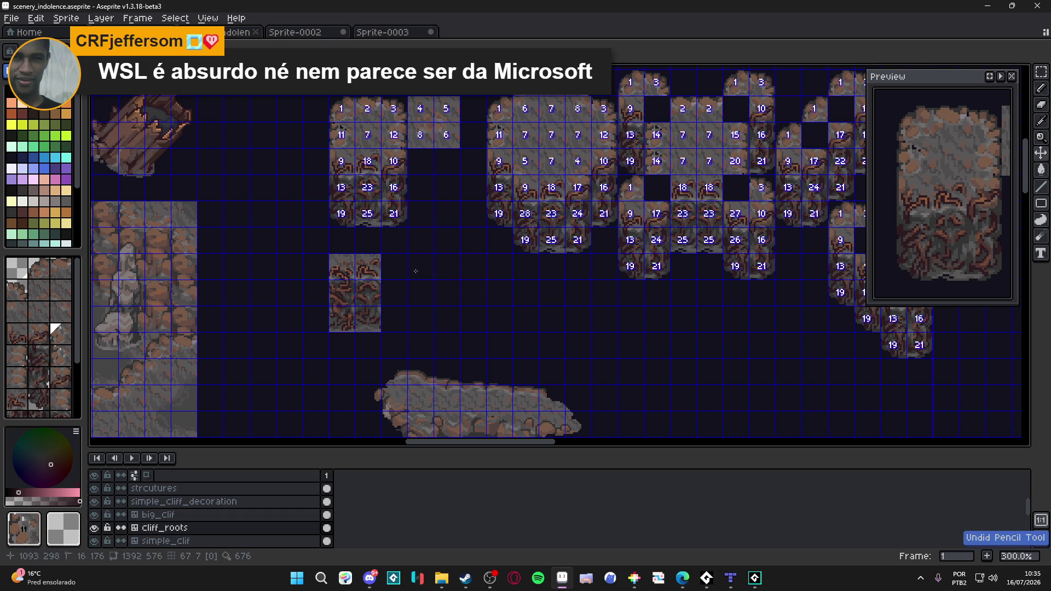
drag(415, 272, 420, 321)
- Switch to pixel drawing, sample the tile's brown, and undo a first pencil stroke
key(Tab)
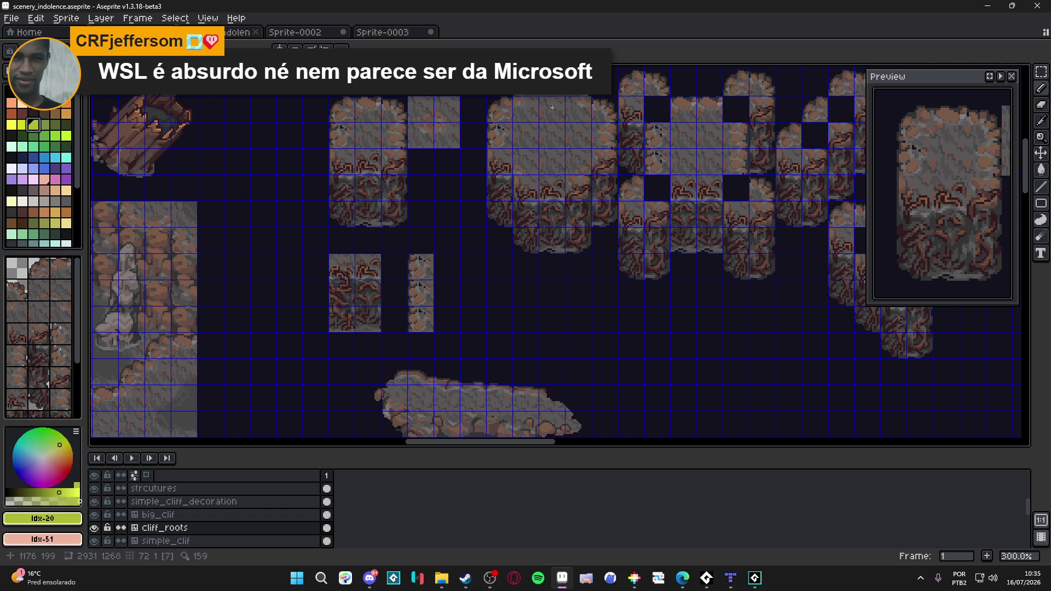
scroll(509, 148, up, 1)
scroll(444, 205, up, 2)
scroll(394, 255, up, 1)
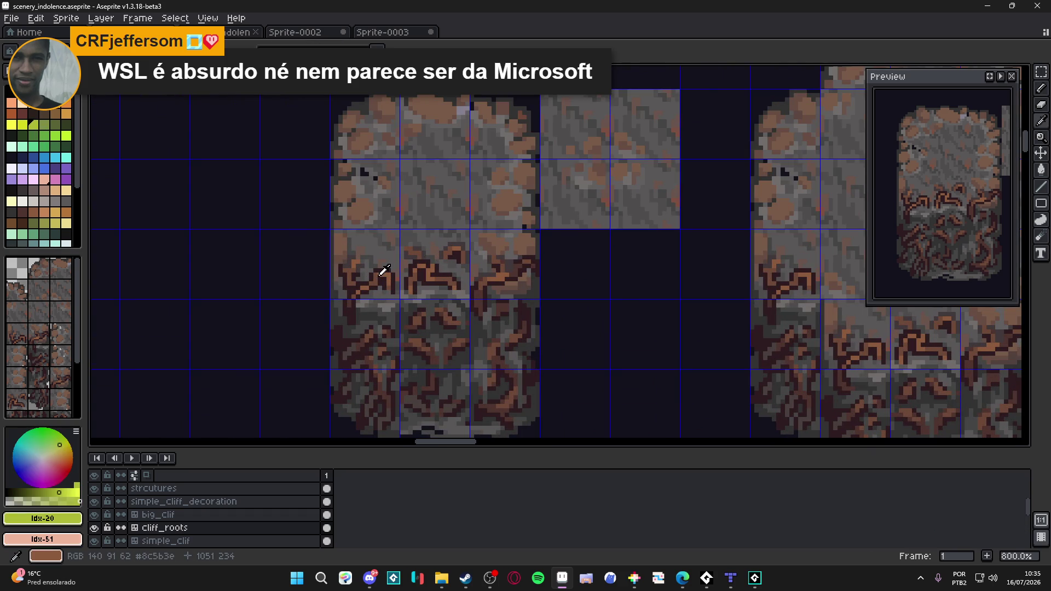
alt+click(356, 245)
scroll(374, 253, down, 2)
scroll(392, 254, down, 1)
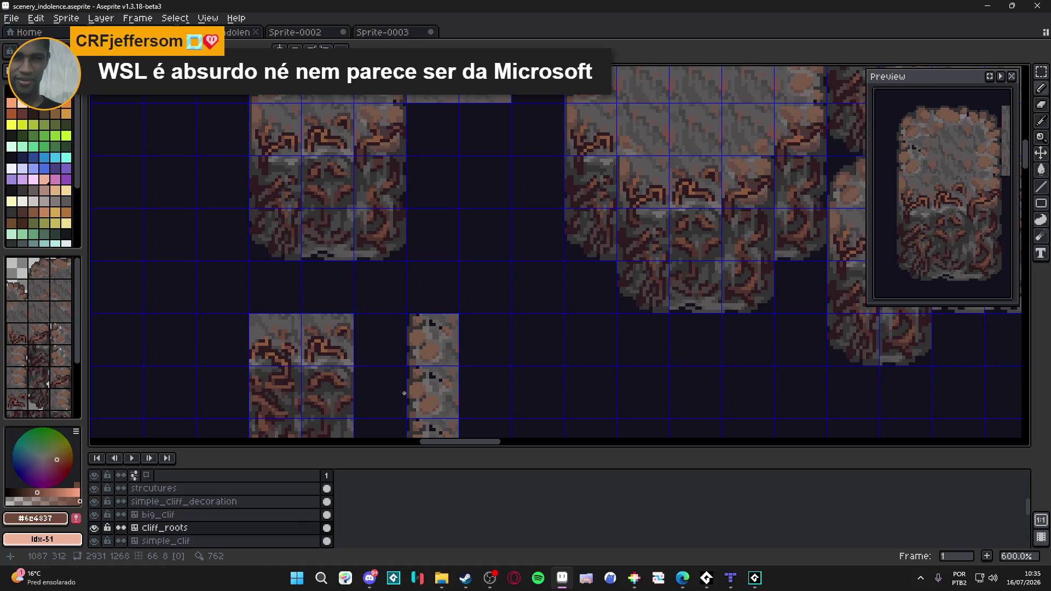
scroll(398, 271, up, 1)
scroll(404, 291, up, 2)
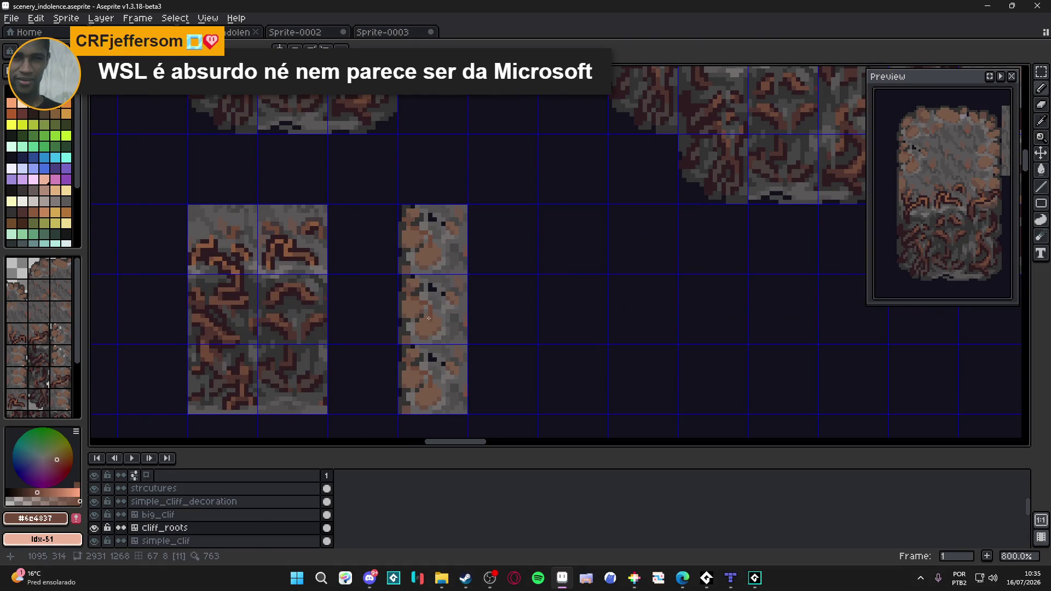
key(ctrl+z)
key(ctrl+z)
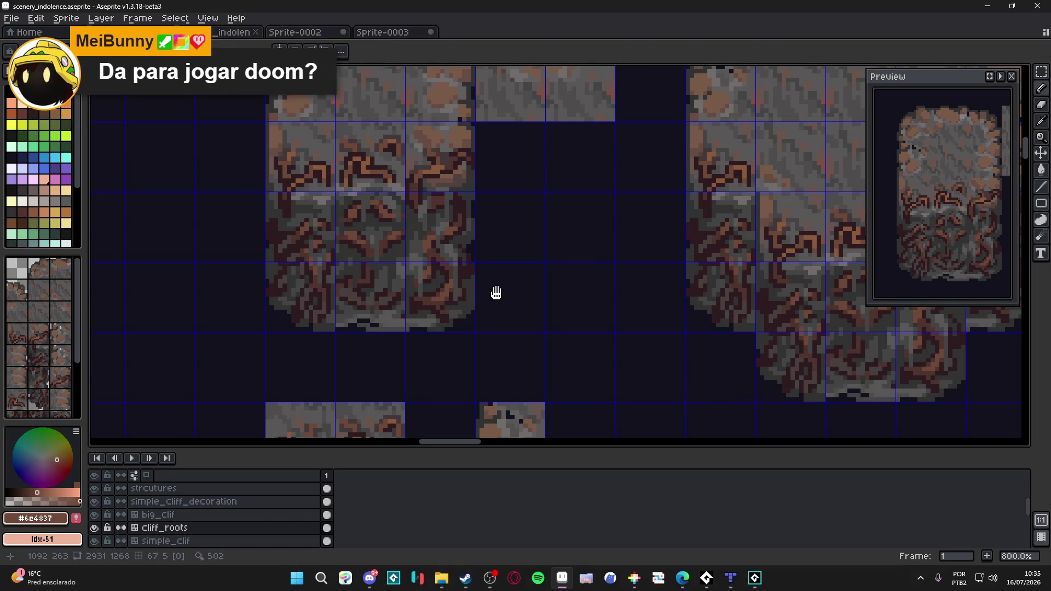
drag(495, 293, 474, 236)
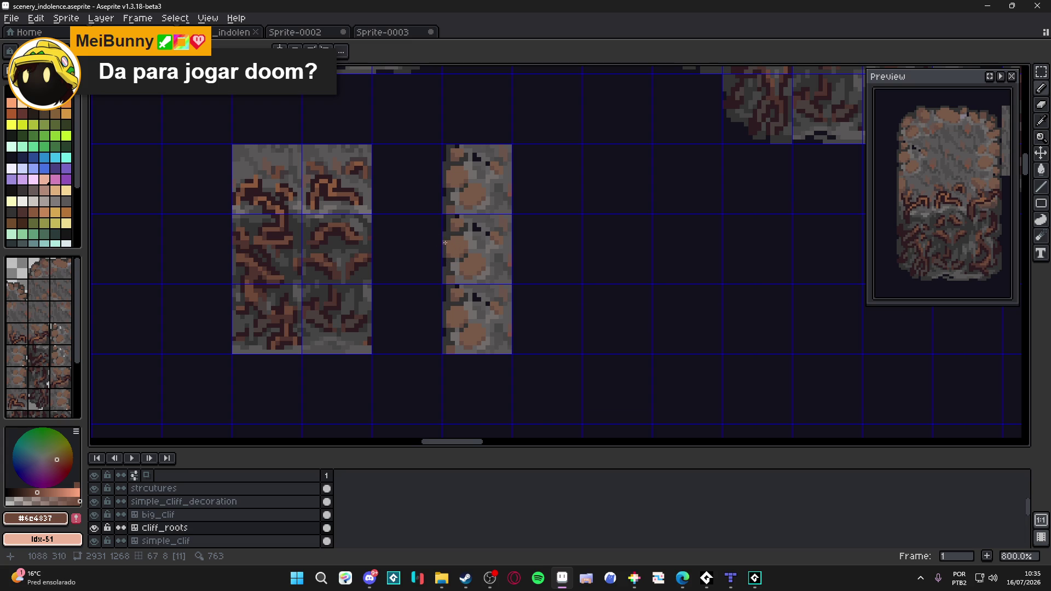
scroll(444, 242, up, 3)
- Add brown #6c4837 highlight pixels and a short vertical stroke on the single-column tile's left edge
mouse_move(460, 222)
mouse_down()
mouse_move(480, 233)
mouse_move(484, 275)
mouse_up()
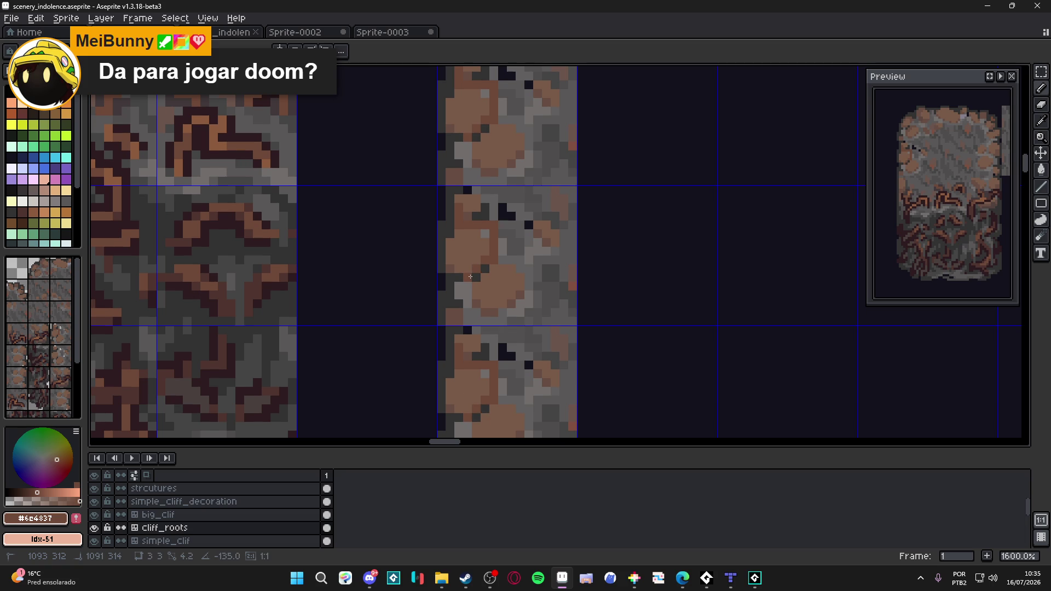
mouse_move(466, 285)
mouse_down()
mouse_move(466, 296)
mouse_move(453, 287)
mouse_up()
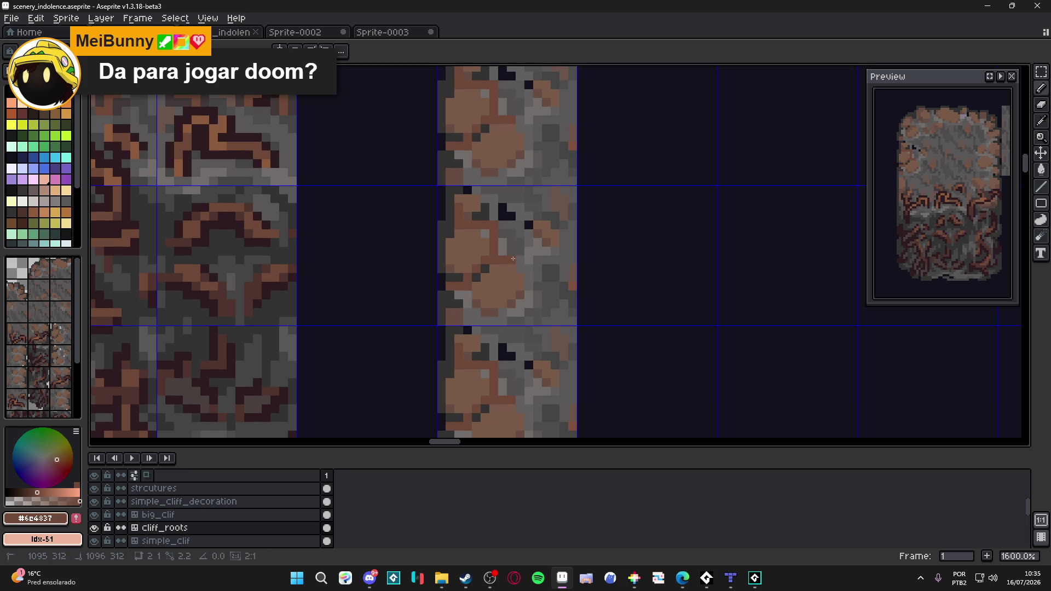
drag(512, 292, 513, 283)
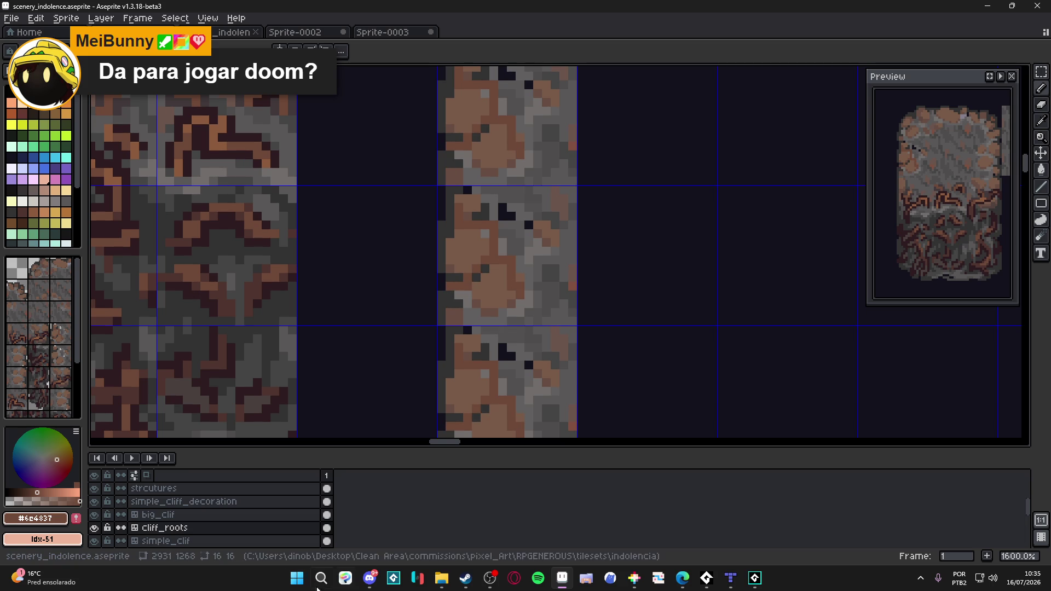
click(295, 584)
text(wsl)
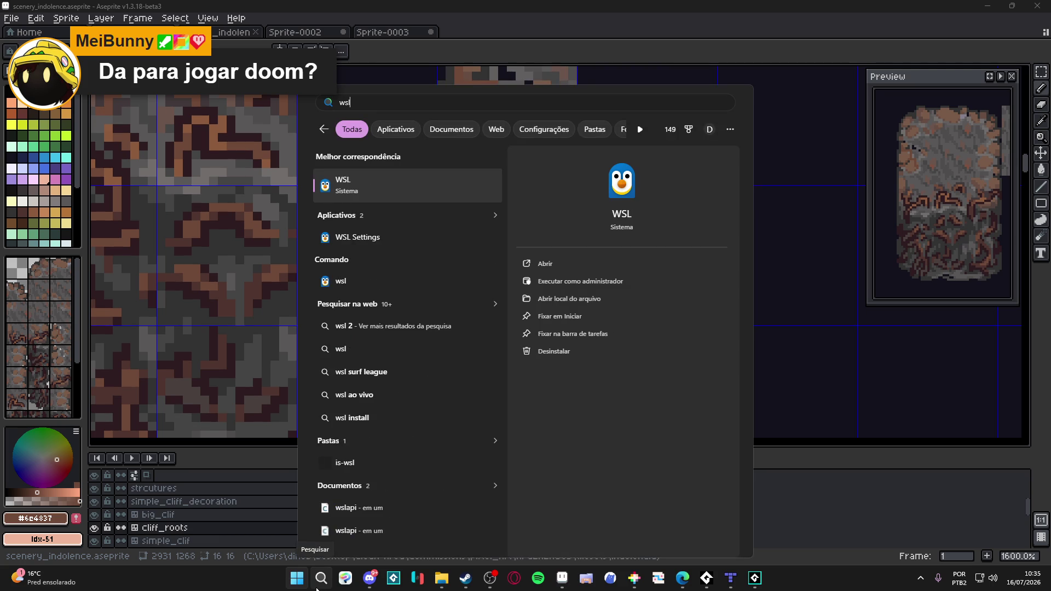
key(Return)
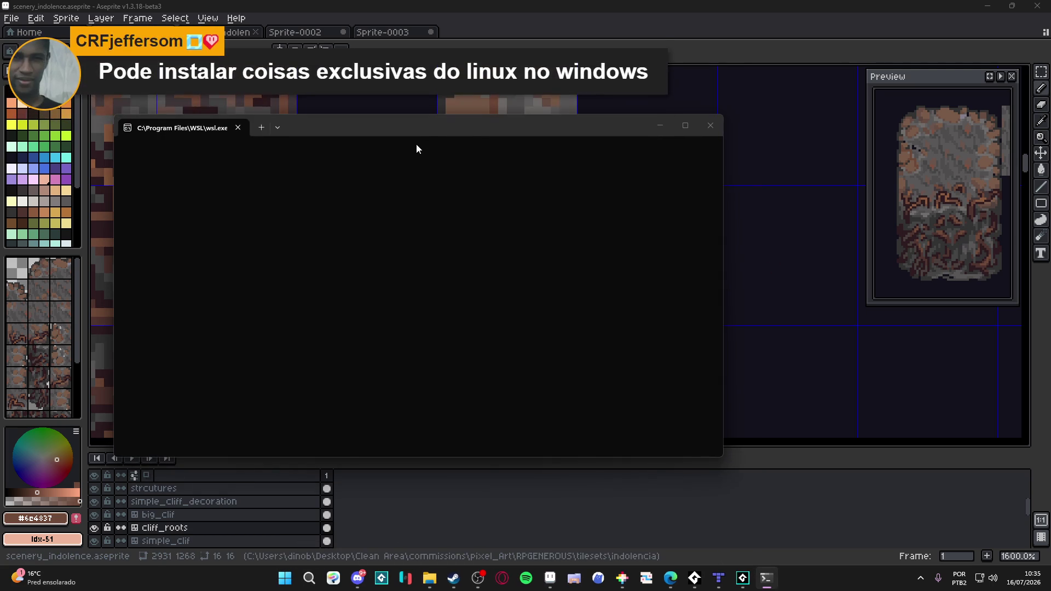
drag(426, 132, 578, 134)
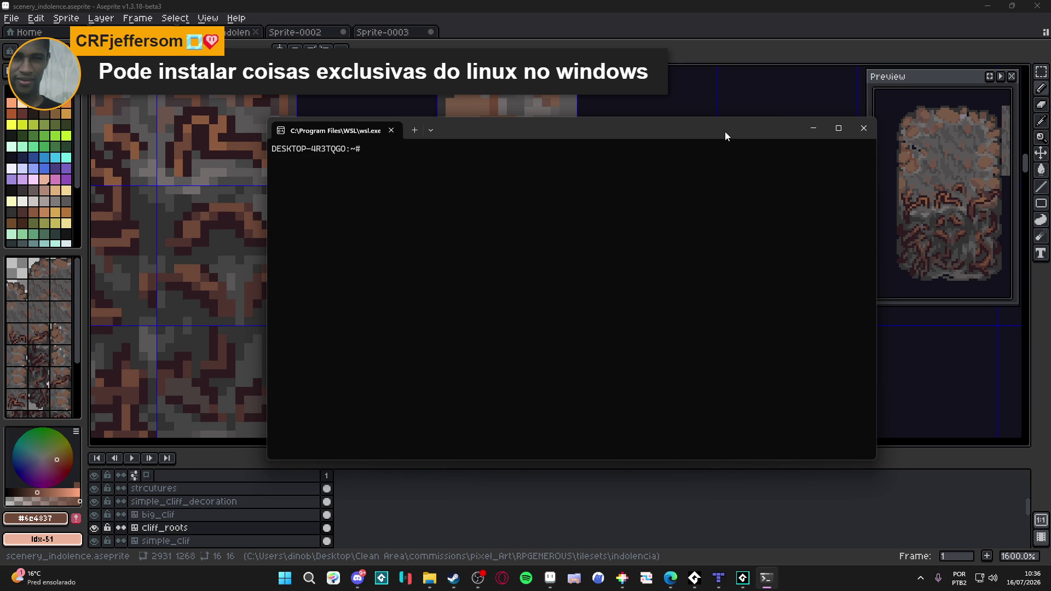
click(864, 131)
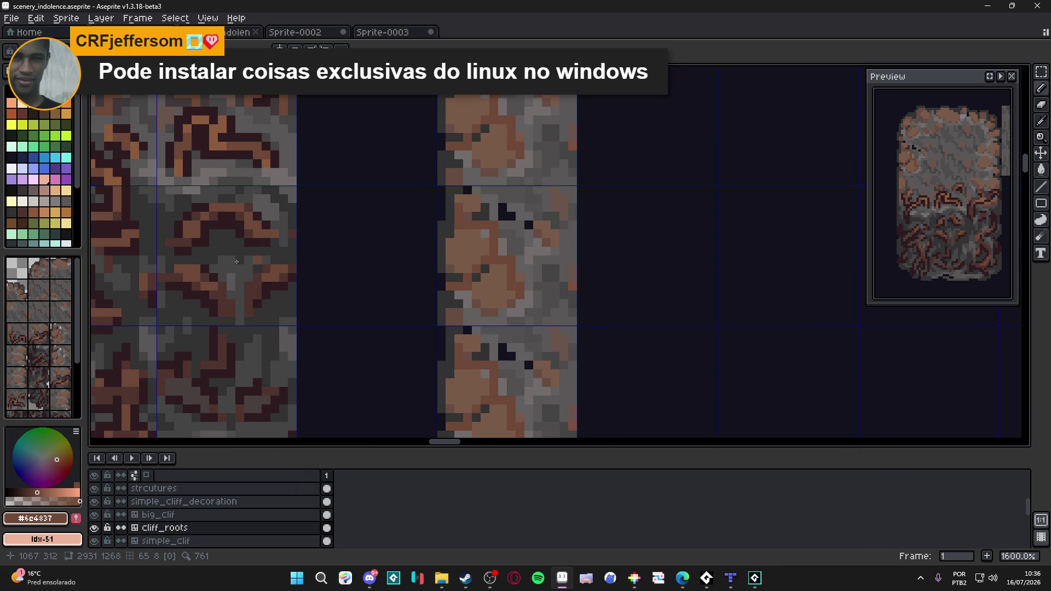
- Pick the dark #2d1b1c root colour with the Pencil and paint a root stroke near the tile's upper left
alt+click(263, 230)
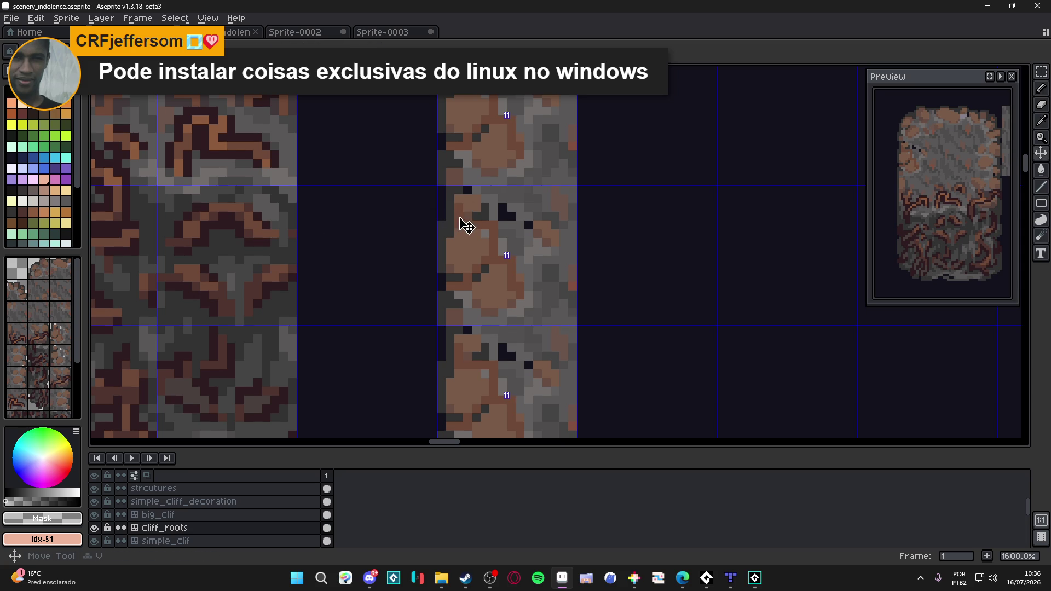
key(alt)
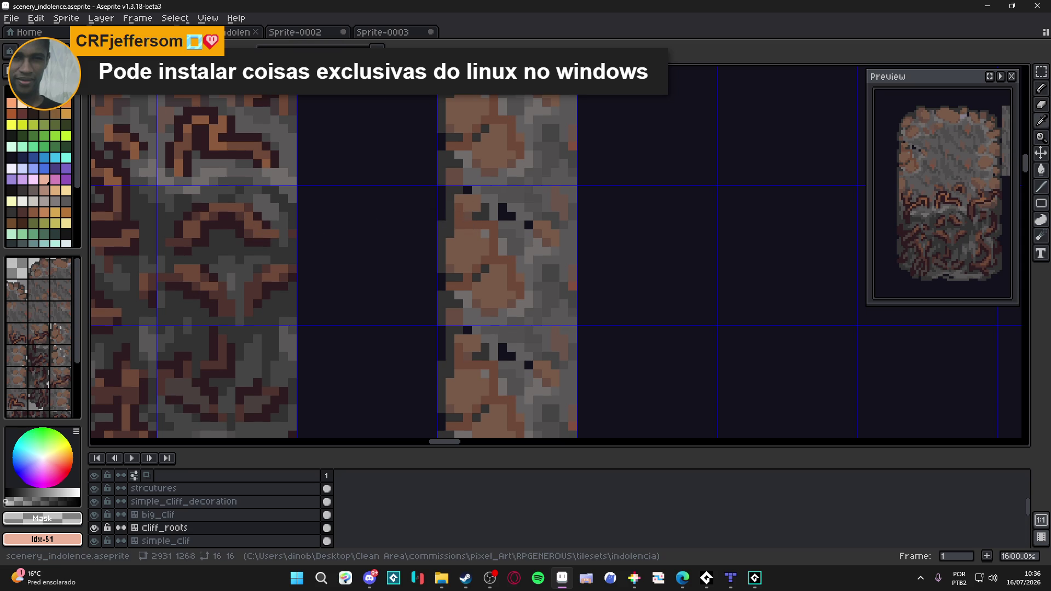
key(v)
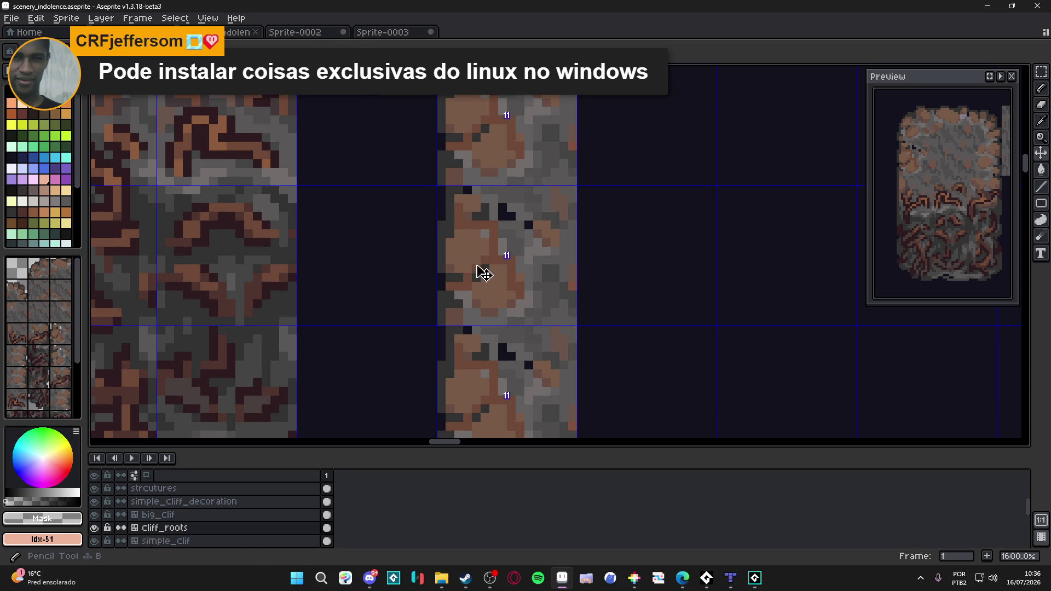
key(b)
alt+click(266, 286)
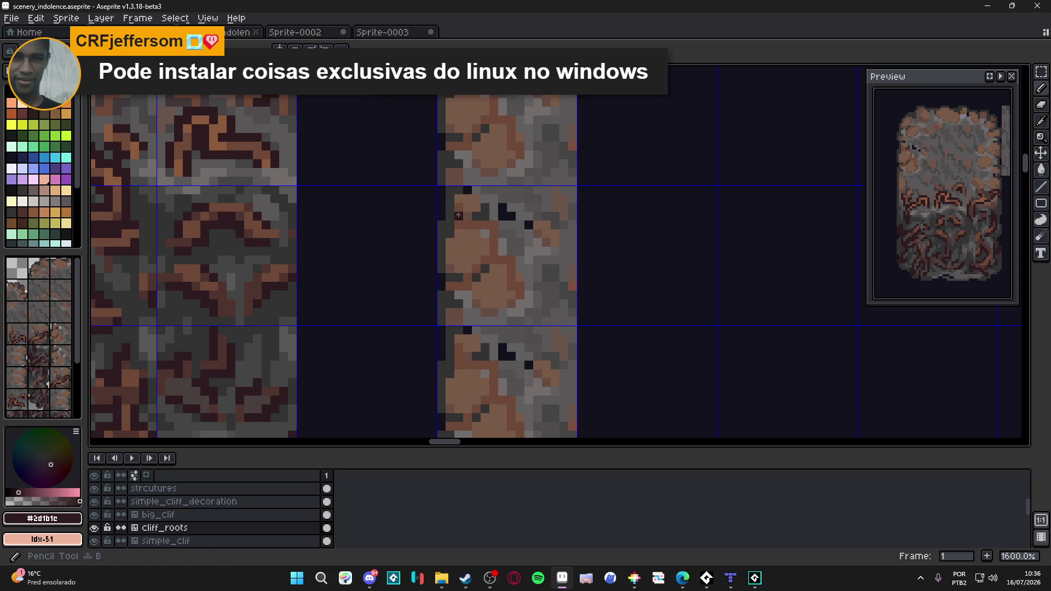
click(466, 204)
drag(463, 200, 452, 210)
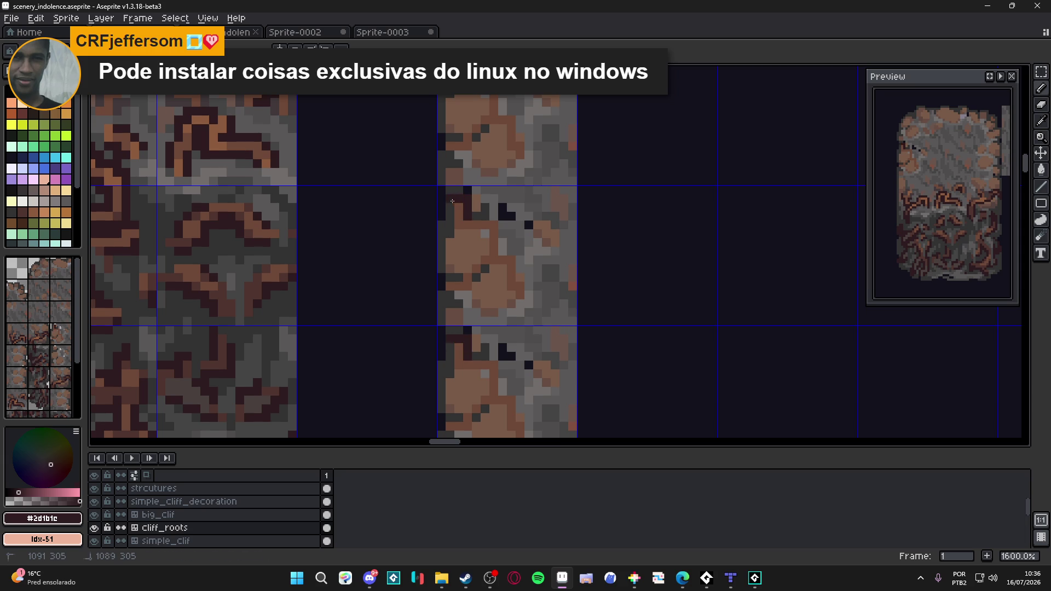
- Draw a dark horizontal root branch across the tile and extend it downward
alt+click(451, 210)
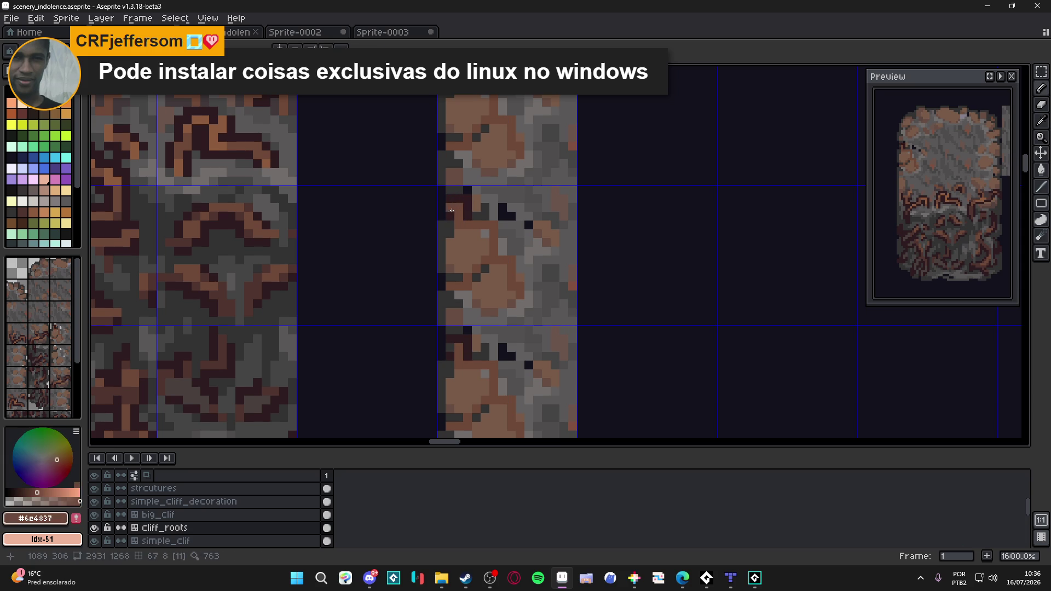
alt+click(450, 218)
drag(457, 233, 491, 234)
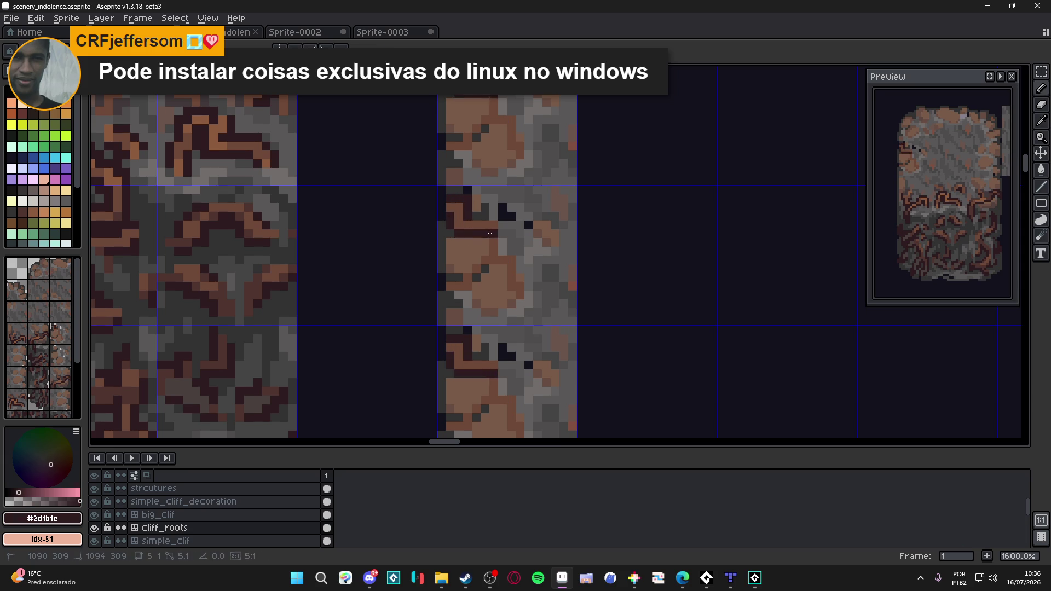
click(483, 243)
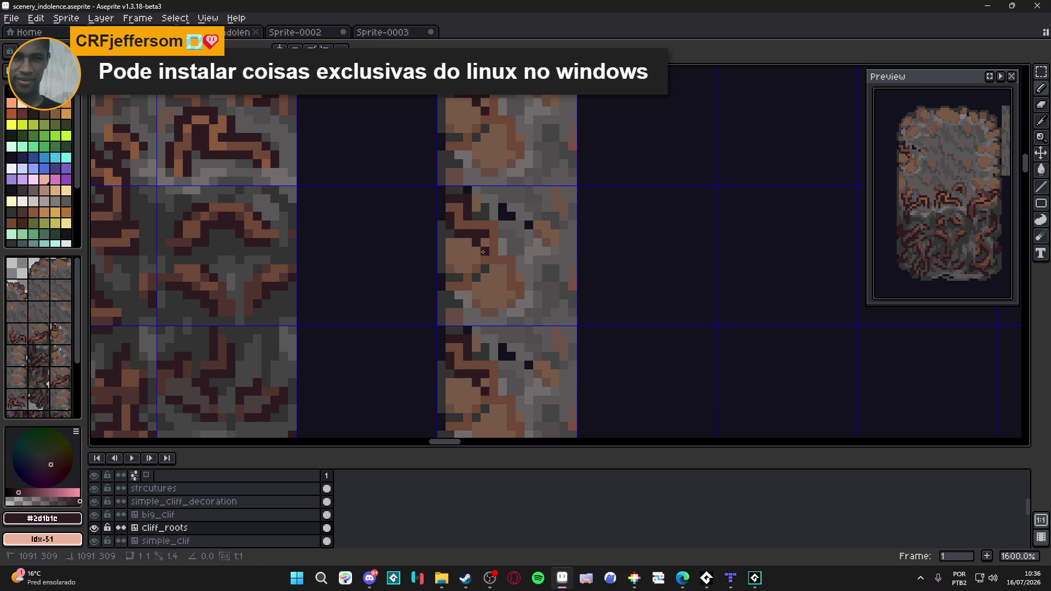
drag(483, 243, 477, 259)
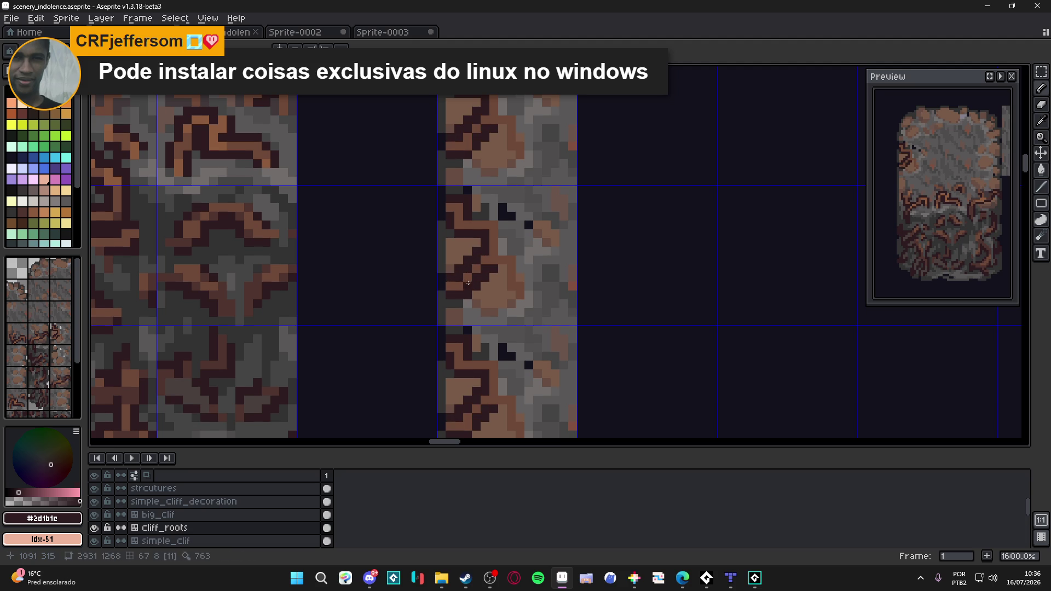
- Paint another dark root branch on the left edge, undoing a misplaced pixel
alt+click(482, 269)
alt+click(493, 264)
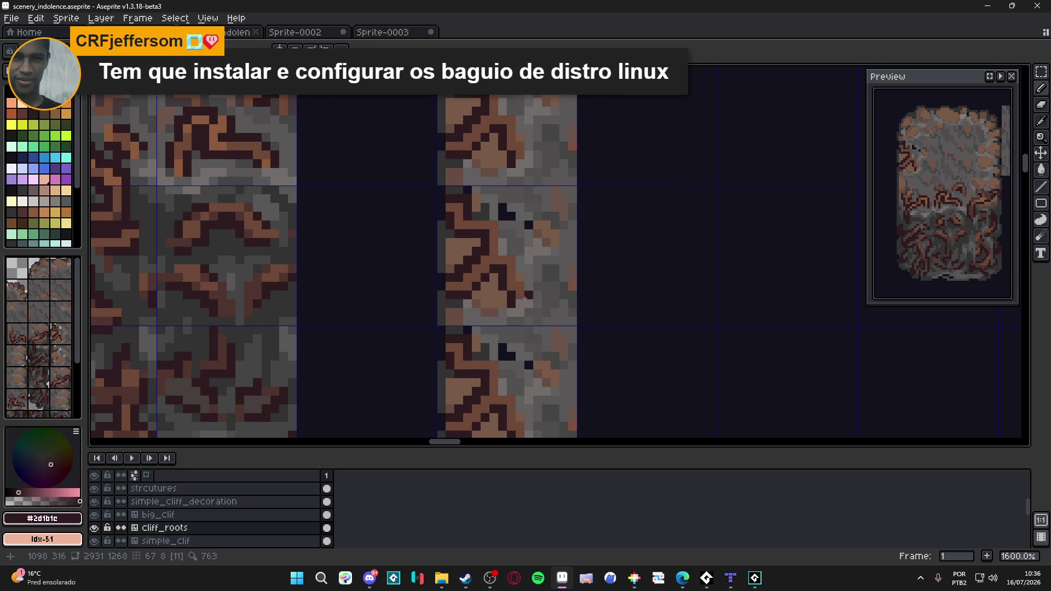
drag(526, 275, 499, 228)
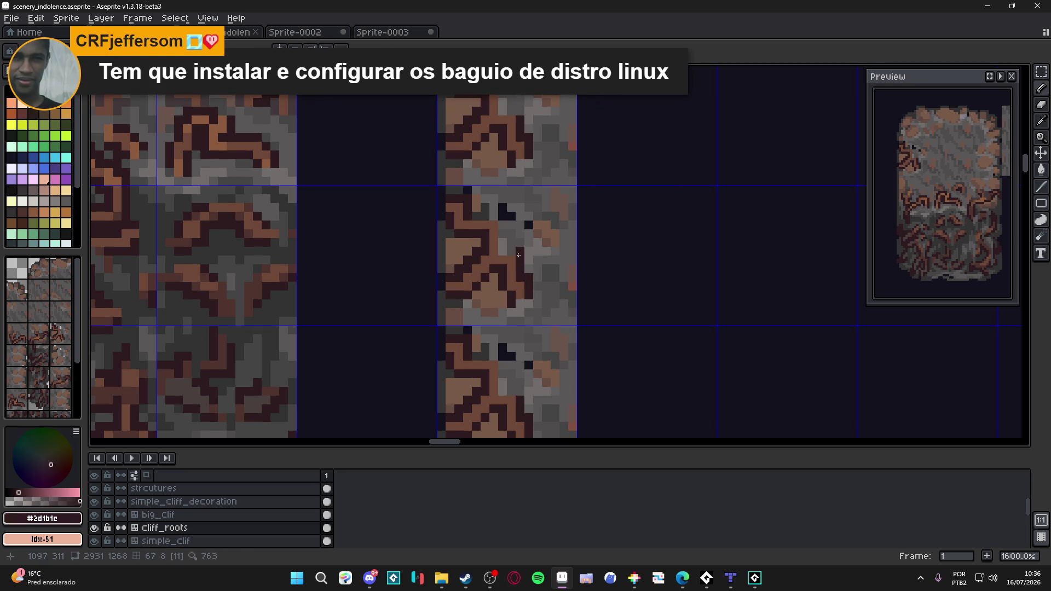
click(494, 218)
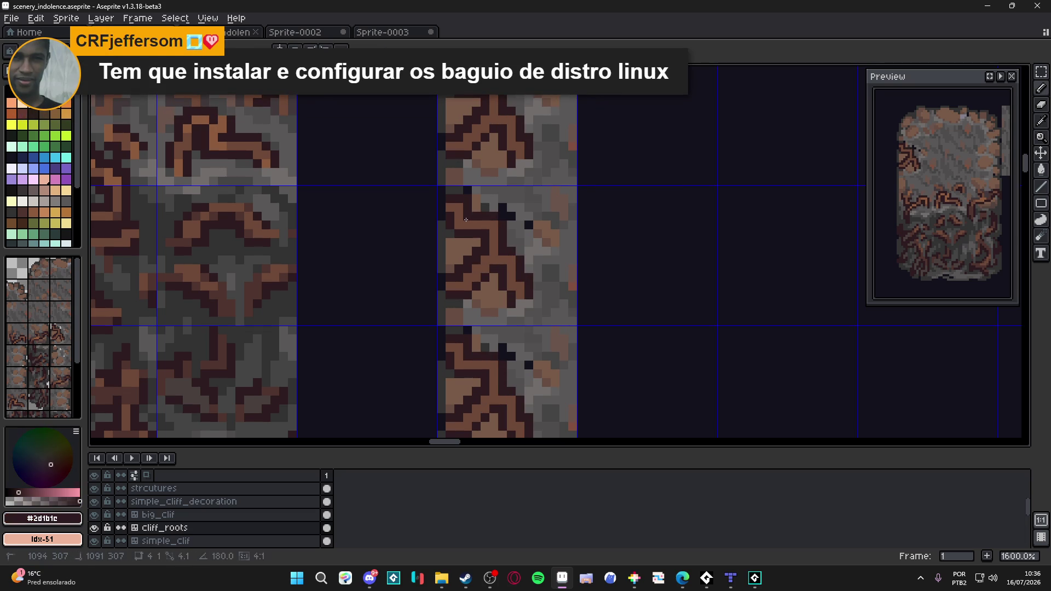
scroll(557, 244, right, 1)
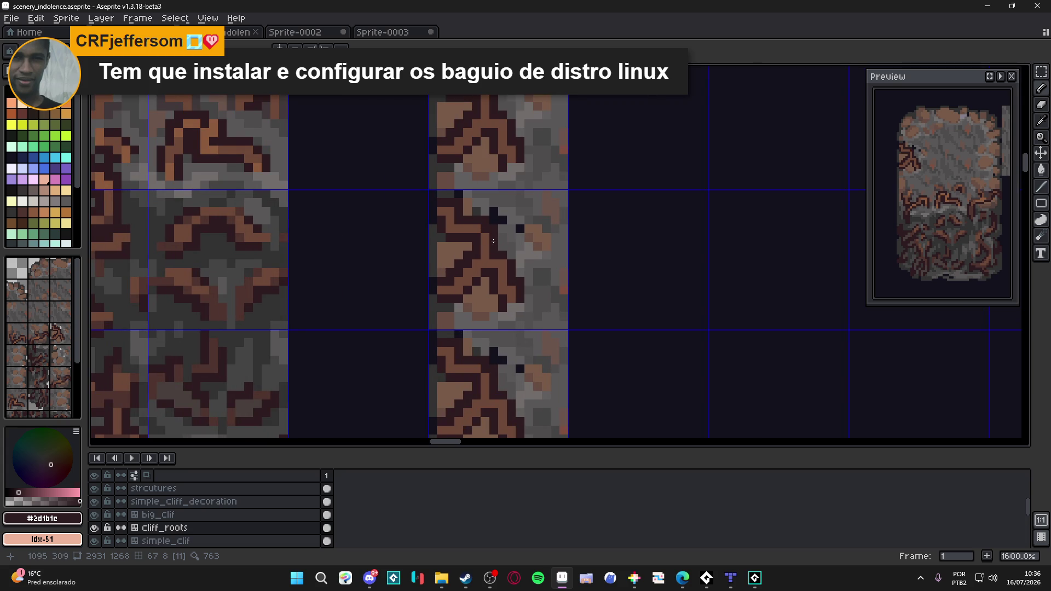
scroll(498, 276, up, 2)
scroll(504, 305, up, 1)
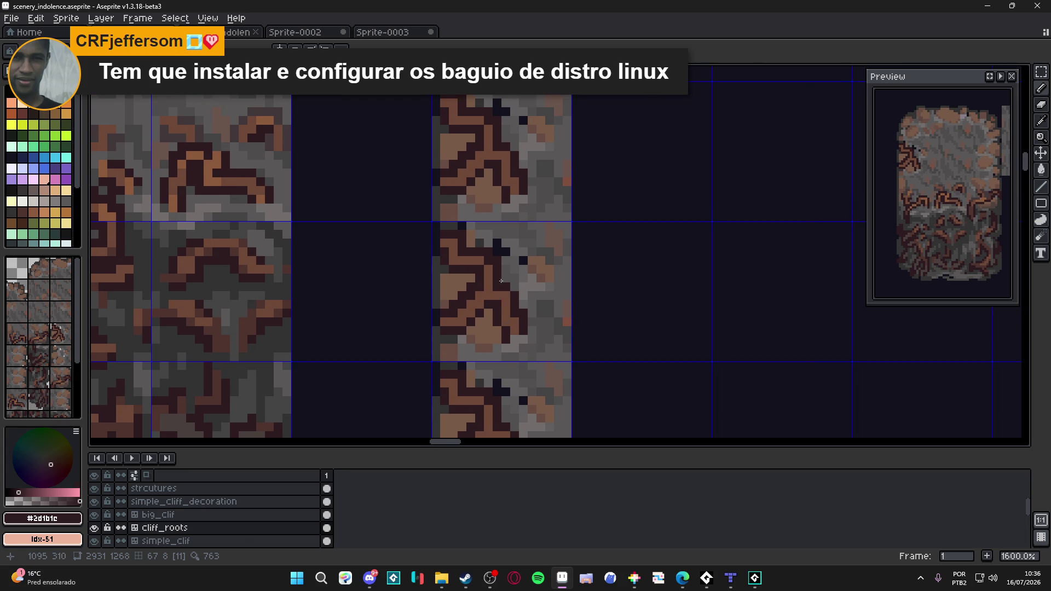
scroll(502, 282, up, 1)
click(515, 239)
key(ctrl+z)
click(526, 230)
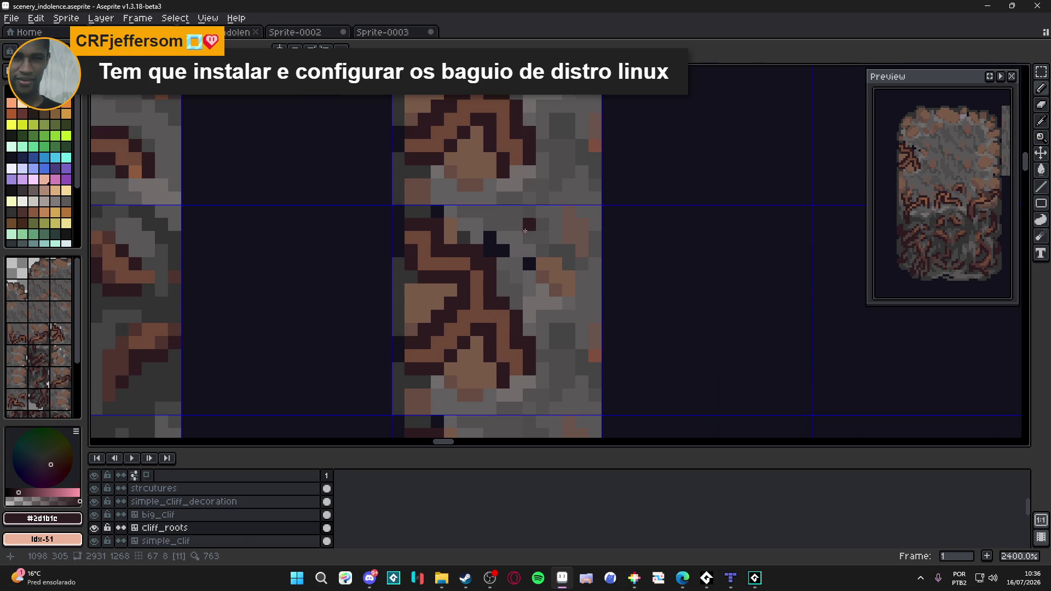
scroll(490, 329, down, 5)
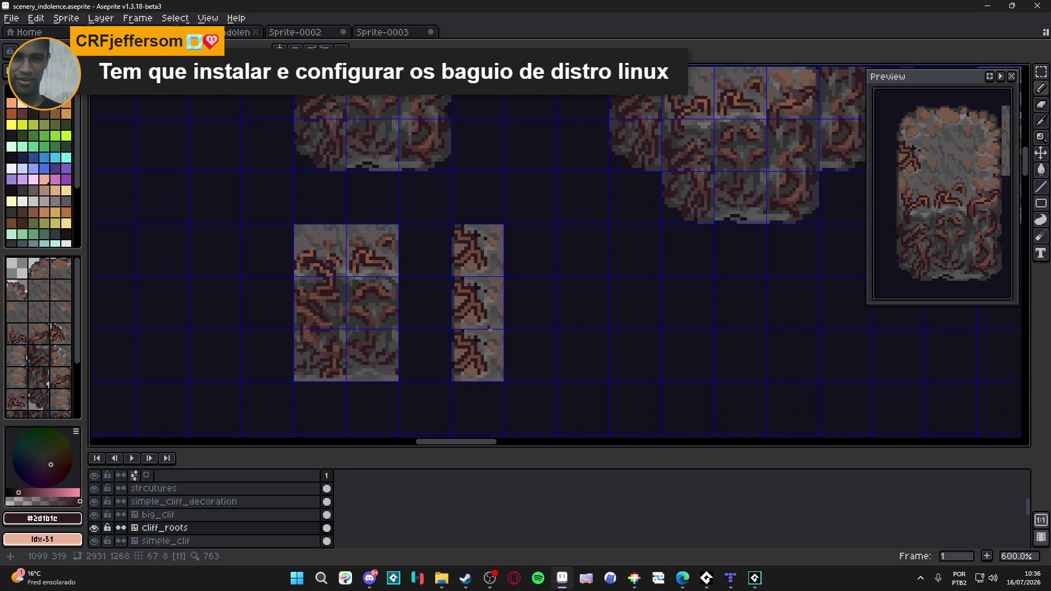
scroll(485, 312, up, 1)
scroll(480, 328, up, 2)
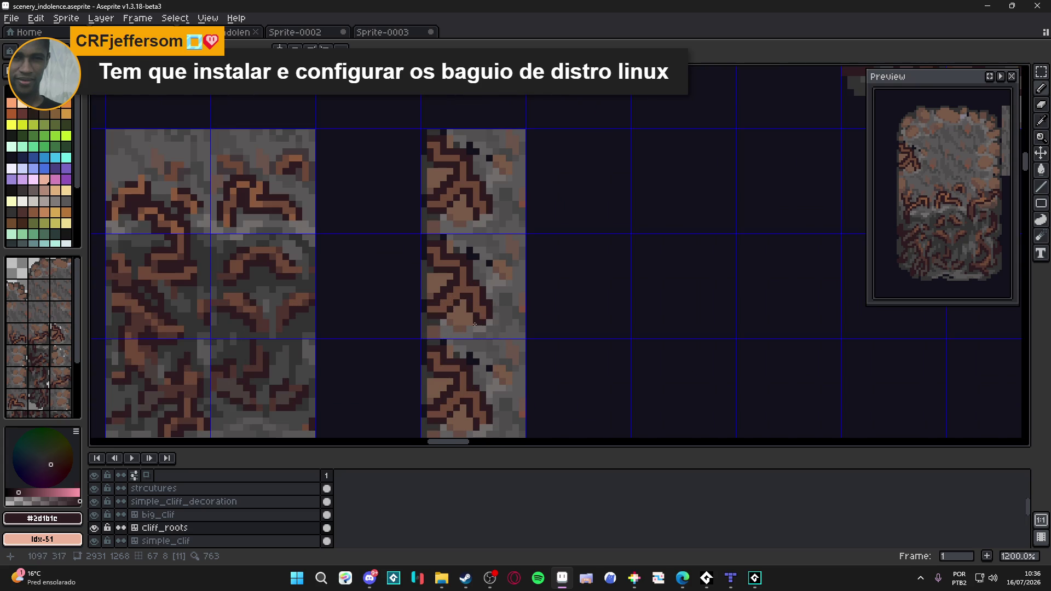
scroll(464, 311, down, 3)
scroll(478, 296, down, 1)
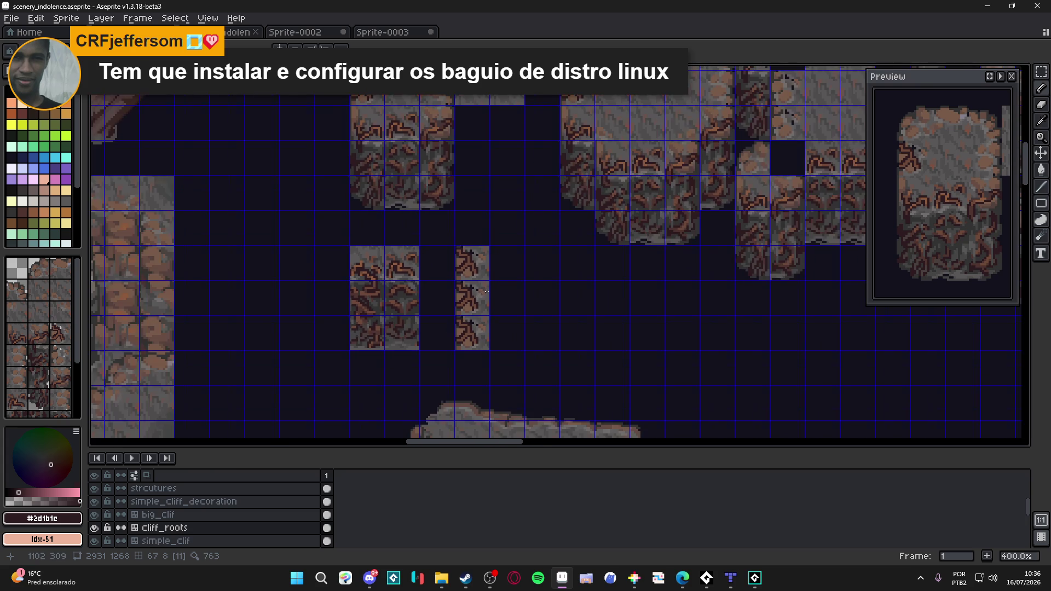
scroll(427, 140, up, 2)
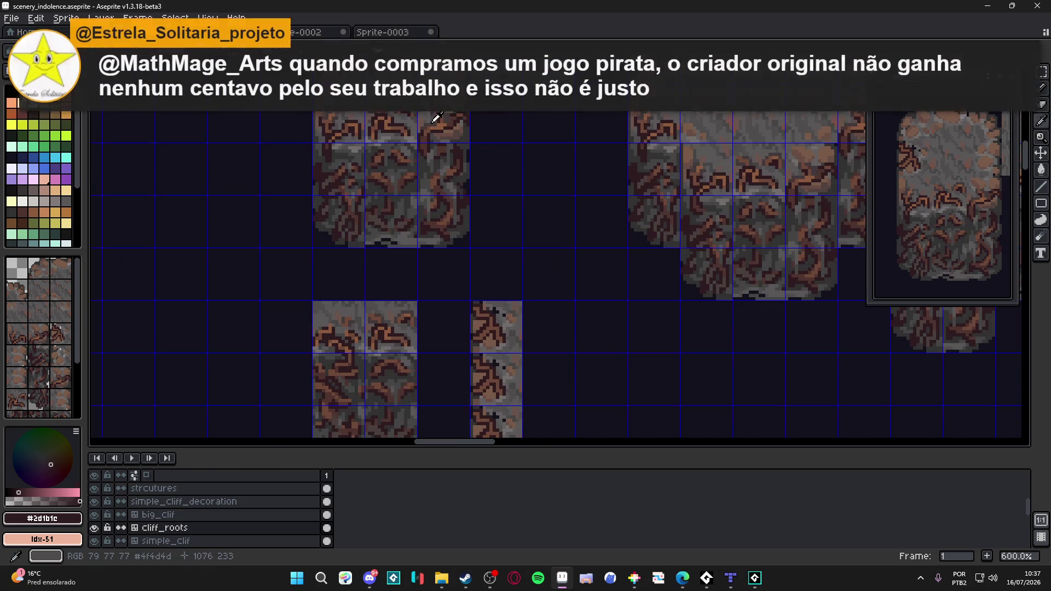
scroll(441, 341, down, 2)
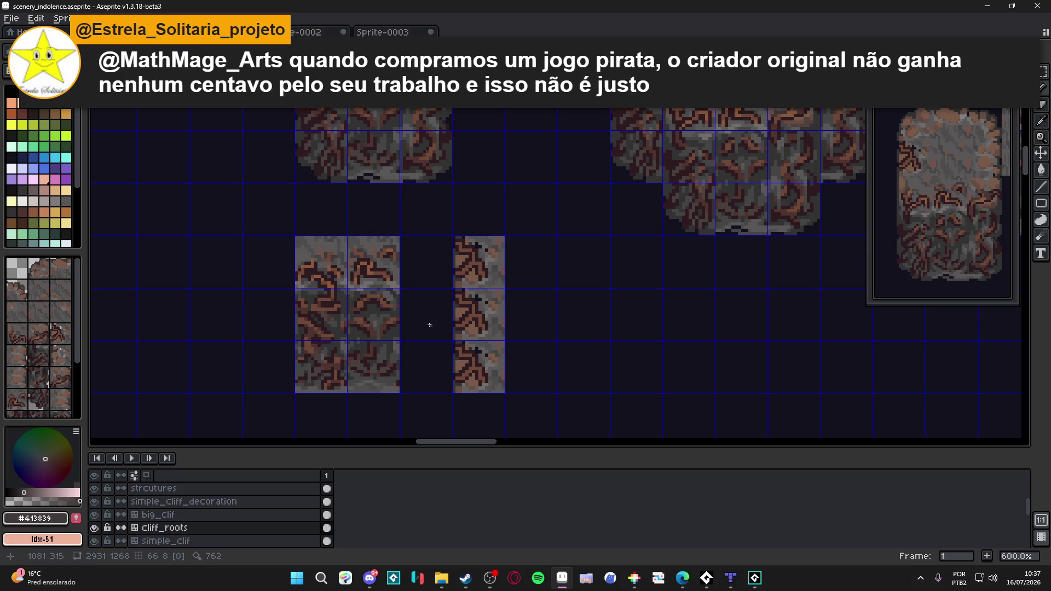
scroll(437, 326, up, 2)
scroll(494, 319, up, 2)
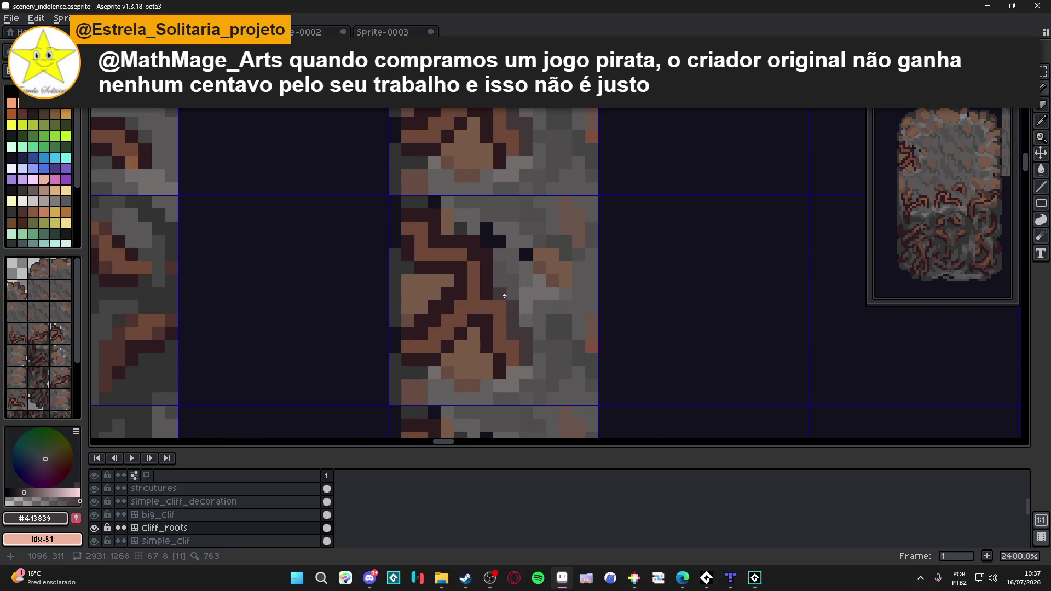
scroll(496, 290, down, 1)
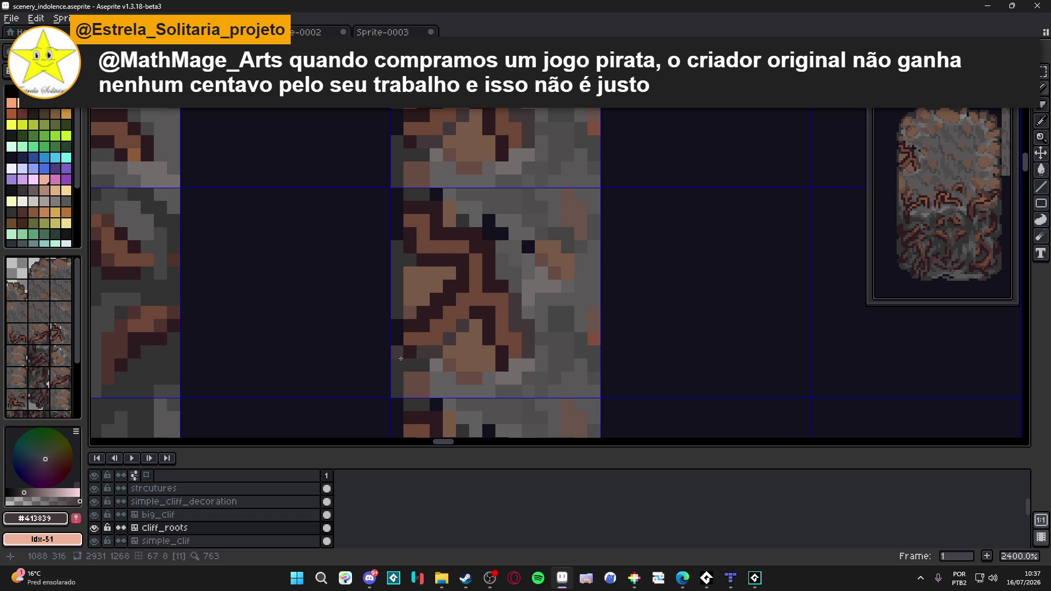
scroll(452, 324, up, 3)
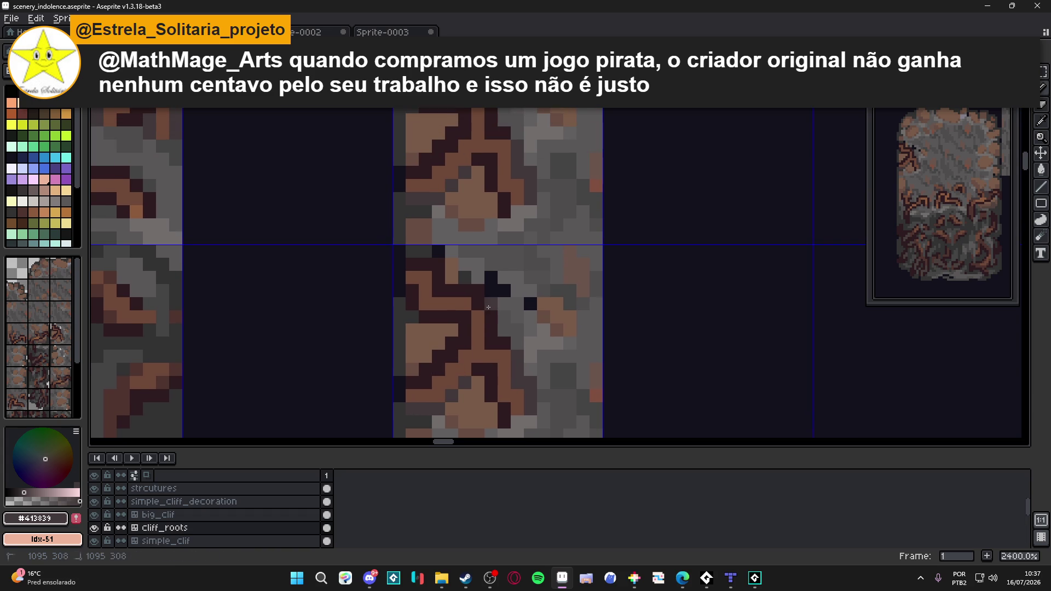
- Paint stray dark root pixels over with the tile's grey stone colours
click(465, 291)
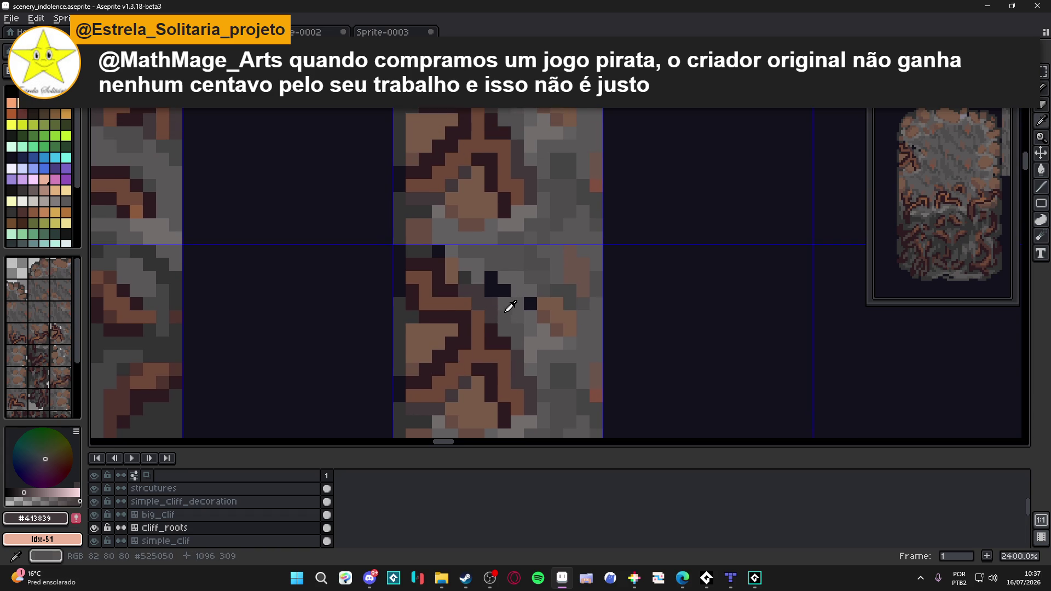
alt+click(501, 297)
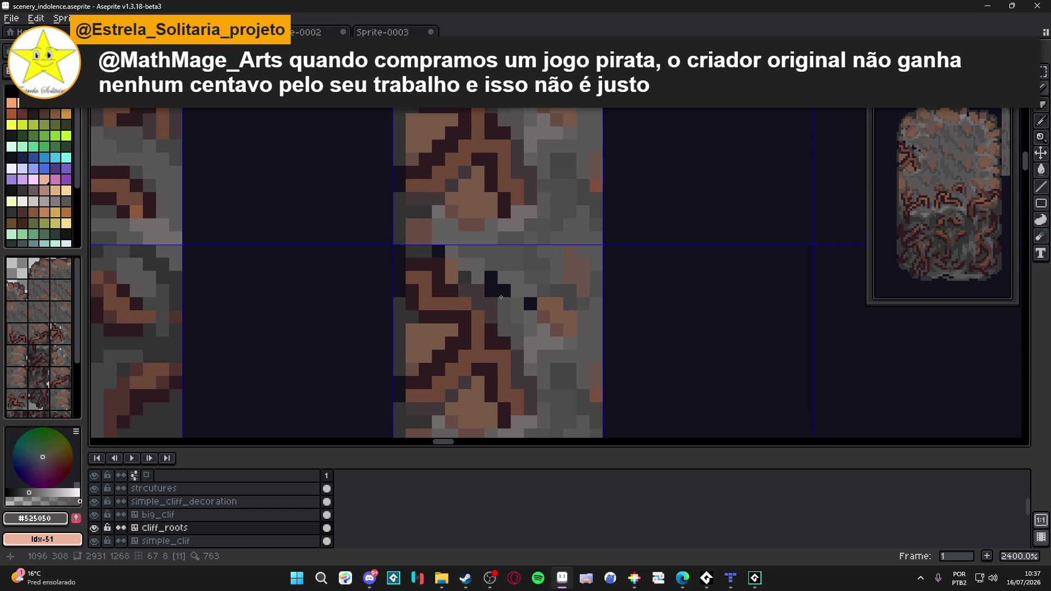
alt+click(586, 287)
click(531, 304)
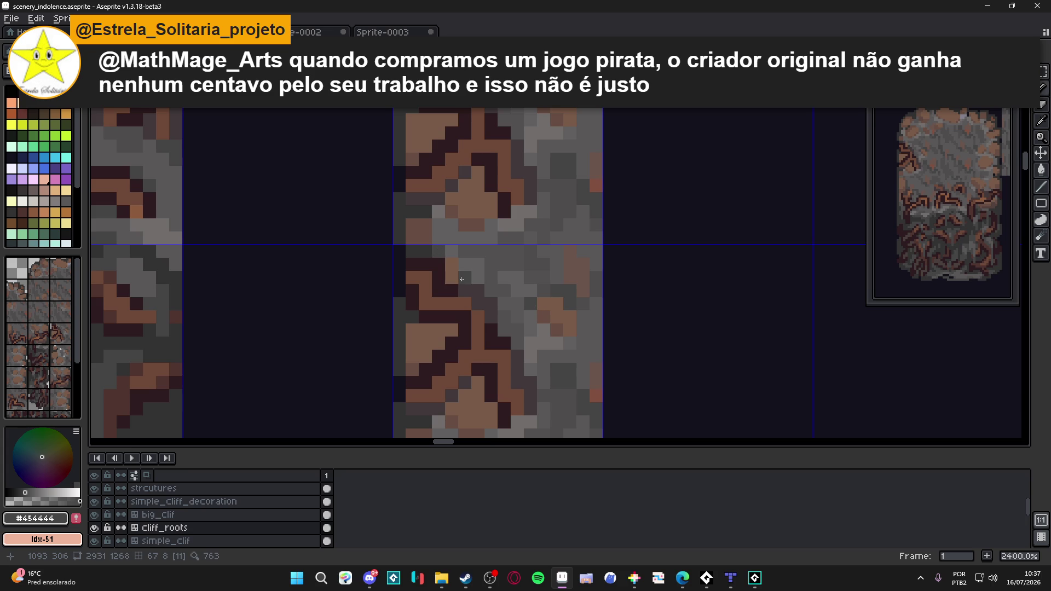
alt+click(443, 252)
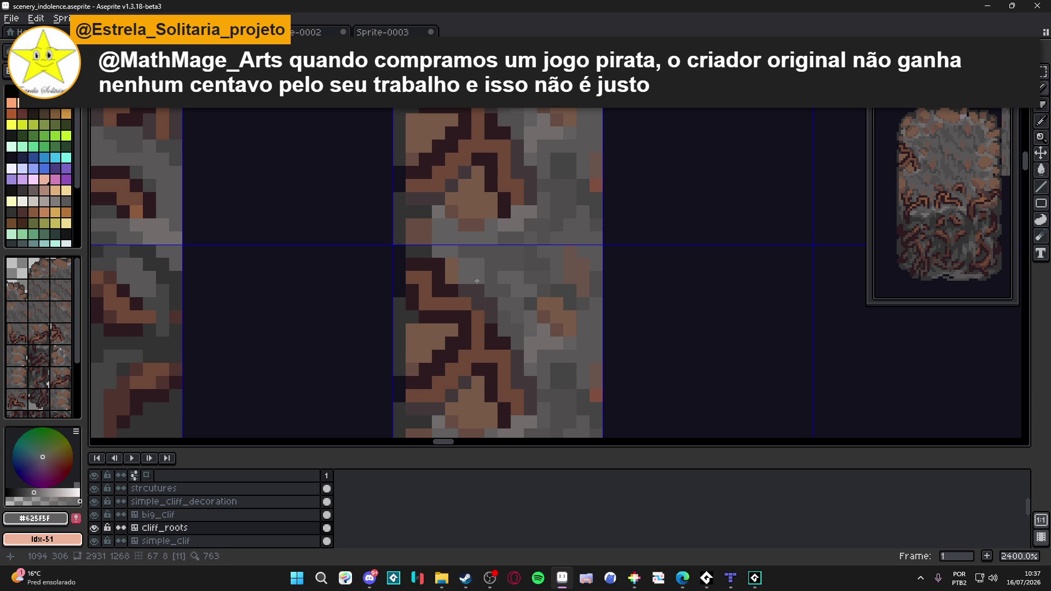
click(506, 293)
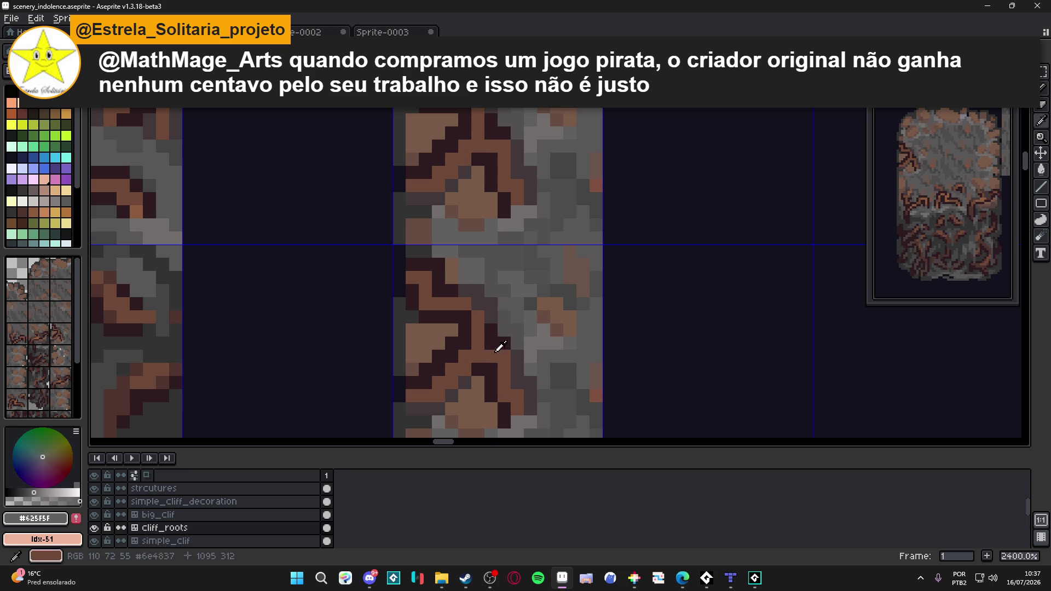
scroll(497, 345, down, 5)
scroll(400, 260, down, 1)
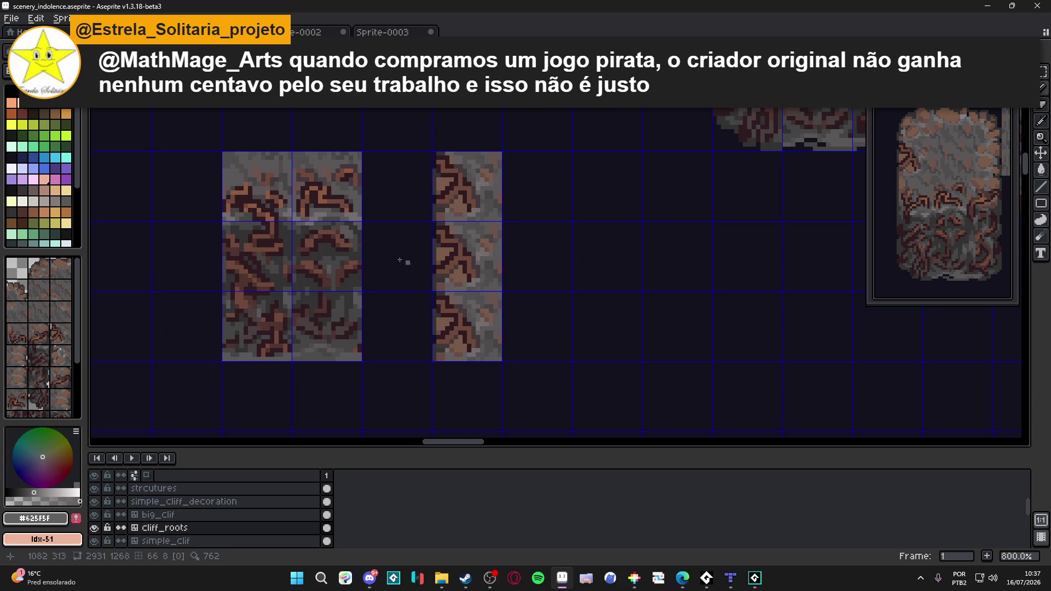
scroll(264, 220, up, 1)
- Add brown highlight pixels to the root stroke and sample the darker brown
alt+click(337, 236)
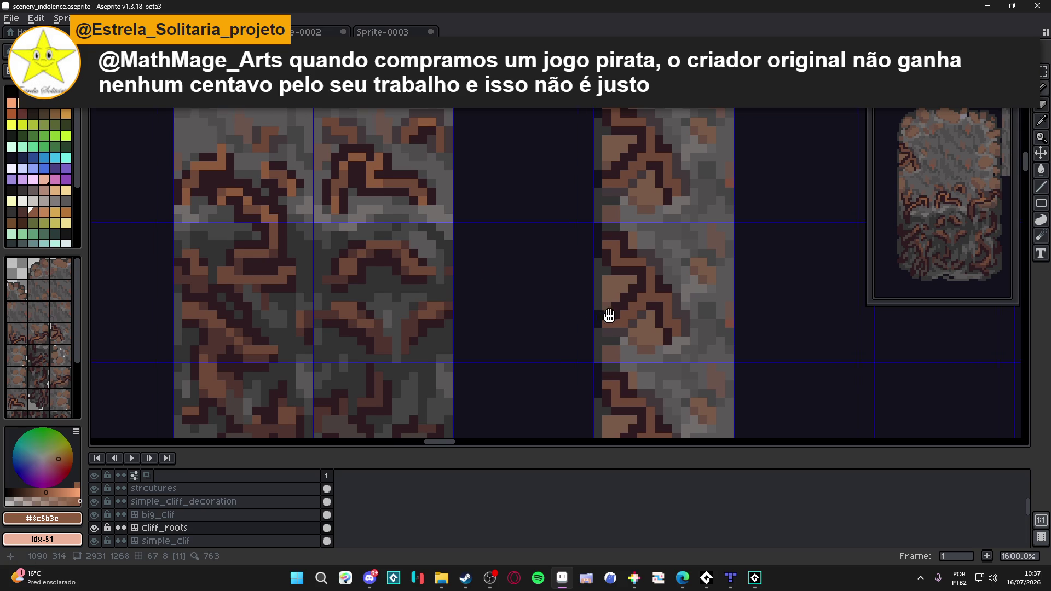
scroll(611, 287, down, 1)
scroll(611, 287, up, 1)
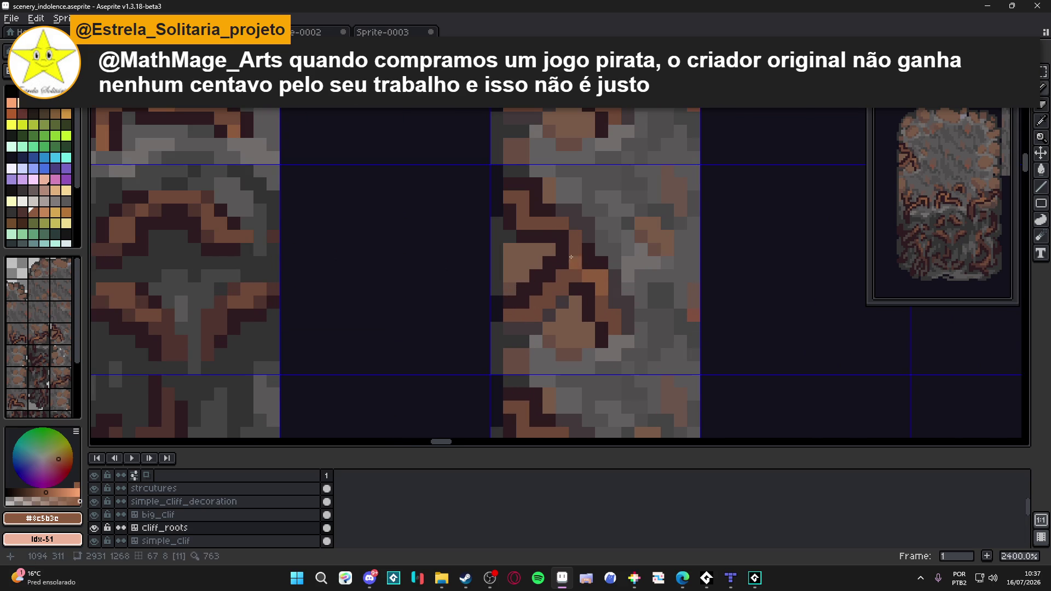
click(562, 224)
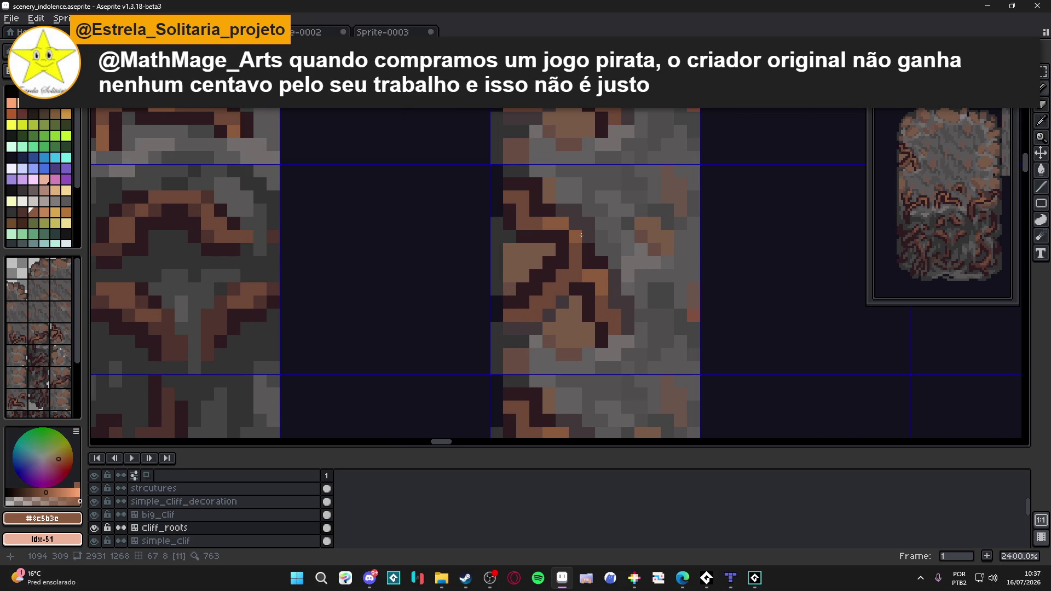
scroll(581, 254, down, 1)
scroll(566, 272, up, 2)
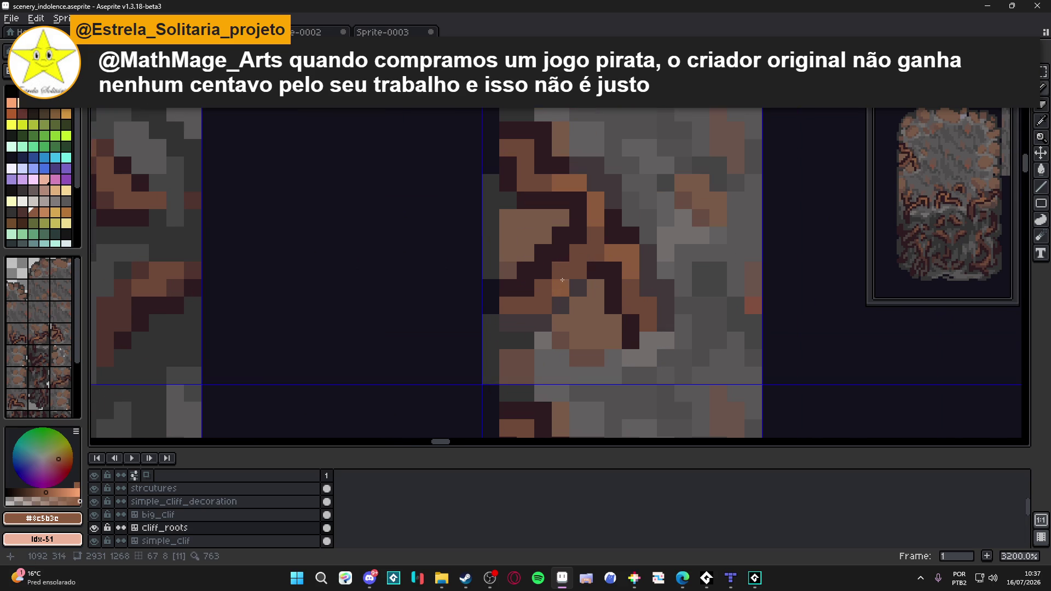
scroll(550, 290, down, 2)
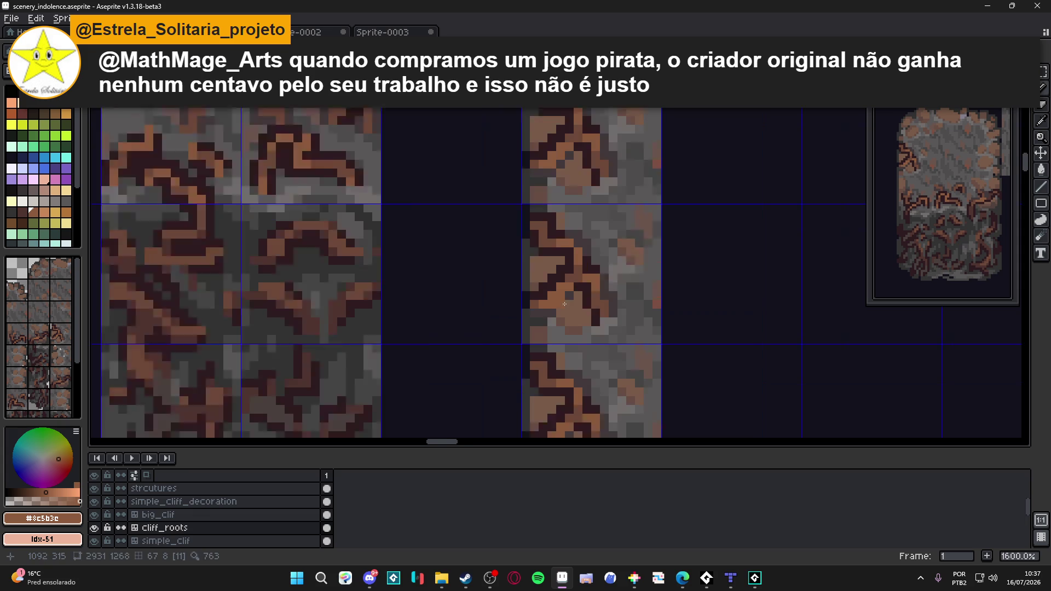
scroll(567, 297, down, 1)
scroll(558, 271, up, 1)
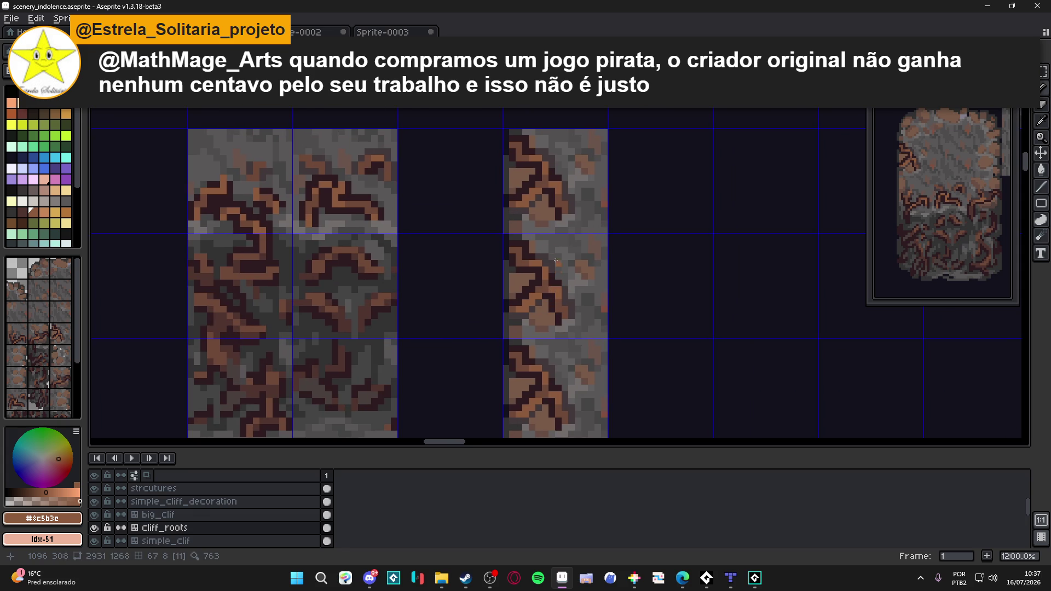
mouse_move(553, 212)
mouse_down()
mouse_move(532, 225)
mouse_move(517, 216)
mouse_up()
scroll(502, 215, up, 1)
alt+click(498, 212)
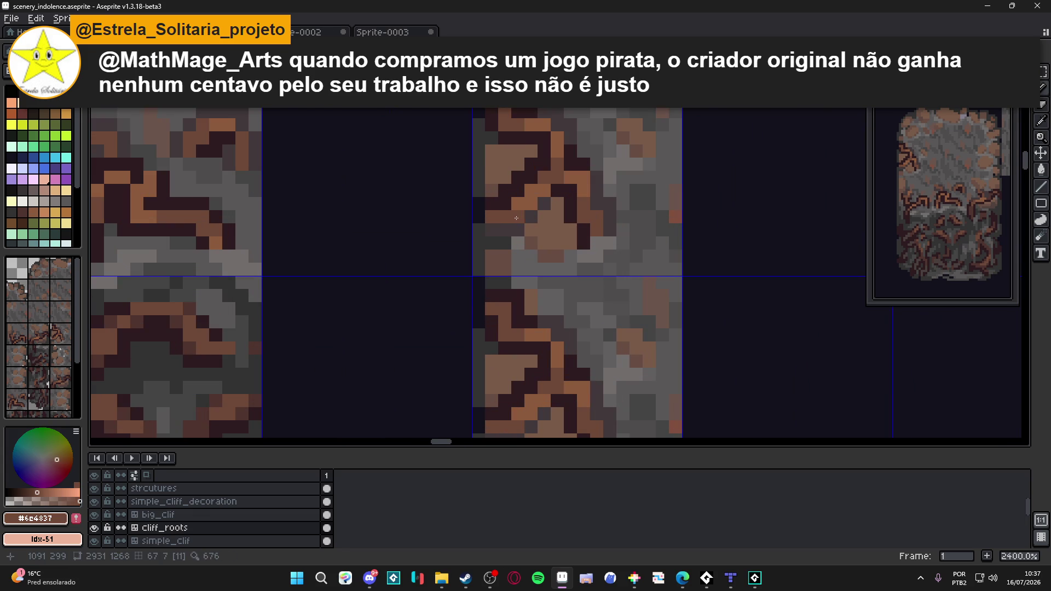
scroll(548, 222, down, 1)
scroll(547, 221, up, 1)
scroll(547, 189, down, 1)
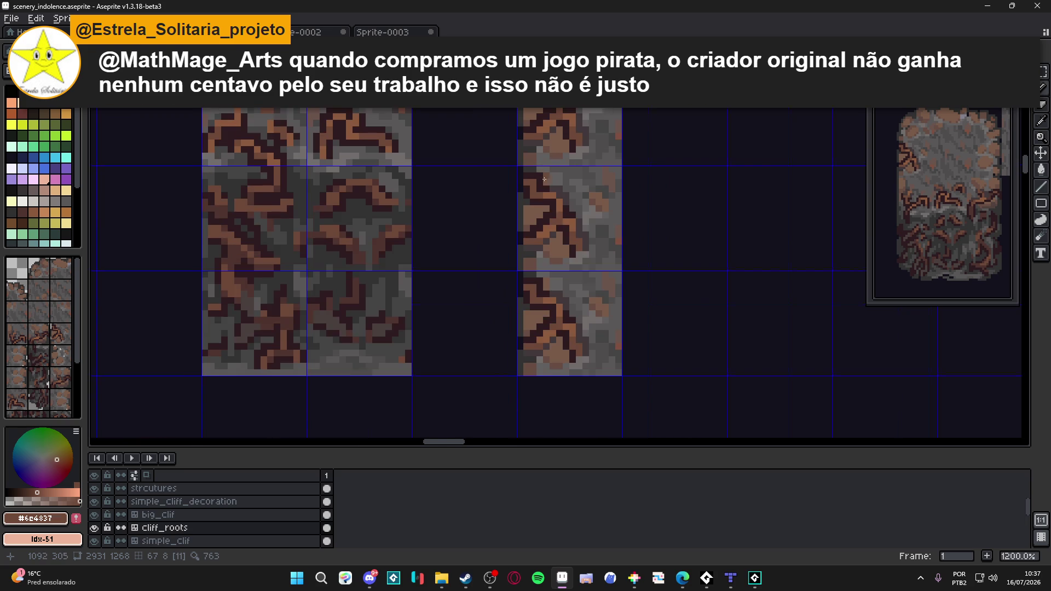
scroll(560, 233, down, 3)
scroll(534, 210, up, 3)
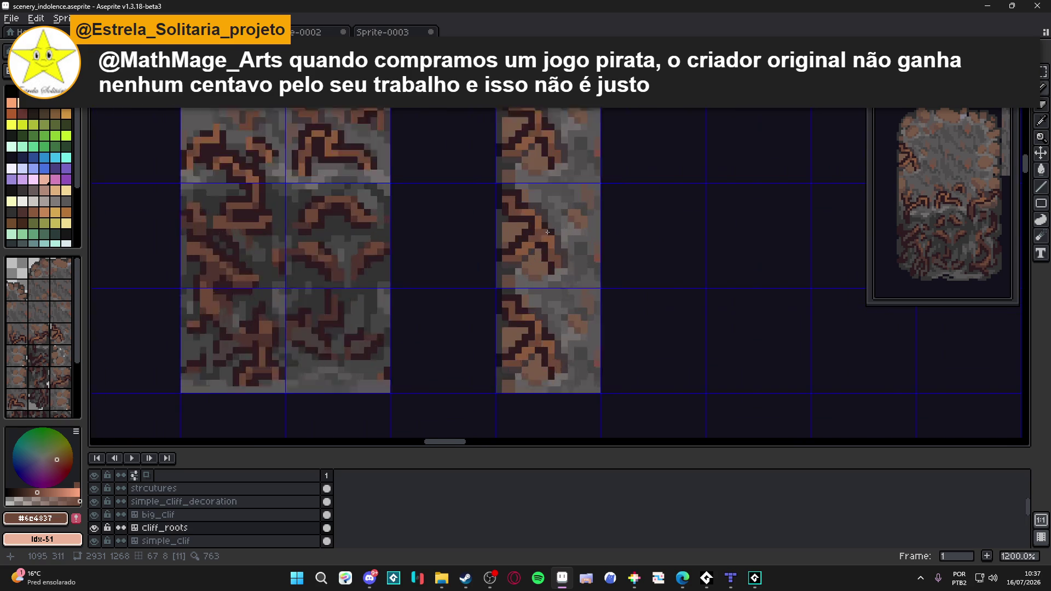
scroll(525, 198, up, 1)
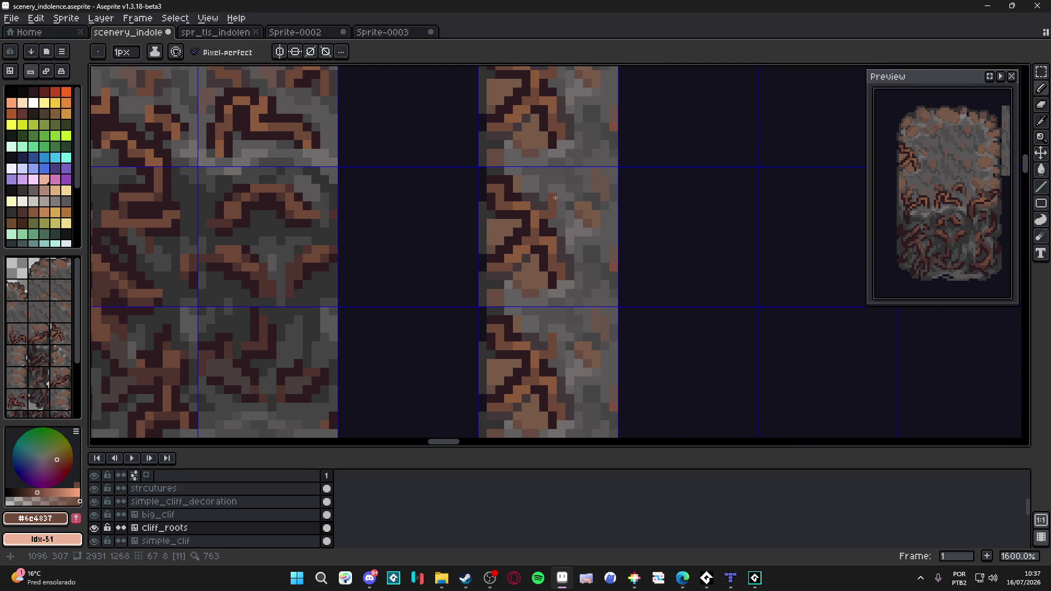
- Extend the dark root stroke on the single-column tile, resampling the dark colour
alt+click(526, 196)
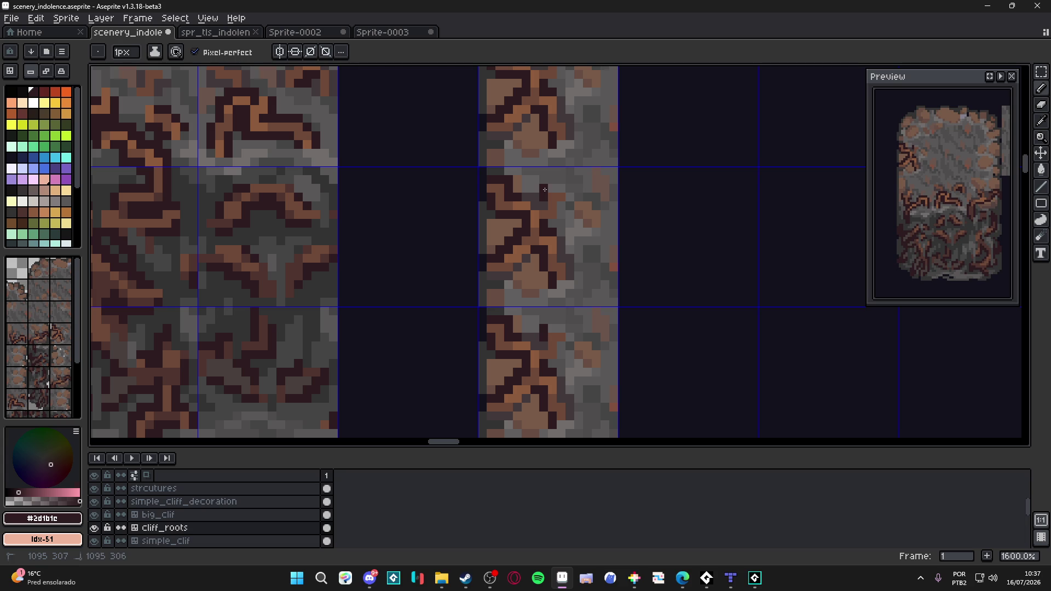
click(547, 189)
click(561, 214)
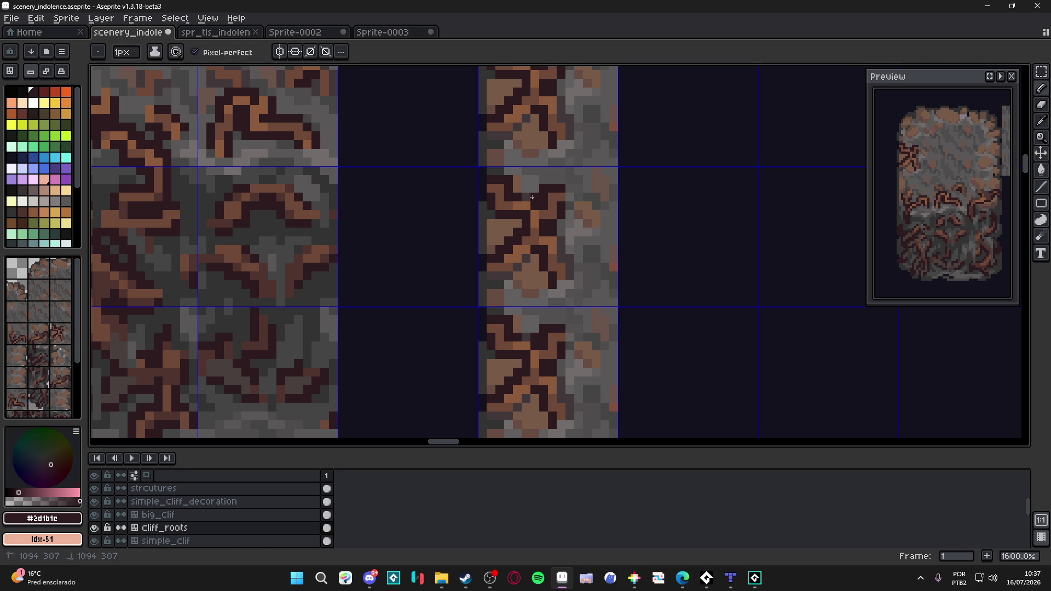
click(524, 200)
alt+click(536, 212)
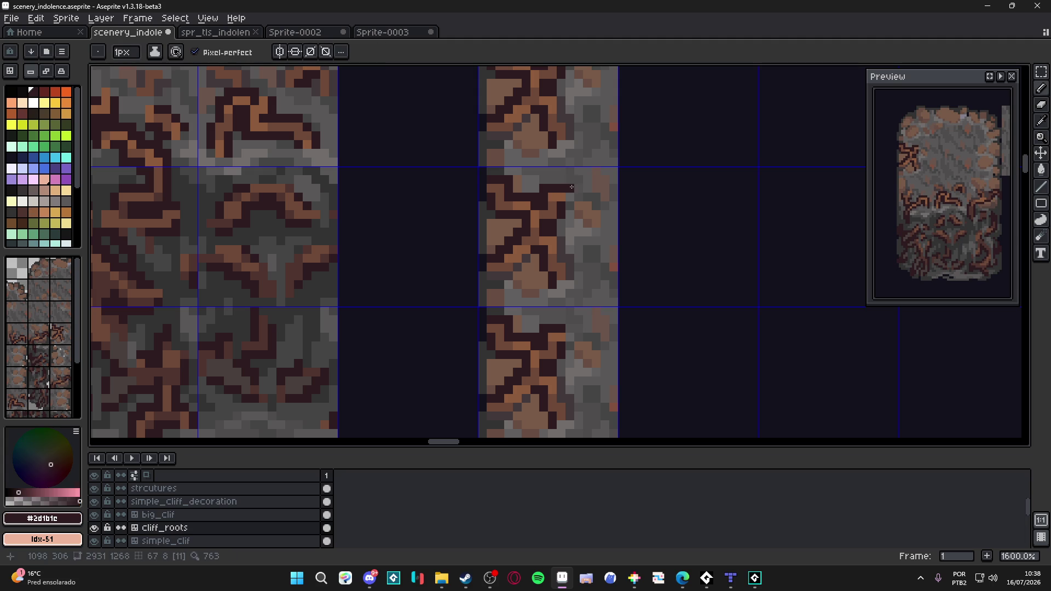
key(alt)
alt+click(566, 198)
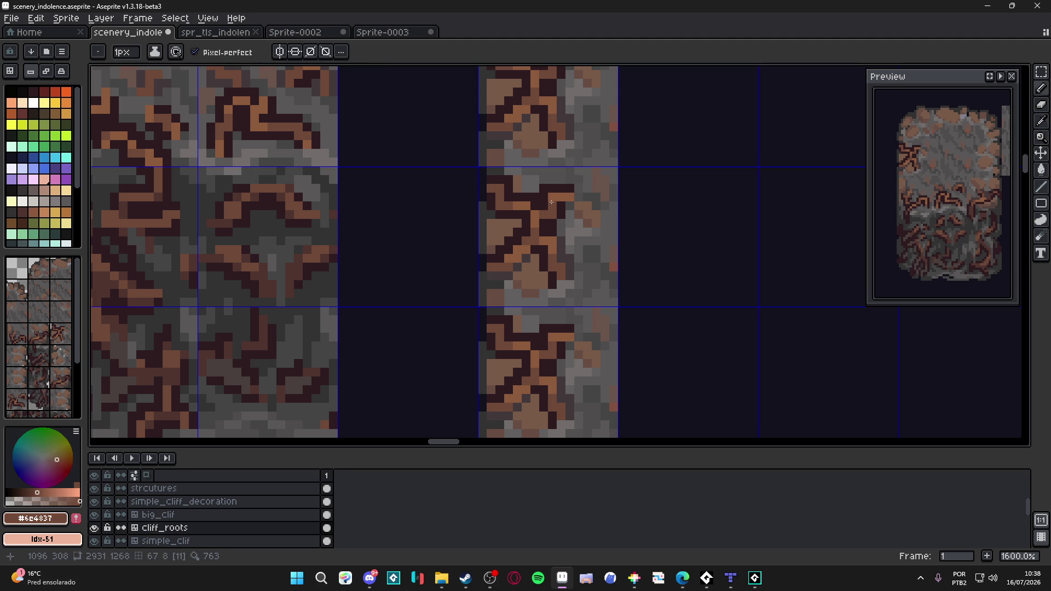
alt+click(565, 206)
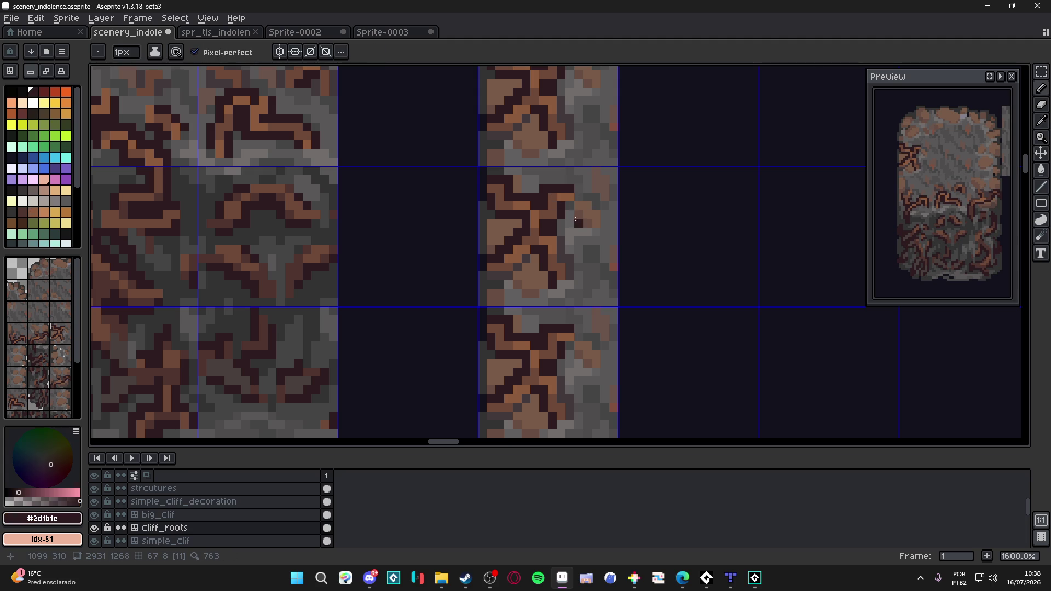
scroll(577, 222, down, 1)
scroll(549, 255, up, 1)
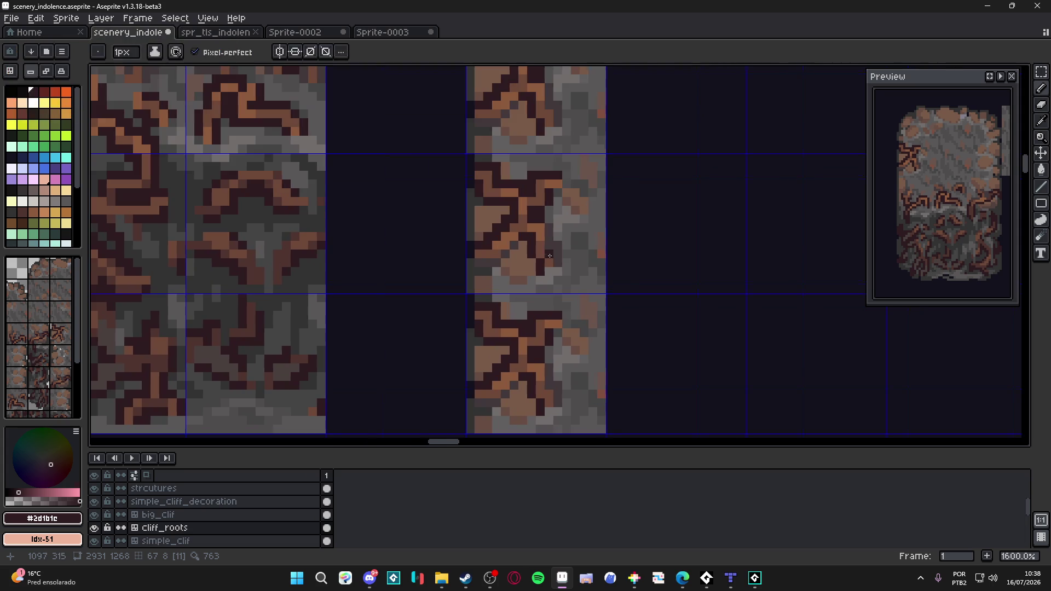
- Add two dark pixels to the root stroke and save the scenery_indolence tileset
alt+click(545, 237)
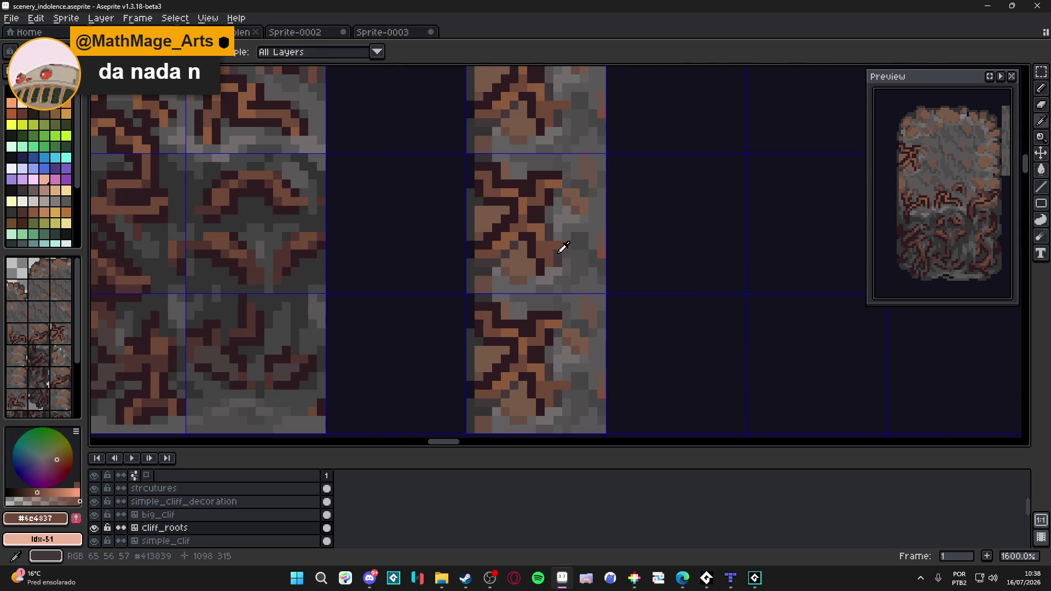
alt+click(560, 251)
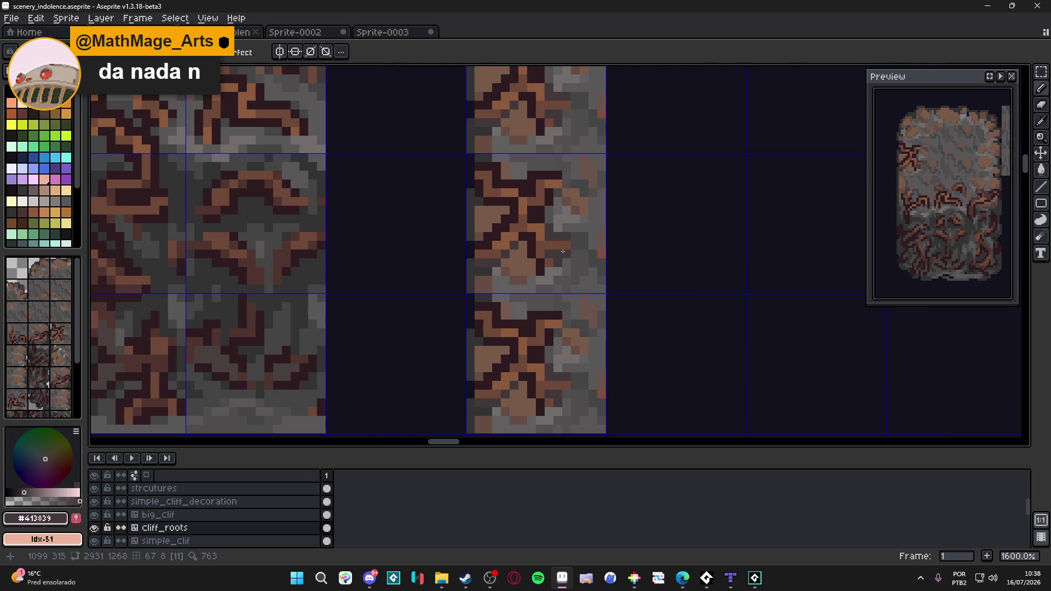
alt+click(540, 246)
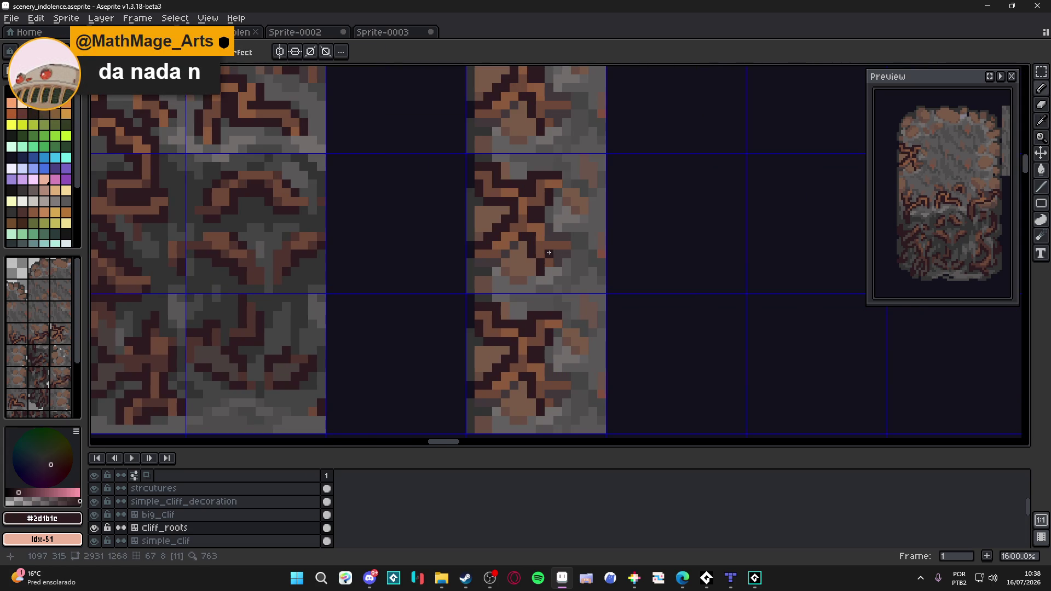
drag(549, 253, 559, 254)
scroll(567, 244, down, 1)
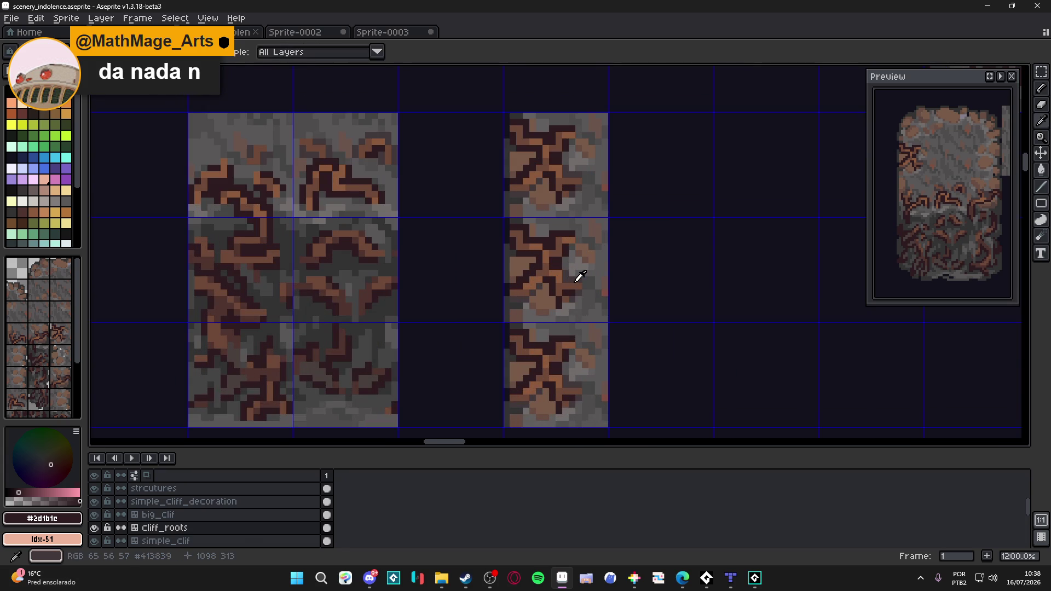
alt+click(572, 286)
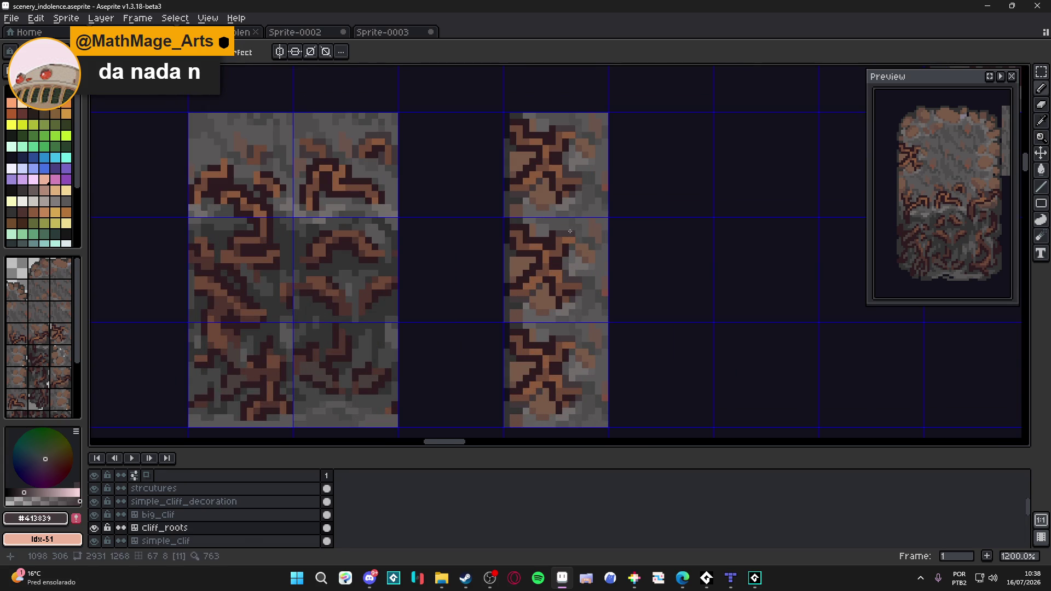
key(ctrl+s)
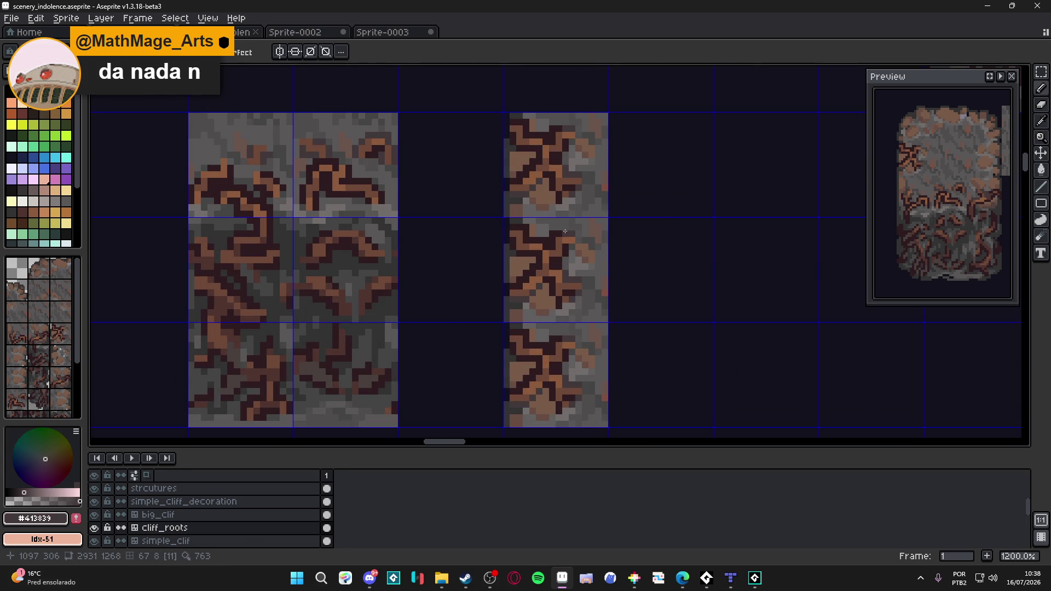
scroll(537, 238, up, 1)
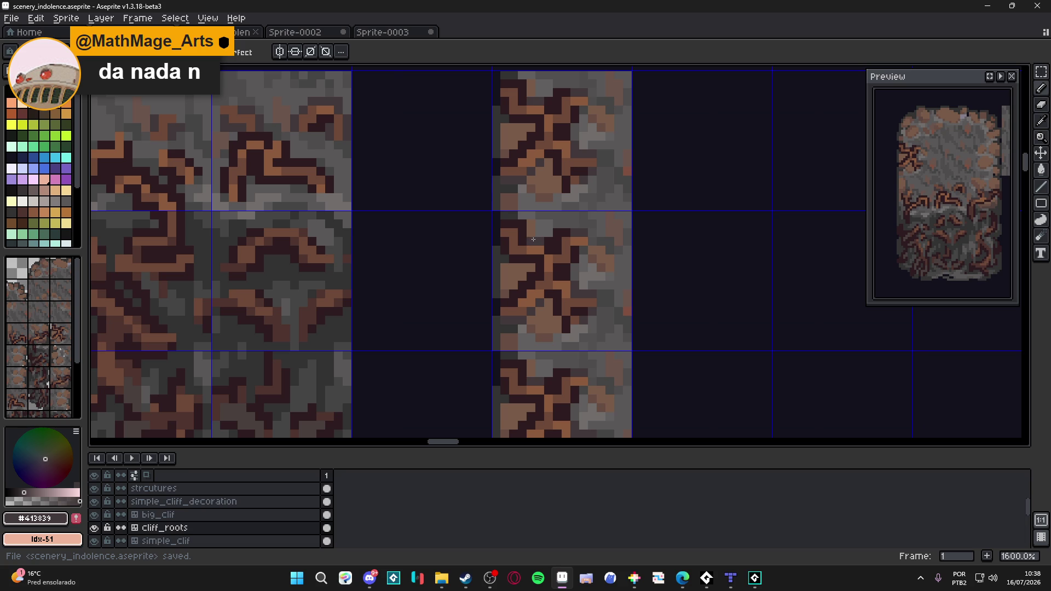
- Save the tileset again and add one dark root pixel to the tile
drag(539, 249, 545, 229)
scroll(546, 246, down, 3)
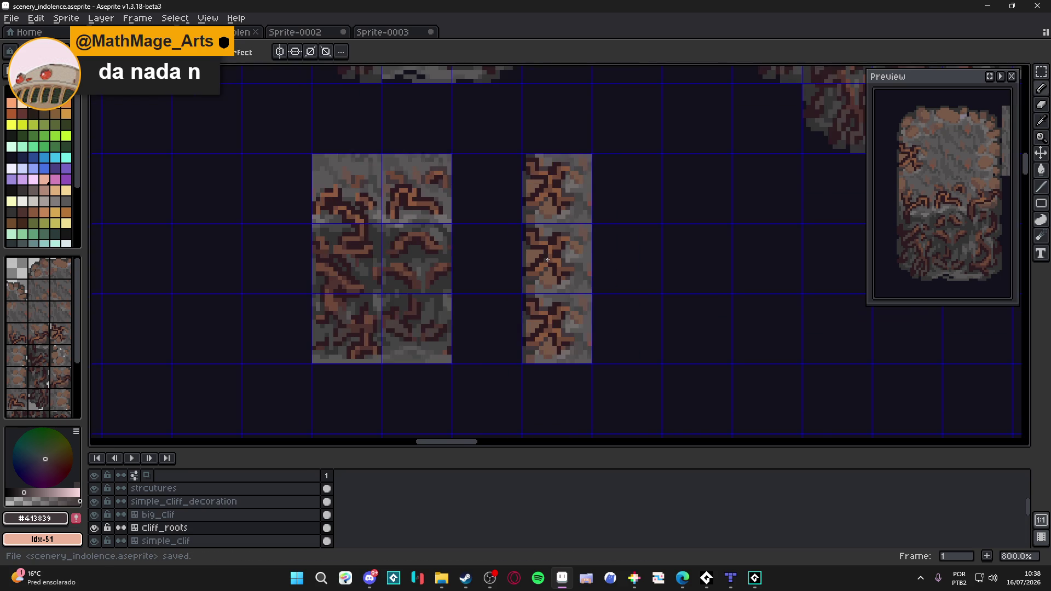
scroll(539, 264, up, 5)
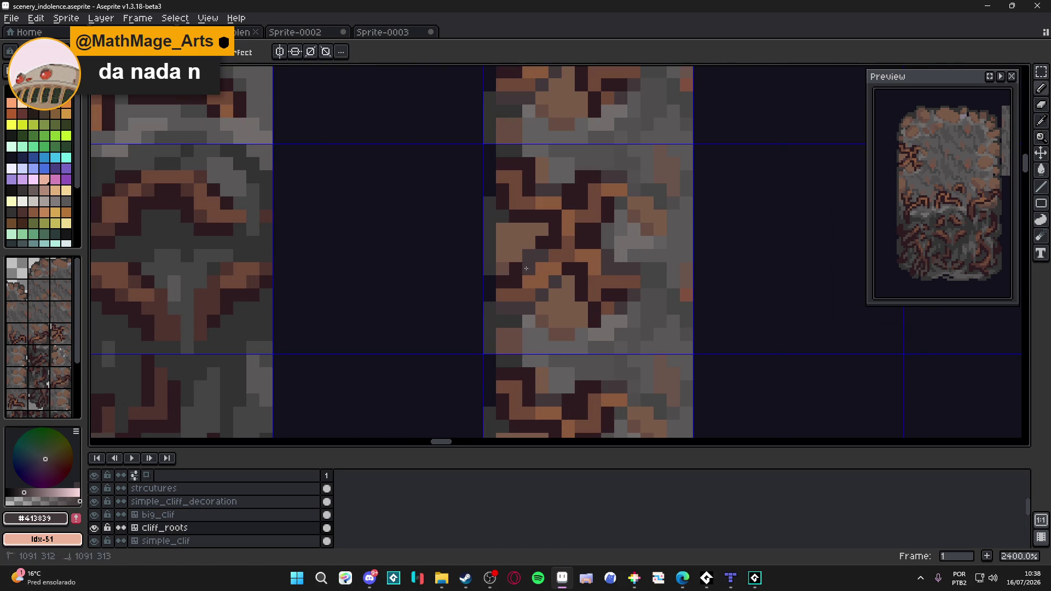
scroll(525, 265, down, 1)
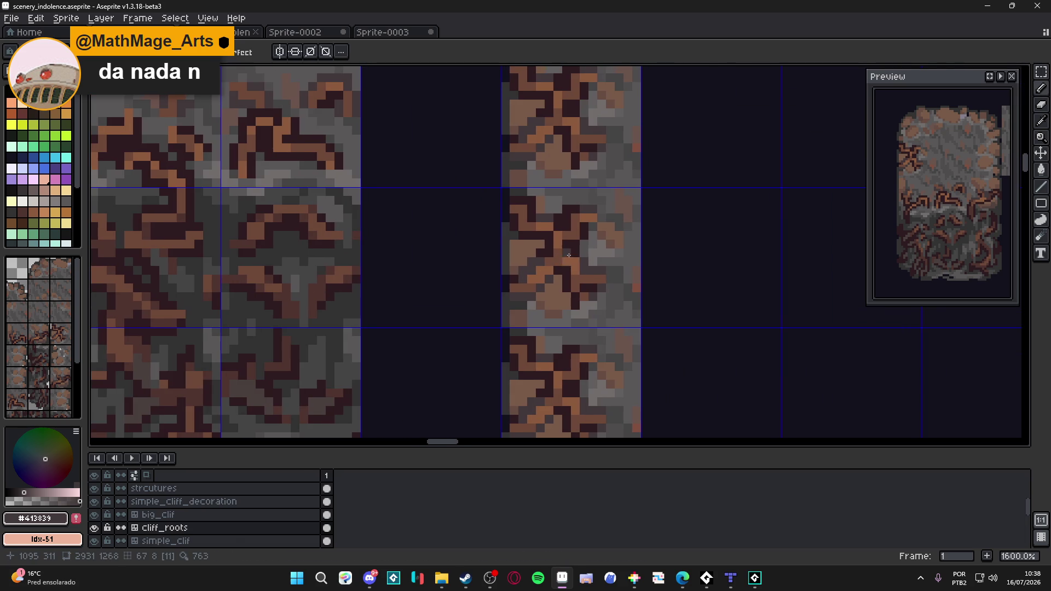
key(ctrl+s)
scroll(568, 251, down, 1)
scroll(567, 252, up, 2)
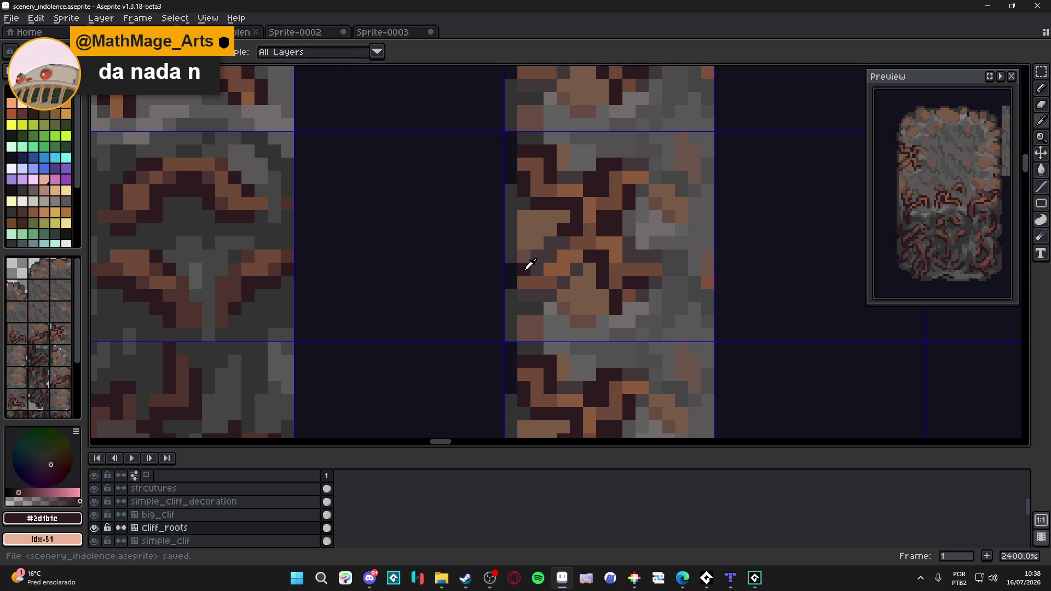
scroll(559, 246, down, 1)
key(ctrl+s)
scroll(599, 258, down, 2)
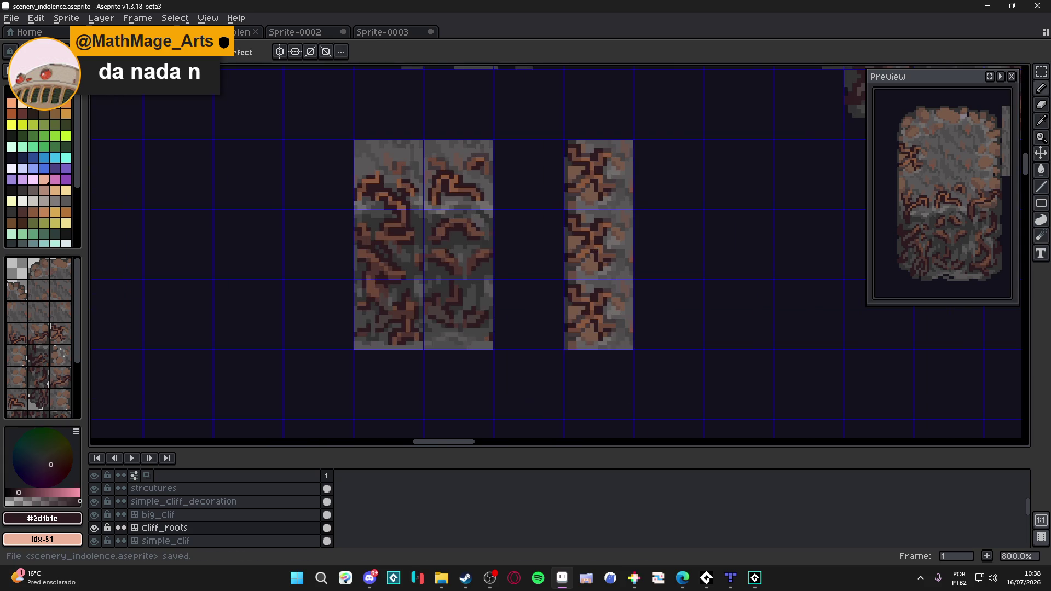
scroll(587, 258, up, 2)
scroll(607, 261, up, 1)
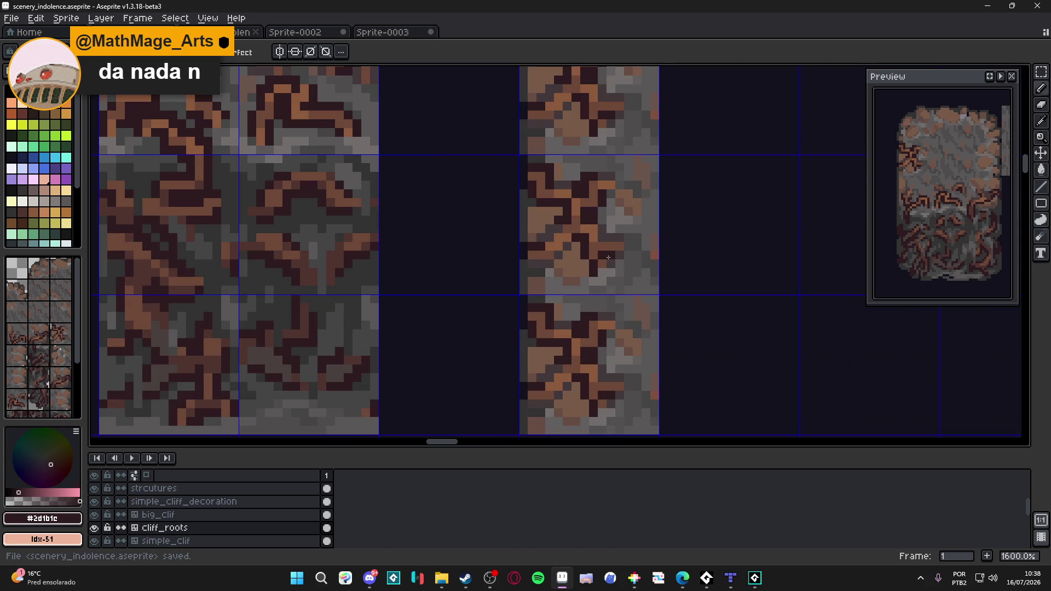
click(619, 254)
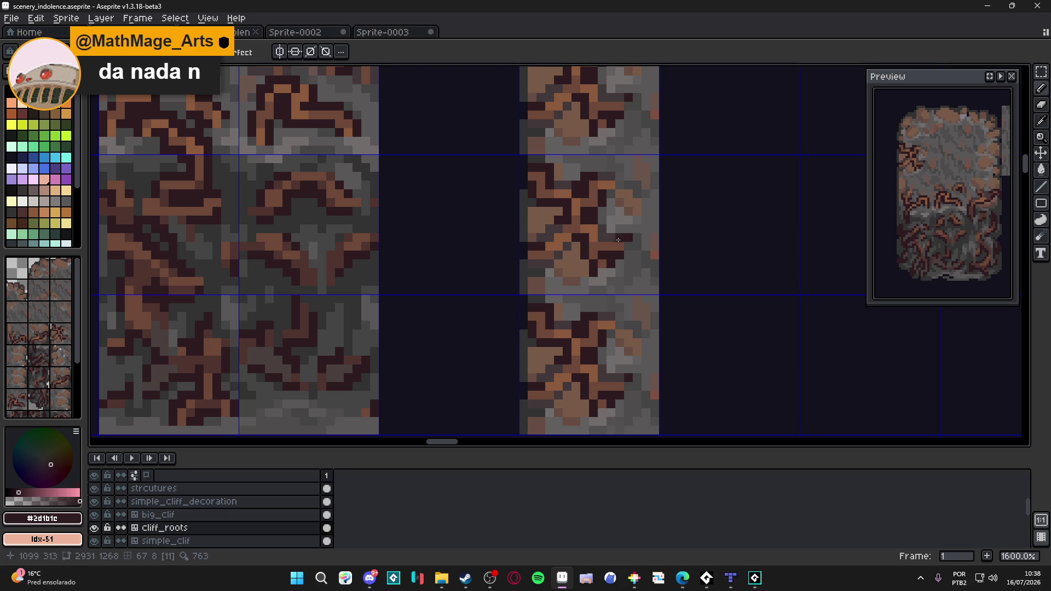
- Save the tileset twice and eyedrop the tile's brown as the foreground colour
alt+click(618, 241)
key(ctrl+s)
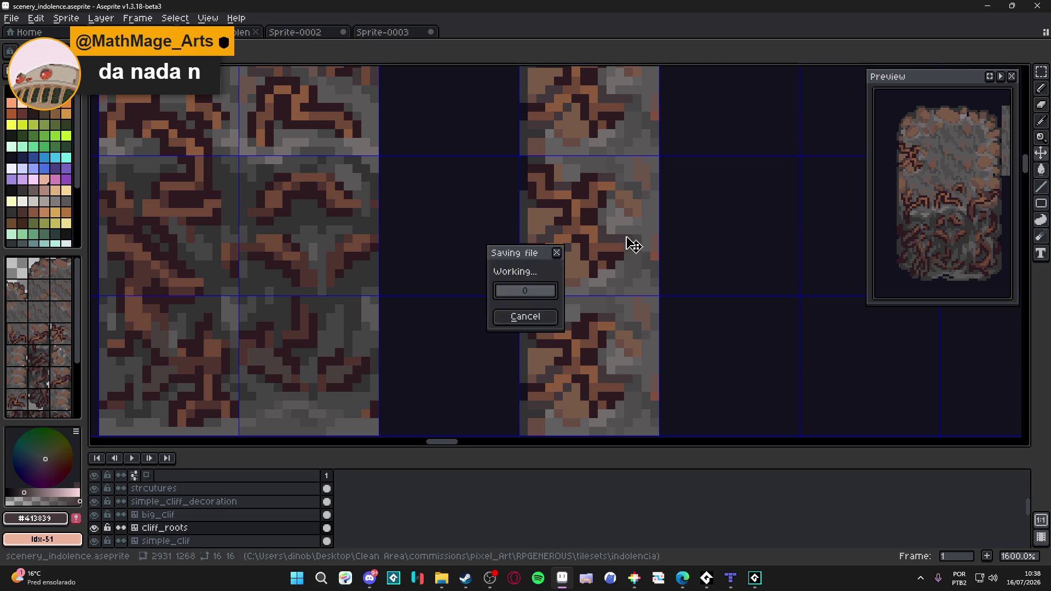
scroll(630, 241, down, 2)
scroll(624, 263, down, 2)
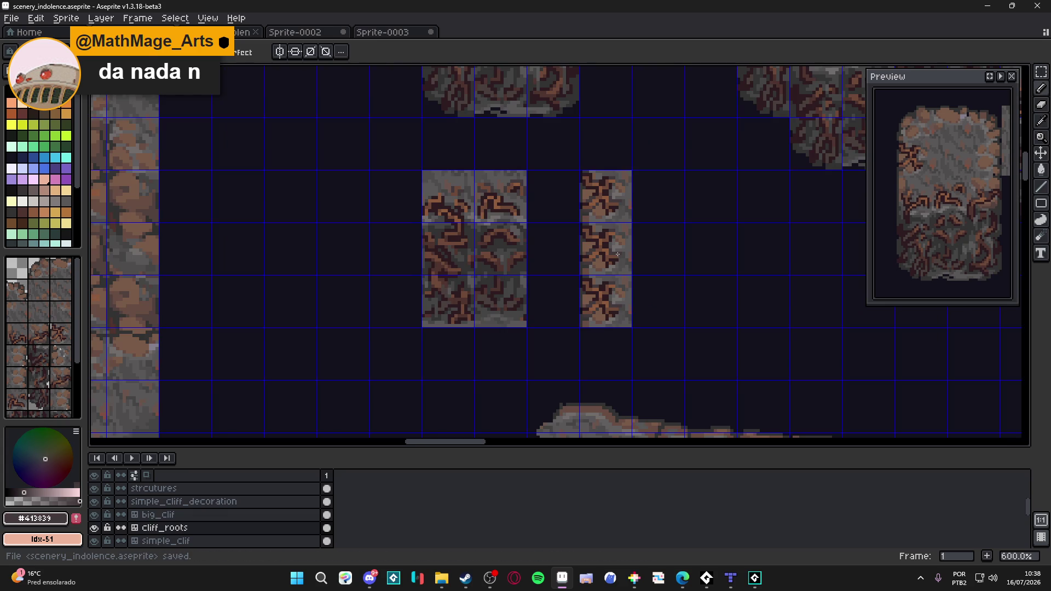
scroll(615, 253, up, 2)
scroll(605, 248, down, 1)
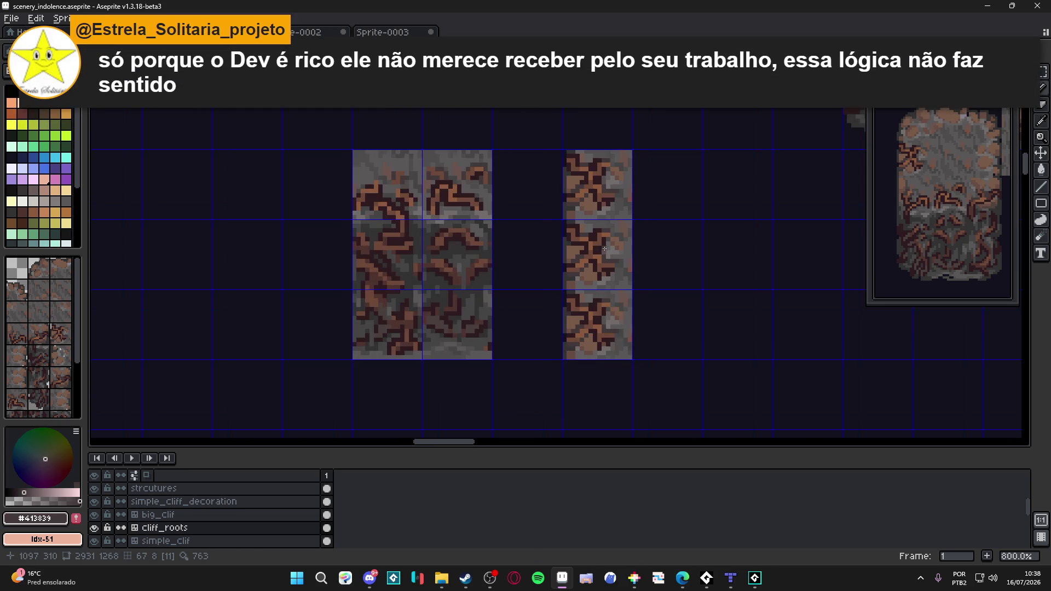
key(ctrl+s)
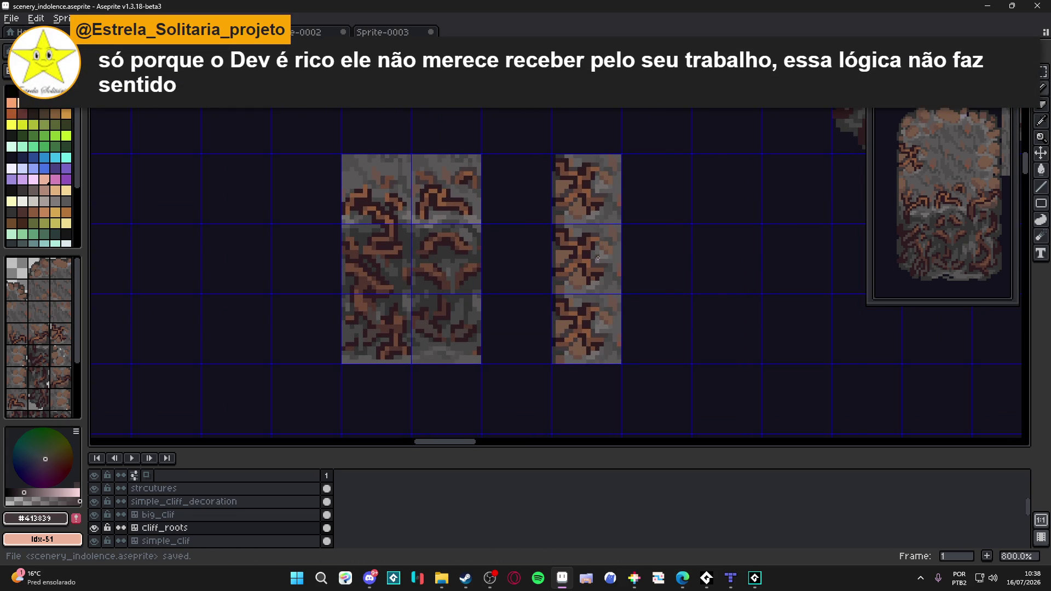
scroll(598, 260, down, 1)
scroll(585, 264, up, 1)
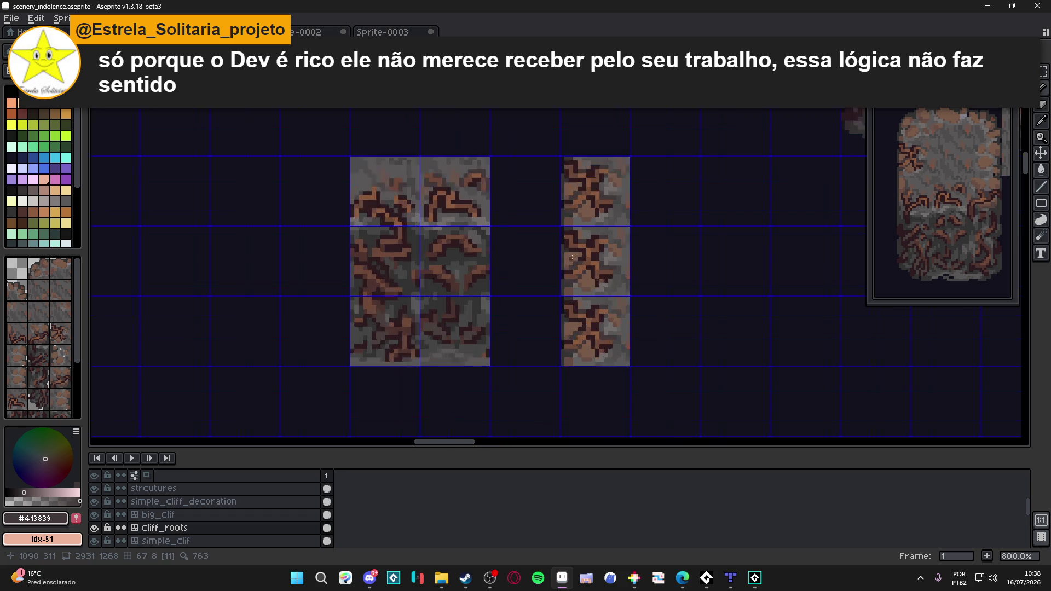
scroll(584, 265, up, 2)
scroll(588, 283, up, 1)
click(588, 283)
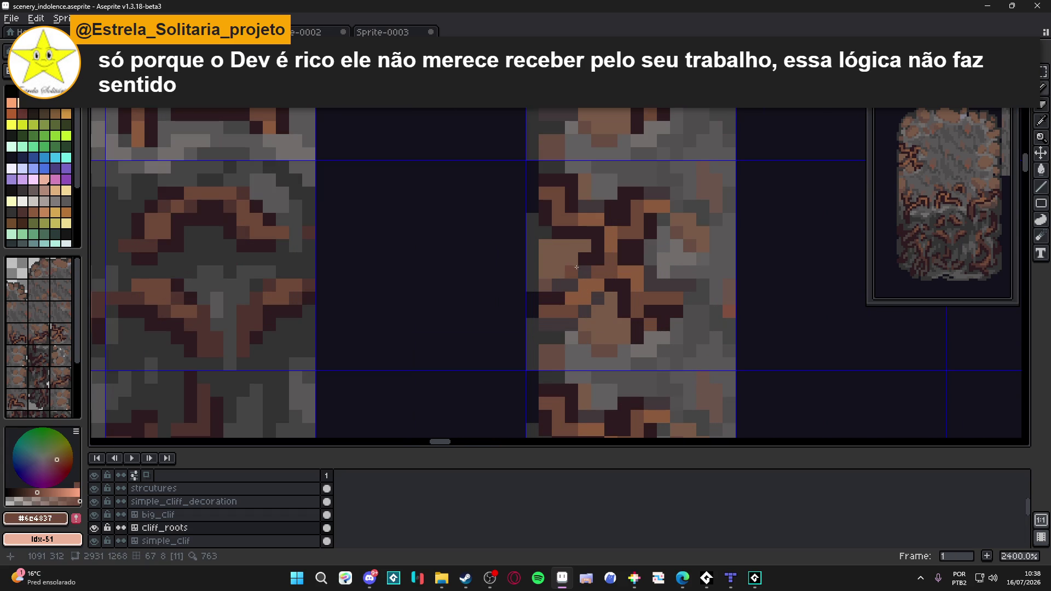
- Save, then paint a short dark root stroke and sample the brown highlight colour
key(ctrl+s)
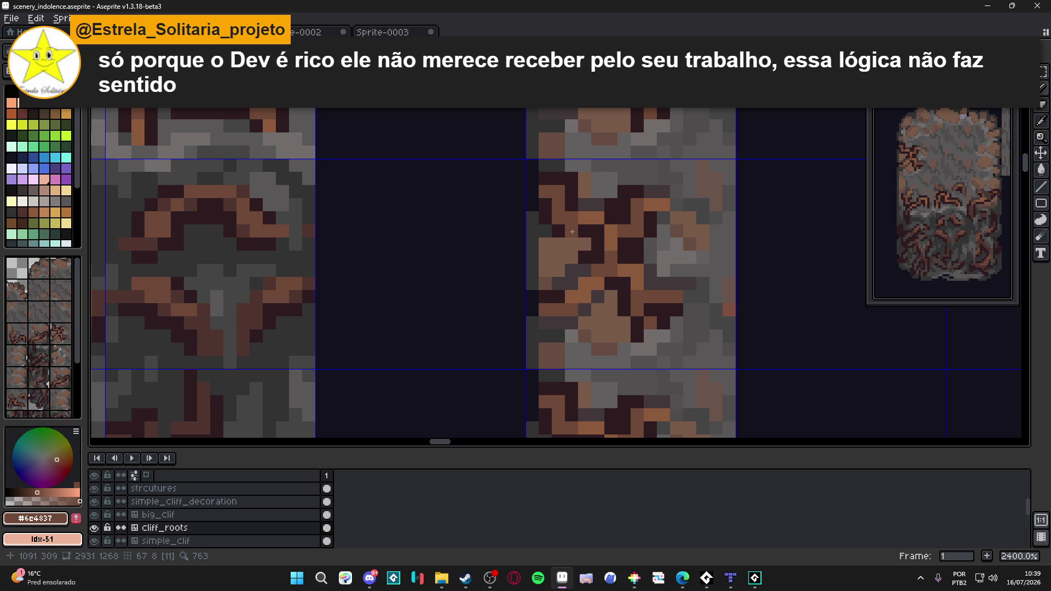
alt+click(570, 243)
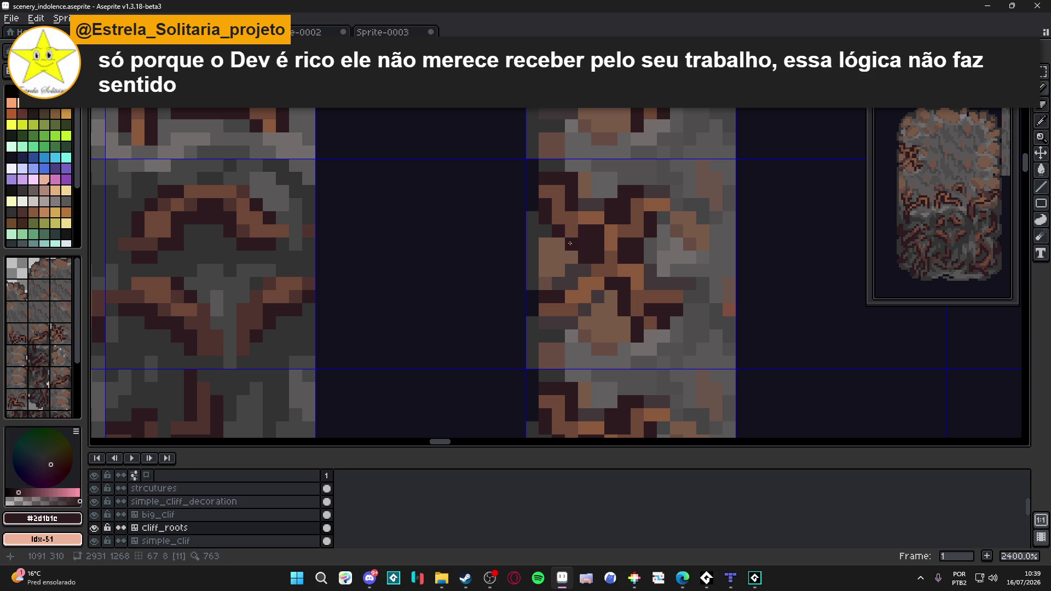
drag(569, 243, 555, 252)
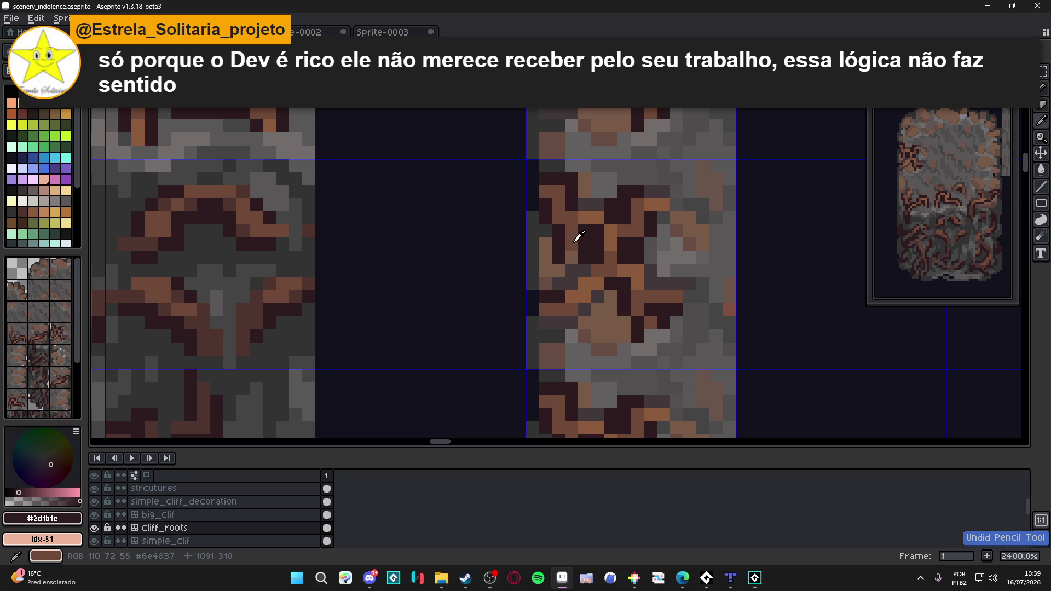
alt+click(575, 237)
alt+click(561, 257)
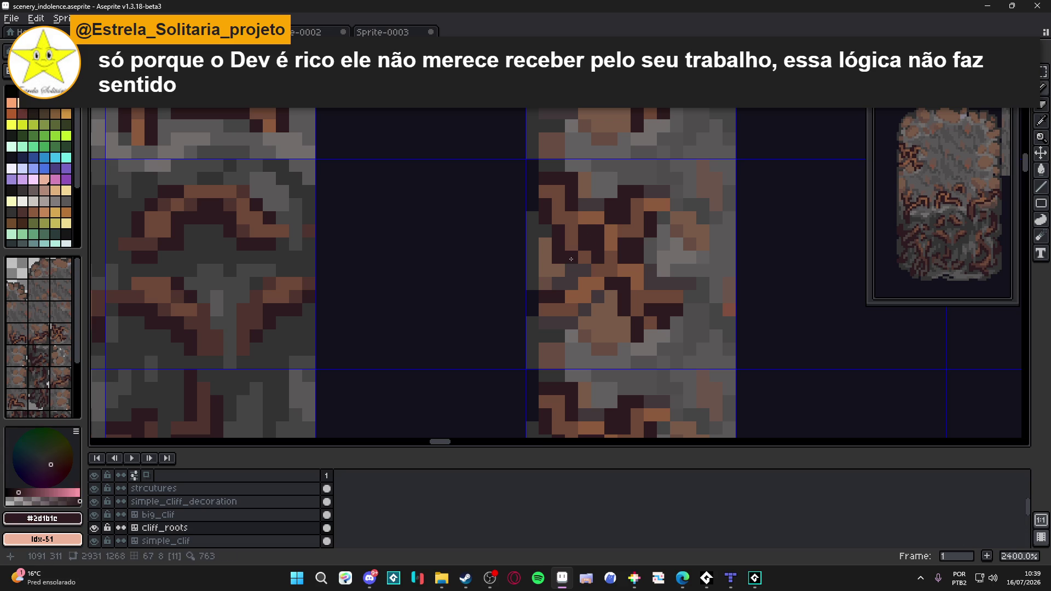
alt+click(587, 252)
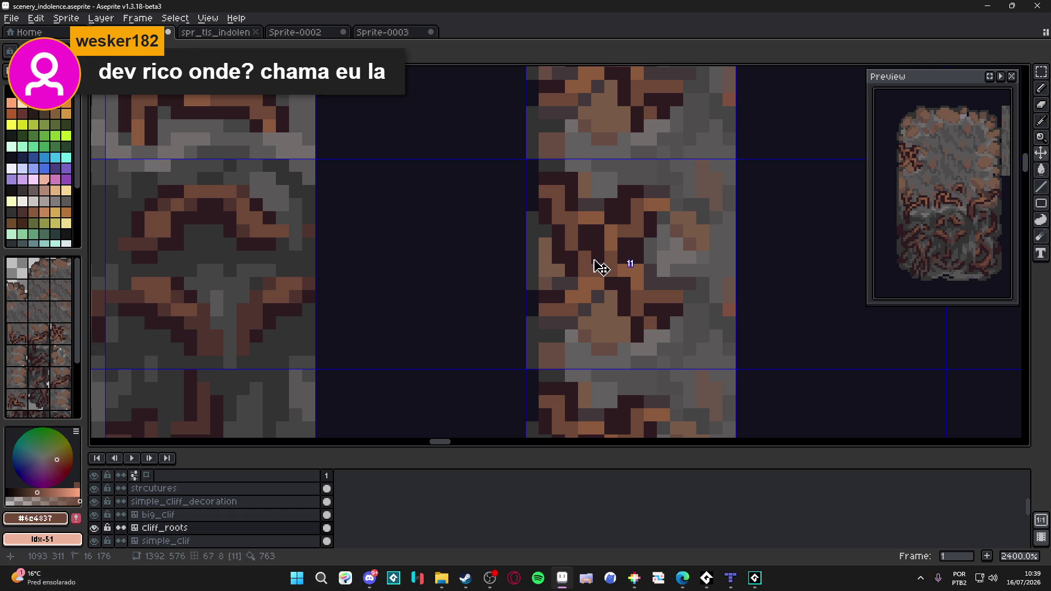
- Undo the stroke and save the tileset
key(ctrl+z)
key(ctrl+z)
key(ctrl+z)
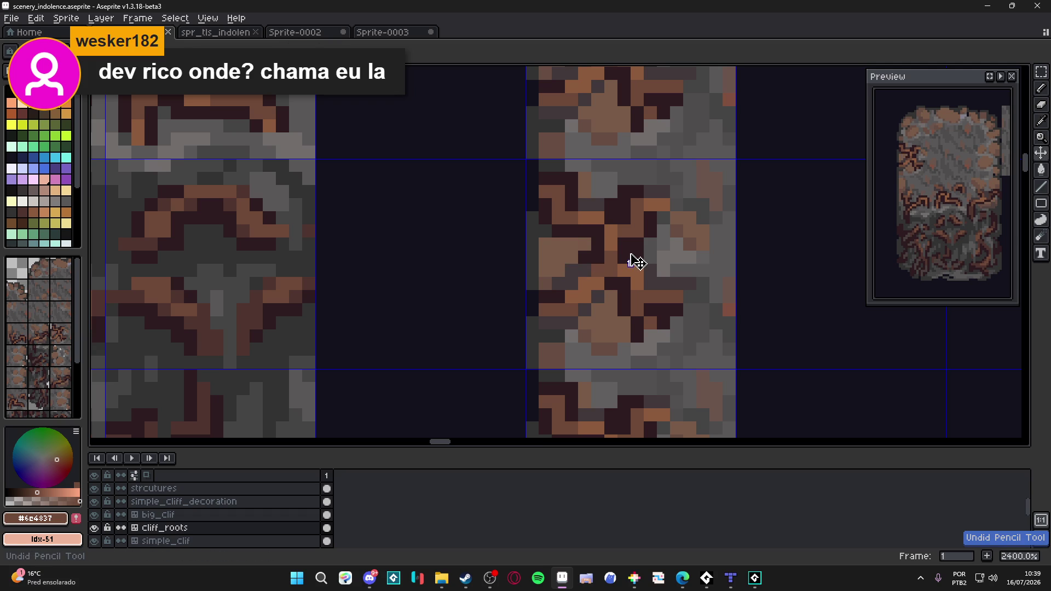
drag(616, 240, 610, 244)
key(ctrl+s)
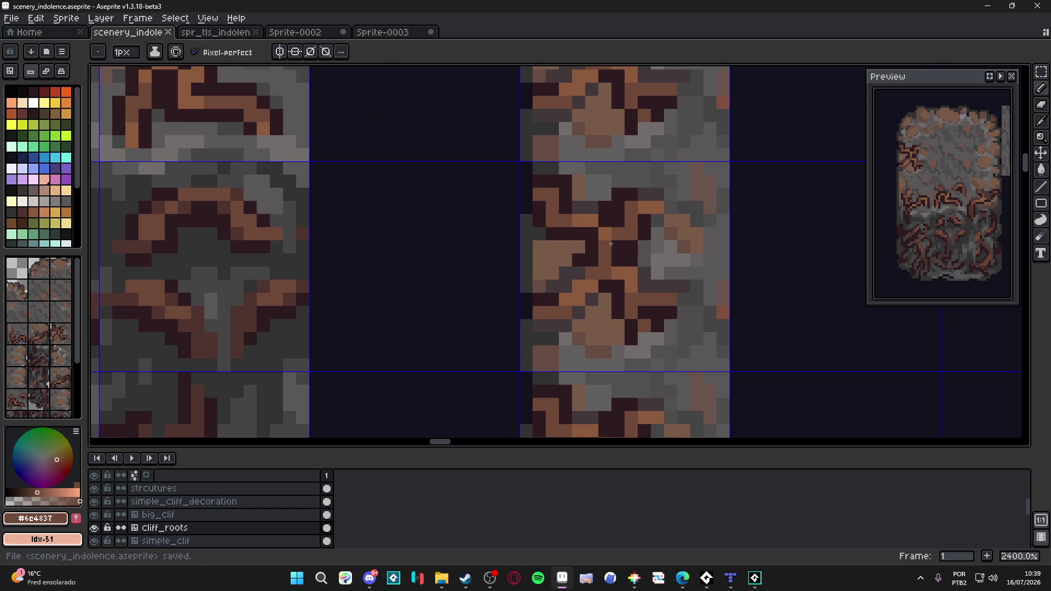
scroll(563, 258, down, 5)
- Paint dark root pixels down the tile, undo the last stroke, and save
drag(563, 259, 571, 216)
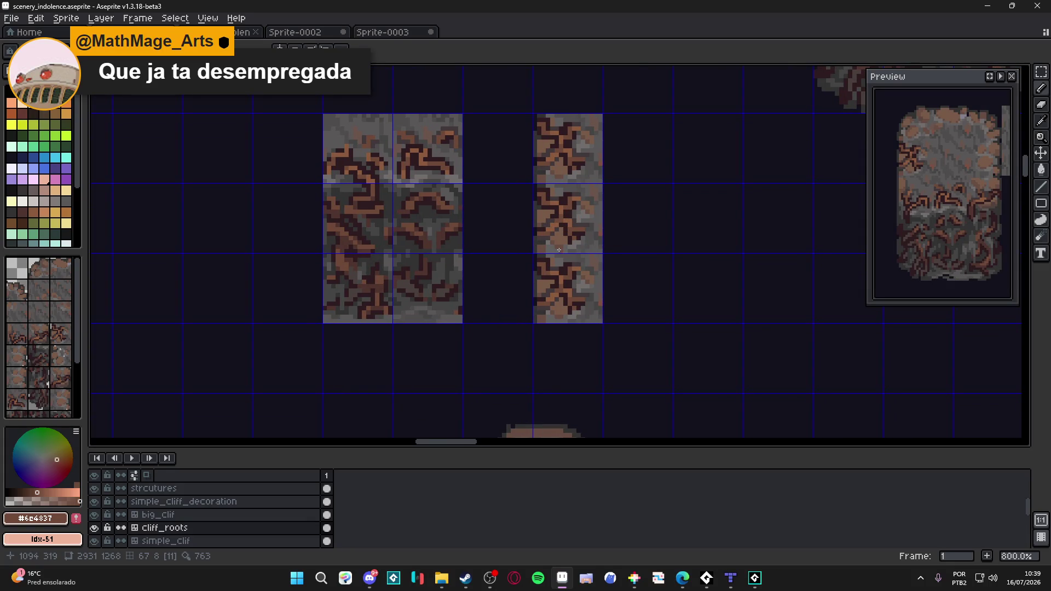
scroll(559, 249, up, 3)
scroll(558, 248, up, 2)
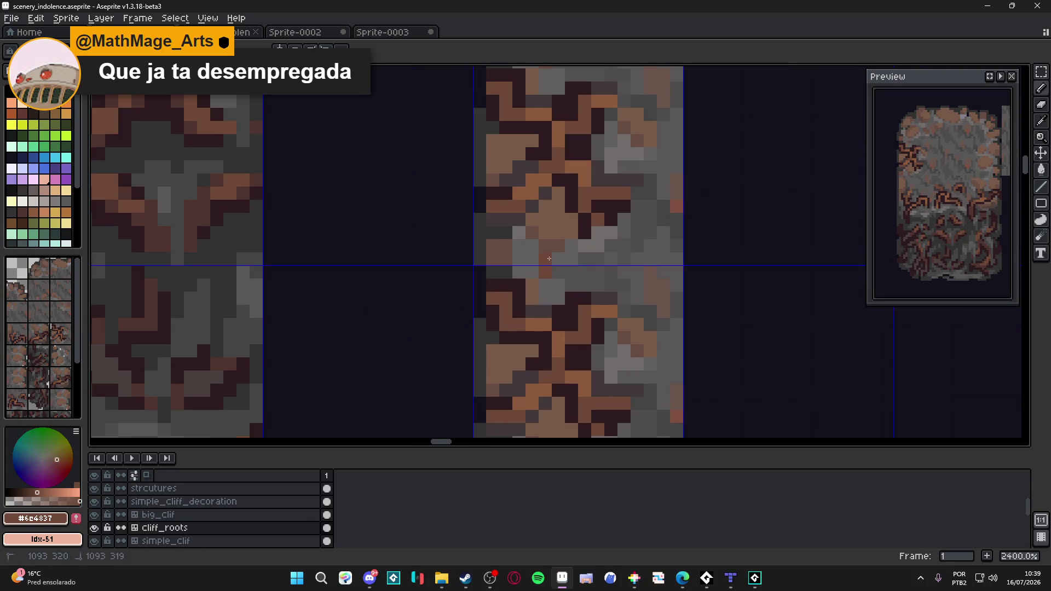
alt+click(586, 222)
drag(559, 246, 538, 273)
click(559, 273)
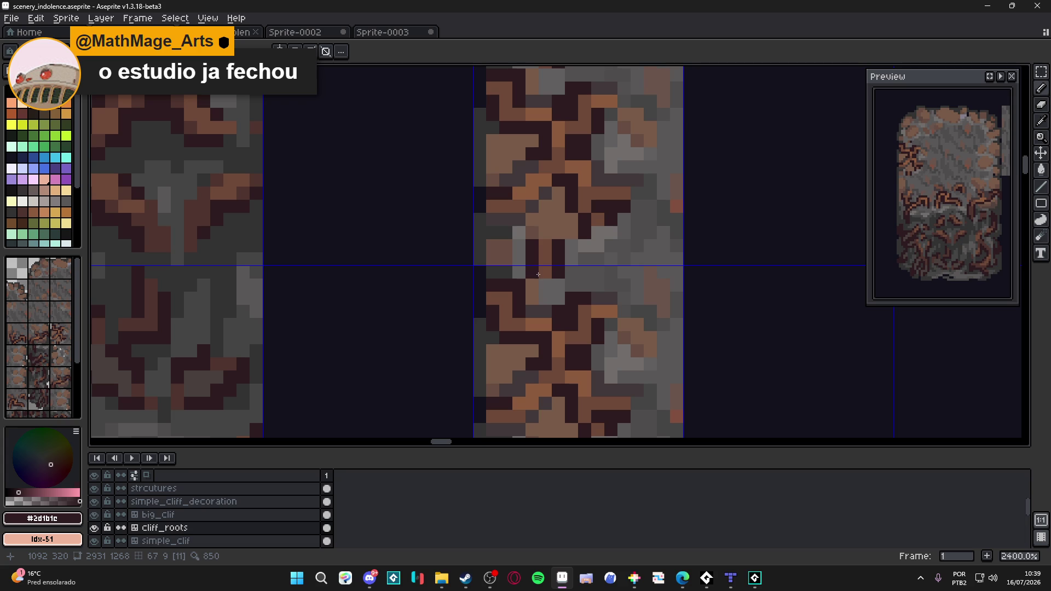
scroll(567, 248, down, 2)
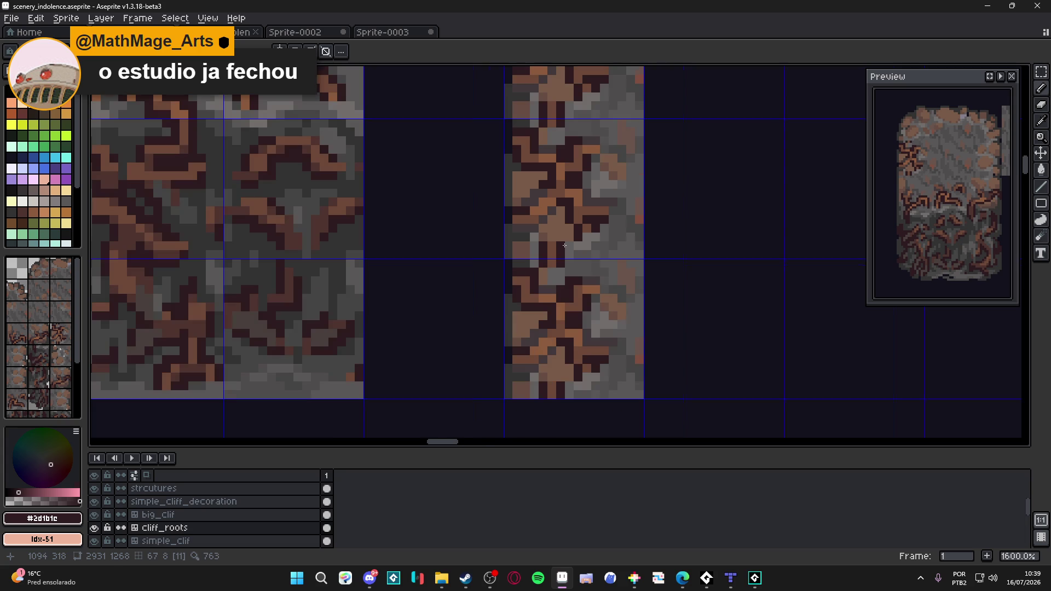
scroll(606, 255, down, 1)
scroll(607, 257, down, 1)
key(ctrl+z)
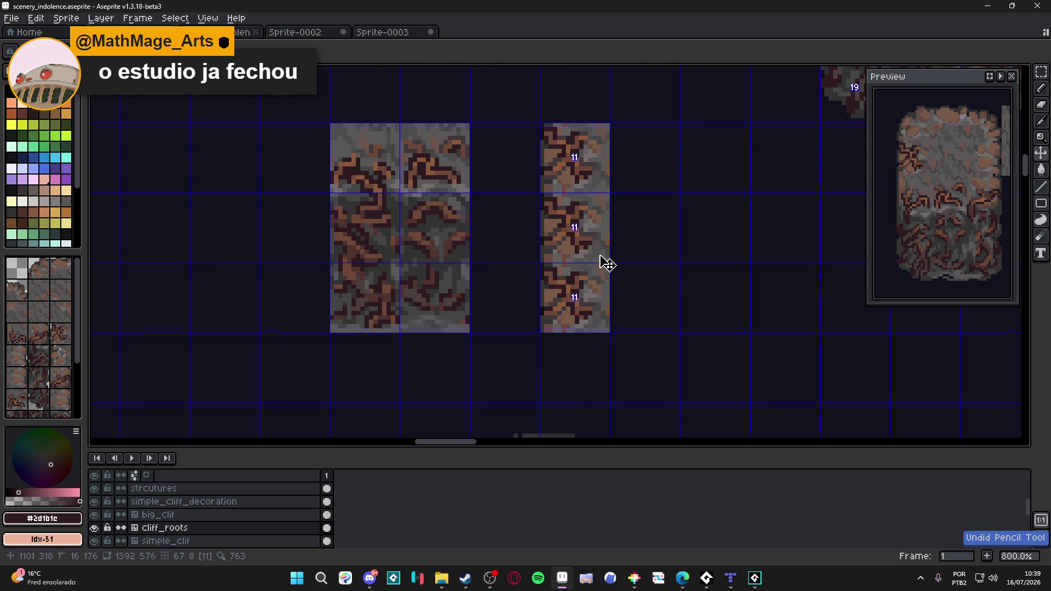
key(ctrl+s)
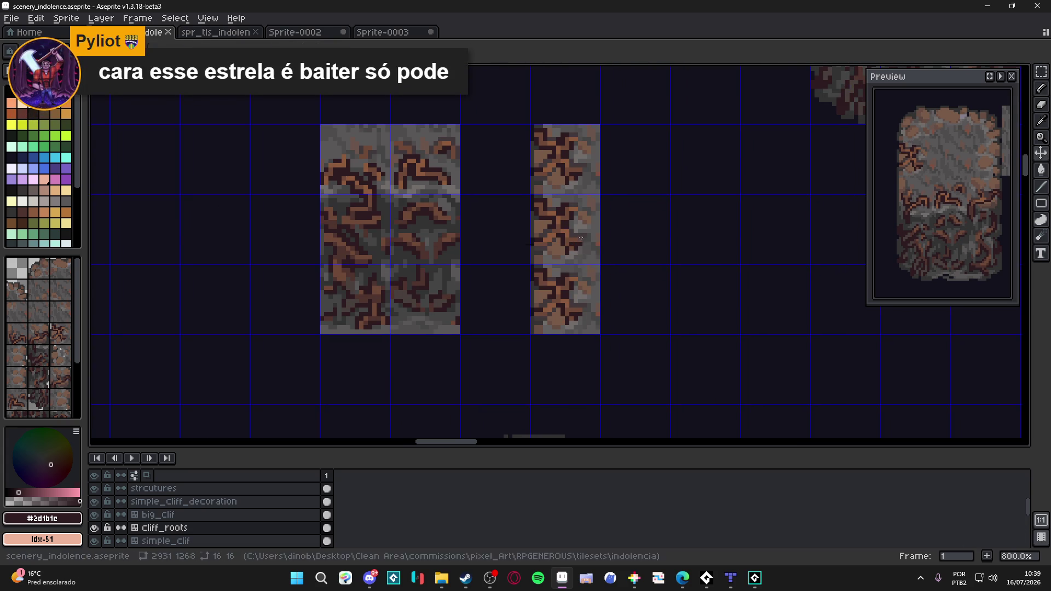
scroll(577, 237, down, 1)
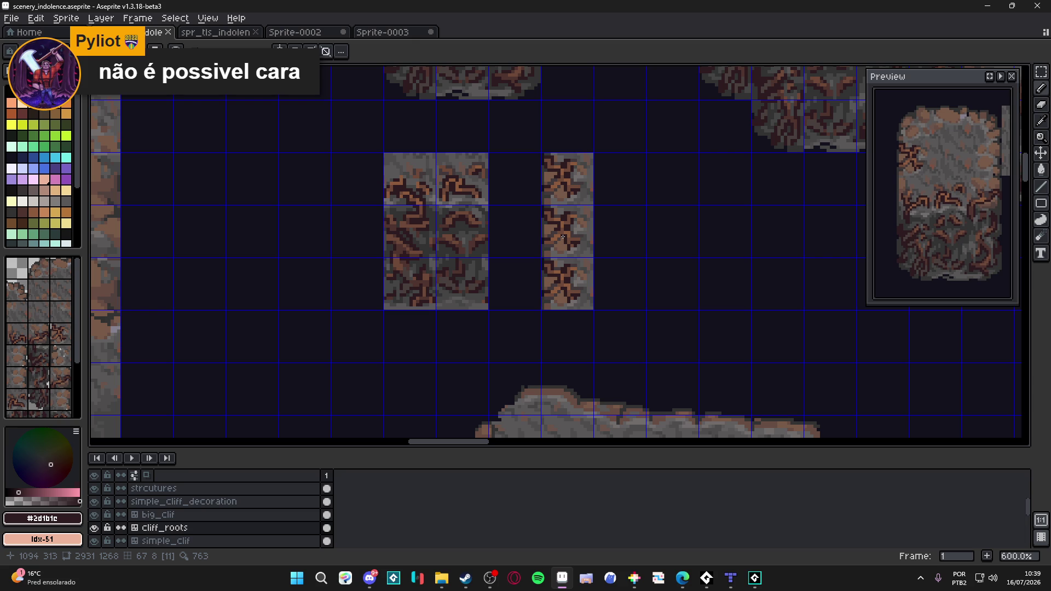
scroll(563, 239, up, 1)
scroll(497, 213, up, 1)
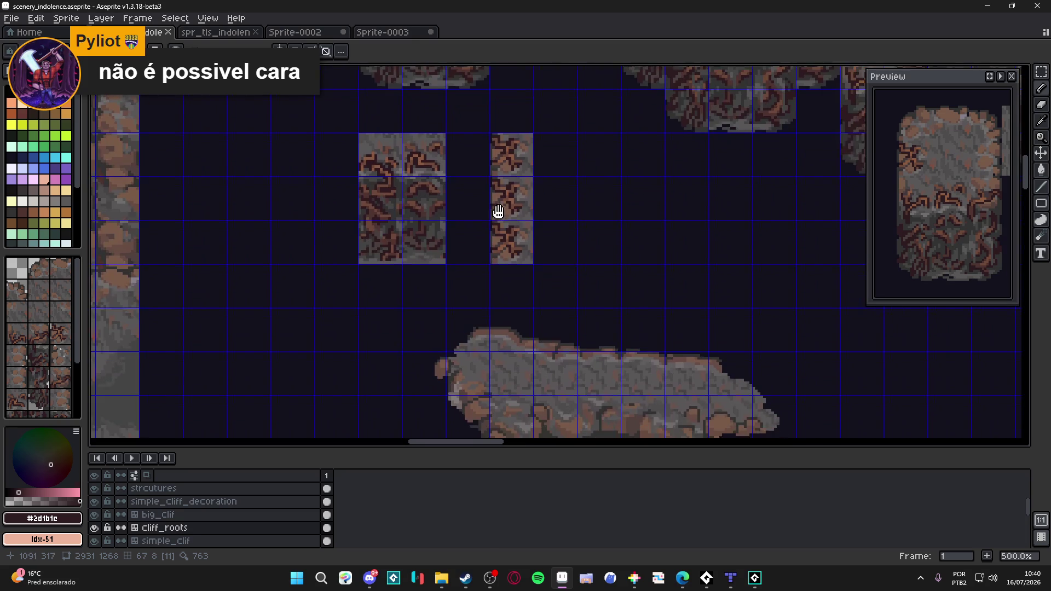
scroll(493, 213, up, 1)
scroll(488, 213, up, 1)
- Save the tileset with the grey stone colour picked and bring the other cliff tiles into view
alt+click(485, 201)
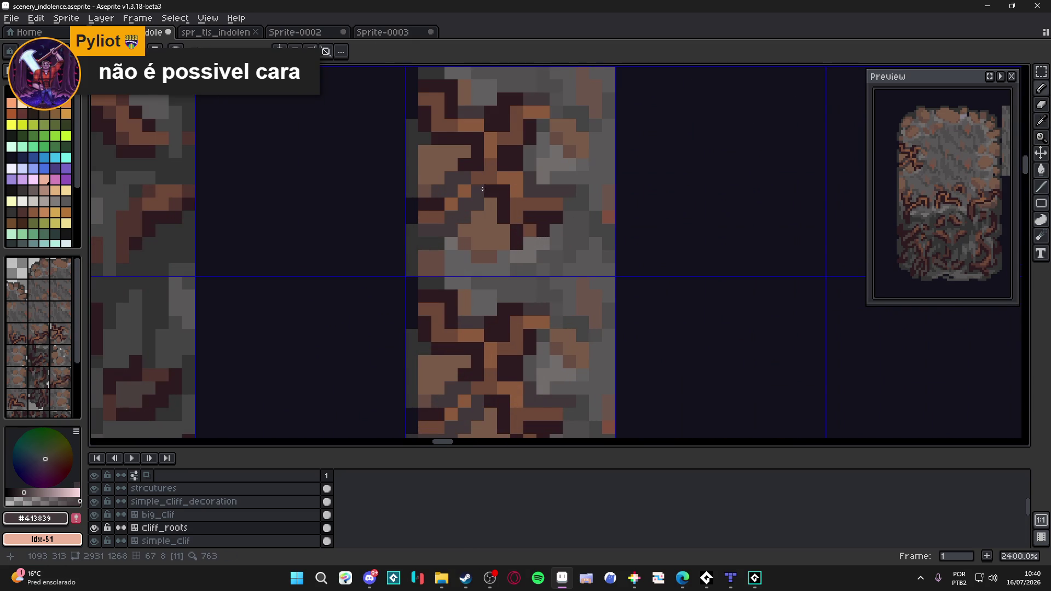
scroll(485, 183, down, 1)
scroll(503, 193, down, 1)
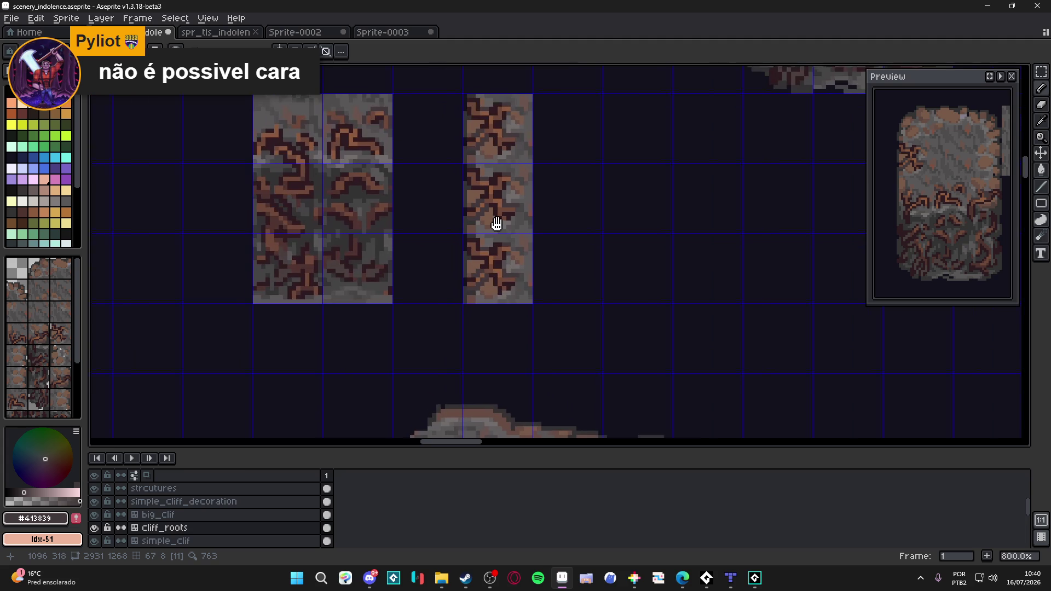
key(ctrl+s)
scroll(499, 174, up, 1)
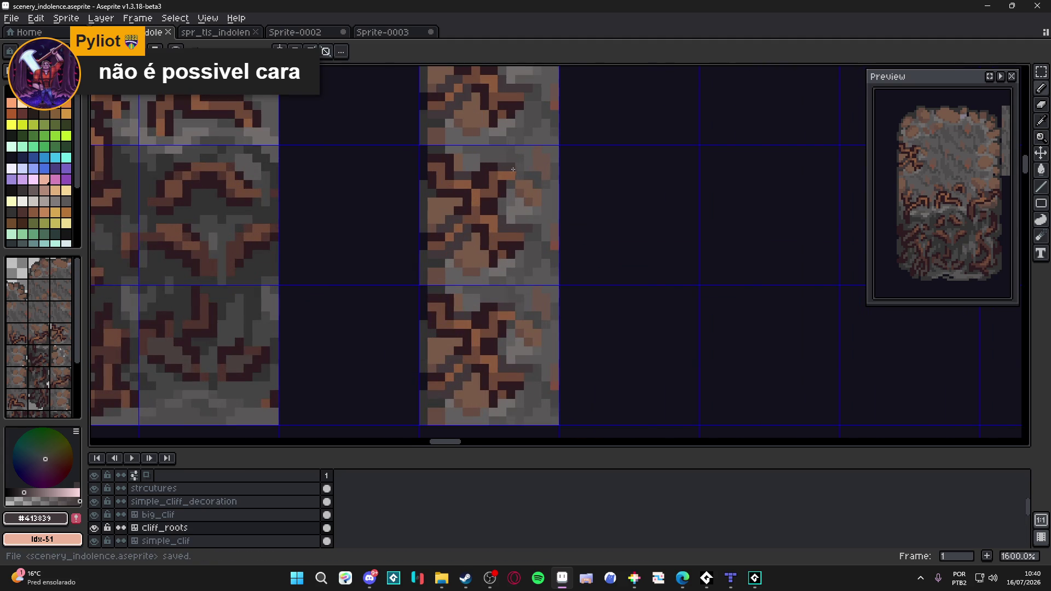
scroll(512, 170, down, 1)
scroll(535, 148, down, 1)
scroll(531, 169, down, 1)
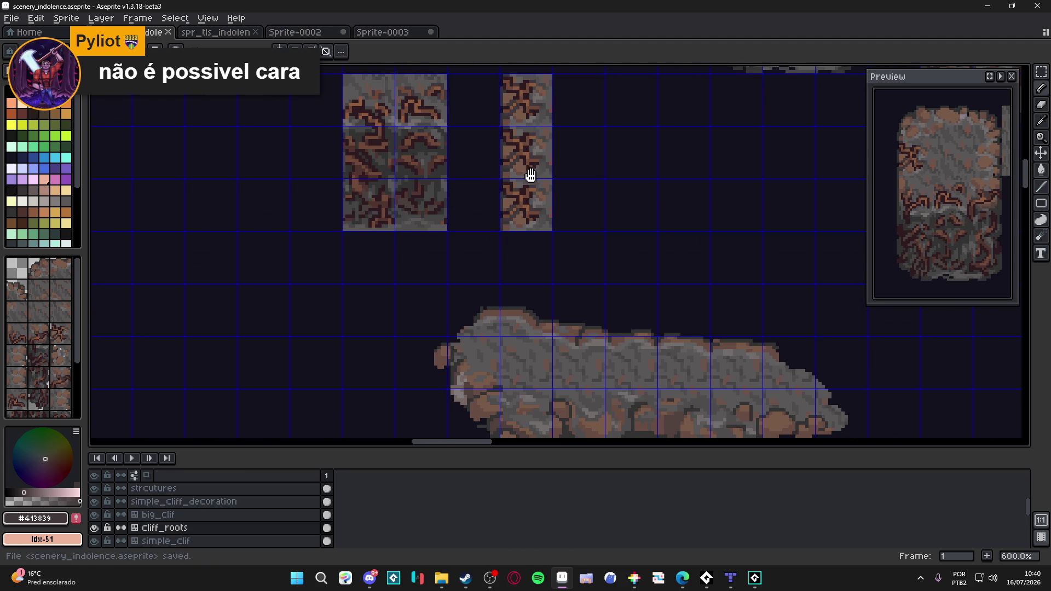
scroll(531, 176, down, 1)
scroll(526, 197, down, 1)
scroll(520, 206, up, 1)
scroll(521, 212, down, 1)
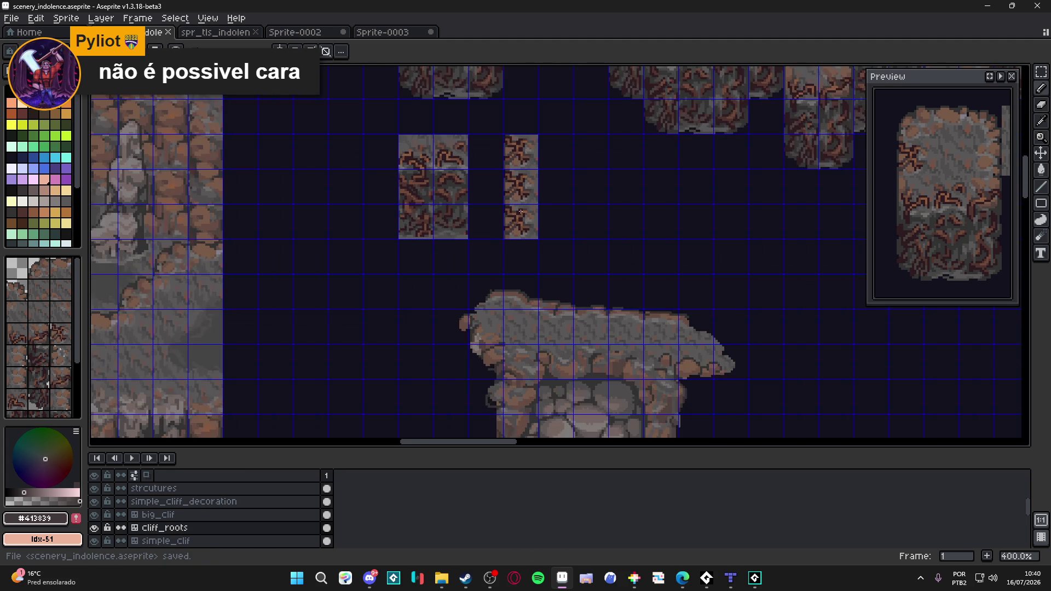
mouse_move(520, 212)
mouse_down()
mouse_move(499, 305)
mouse_move(482, 294)
mouse_move(483, 270)
mouse_up()
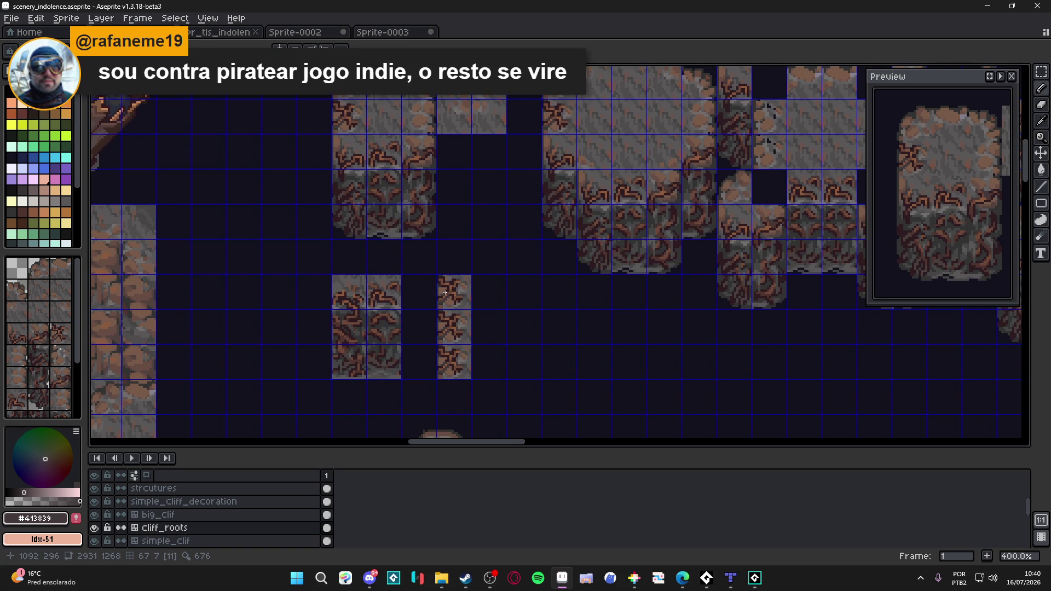
drag(446, 294, 450, 275)
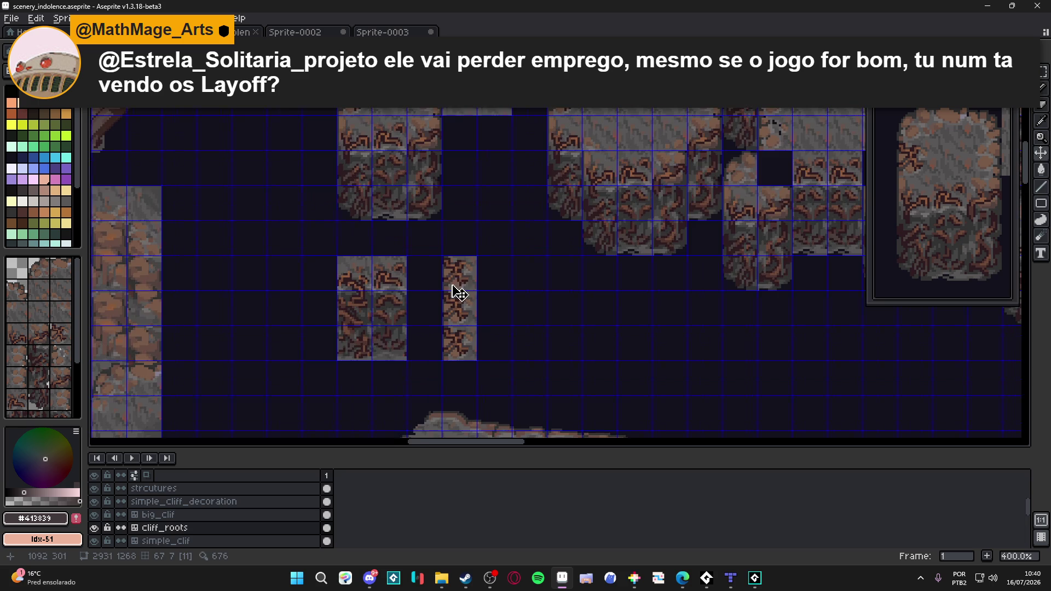
scroll(458, 292, up, 2)
scroll(444, 284, up, 3)
scroll(435, 274, up, 1)
- Paint brown highlight pixels and a dark stroke down the narrow tile column, then save
alt+click(427, 272)
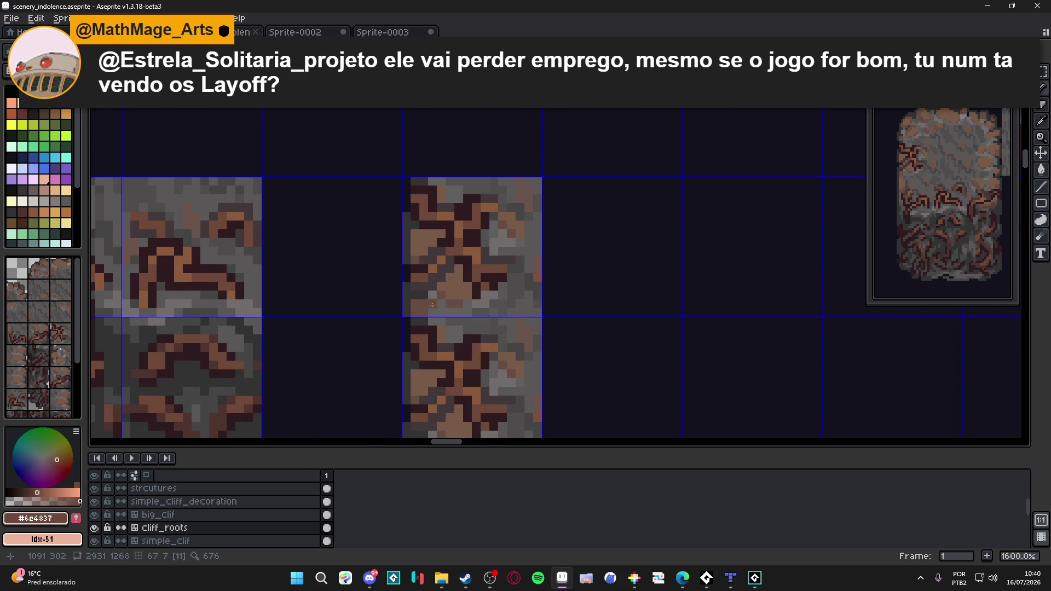
scroll(441, 285, up, 2)
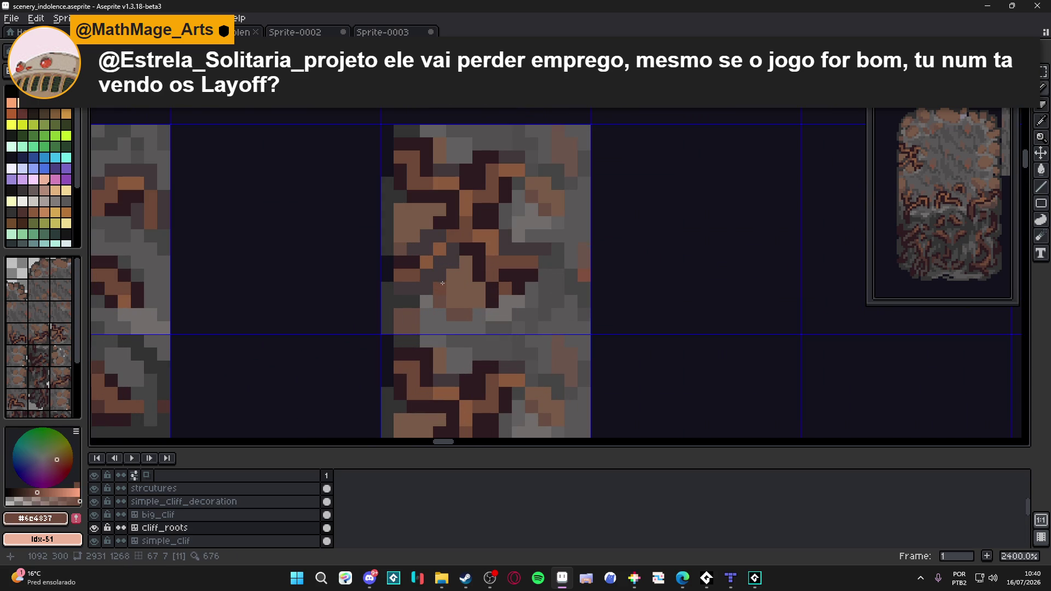
scroll(442, 282, down, 4)
scroll(443, 281, up, 4)
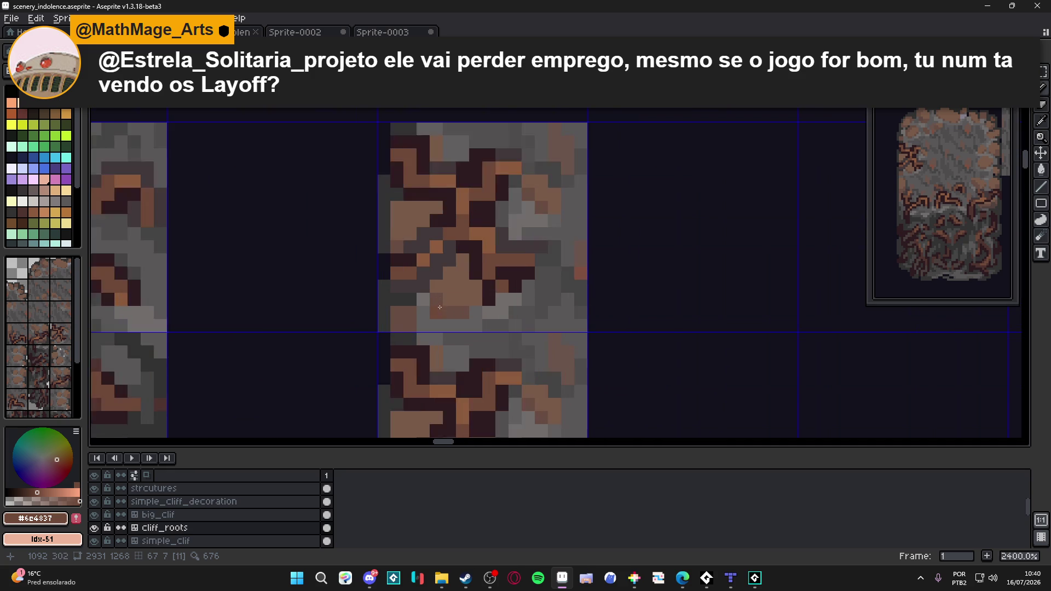
scroll(439, 281, up, 1)
mouse_move(440, 281)
mouse_down()
mouse_move(435, 316)
mouse_move(453, 386)
mouse_move(437, 329)
mouse_up()
alt+click(425, 272)
mouse_move(417, 292)
mouse_down()
mouse_move(417, 322)
mouse_move(434, 341)
mouse_move(429, 383)
mouse_move(434, 332)
mouse_move(418, 312)
mouse_up()
alt+click(428, 382)
scroll(421, 312, down, 1)
key(ctrl+s)
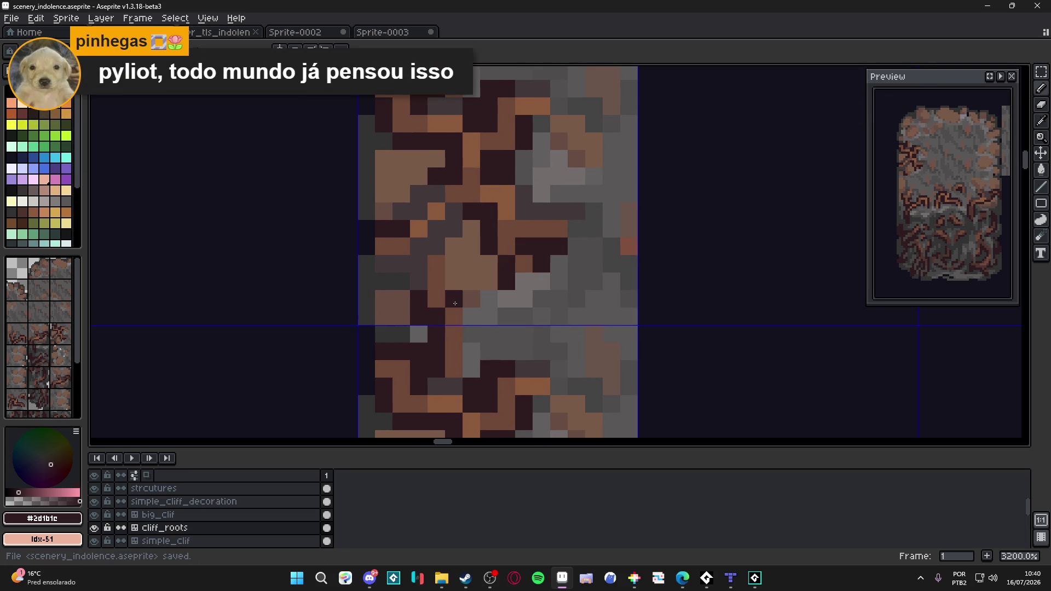
- Add dark grey and darkest-shade root pixels along the narrow tile's root and save the tileset again
click(469, 296)
alt+click(446, 244)
drag(454, 264, 454, 282)
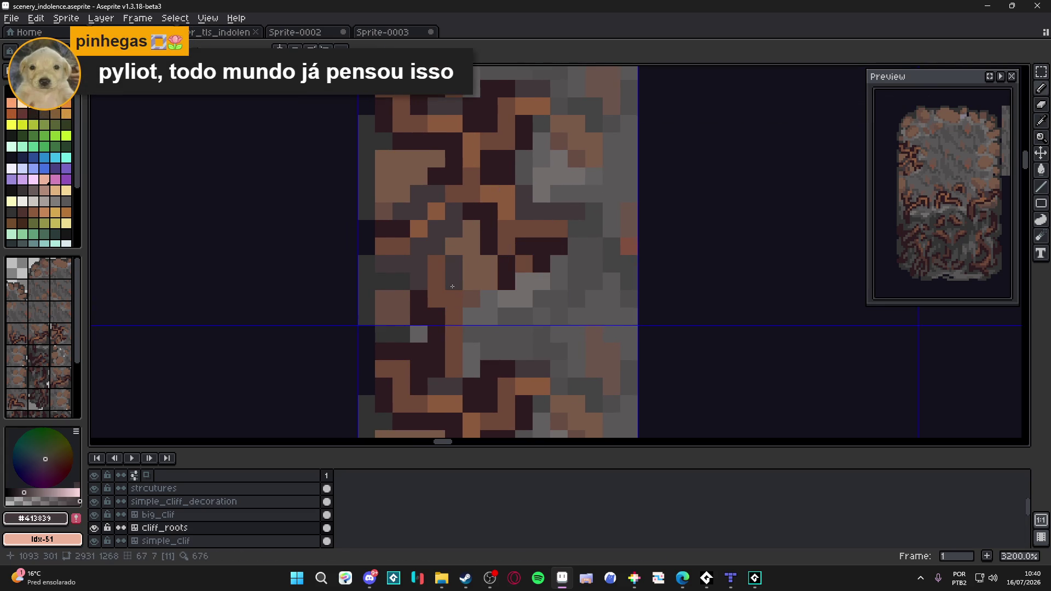
click(472, 292)
alt+click(435, 356)
drag(471, 353, 471, 317)
scroll(471, 313, down, 1)
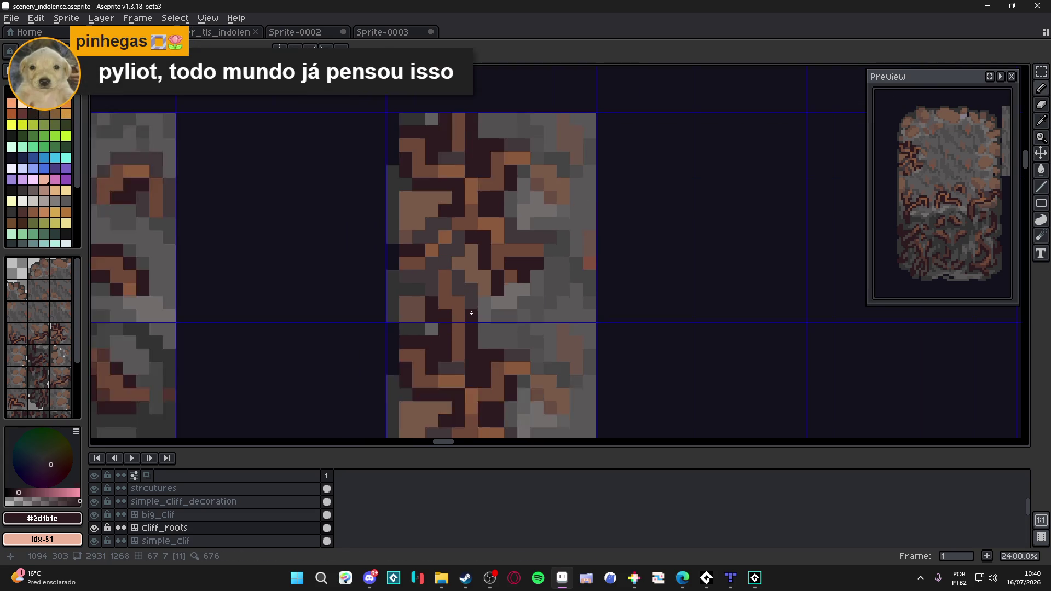
scroll(476, 304, down, 3)
scroll(485, 283, down, 1)
scroll(490, 272, down, 1)
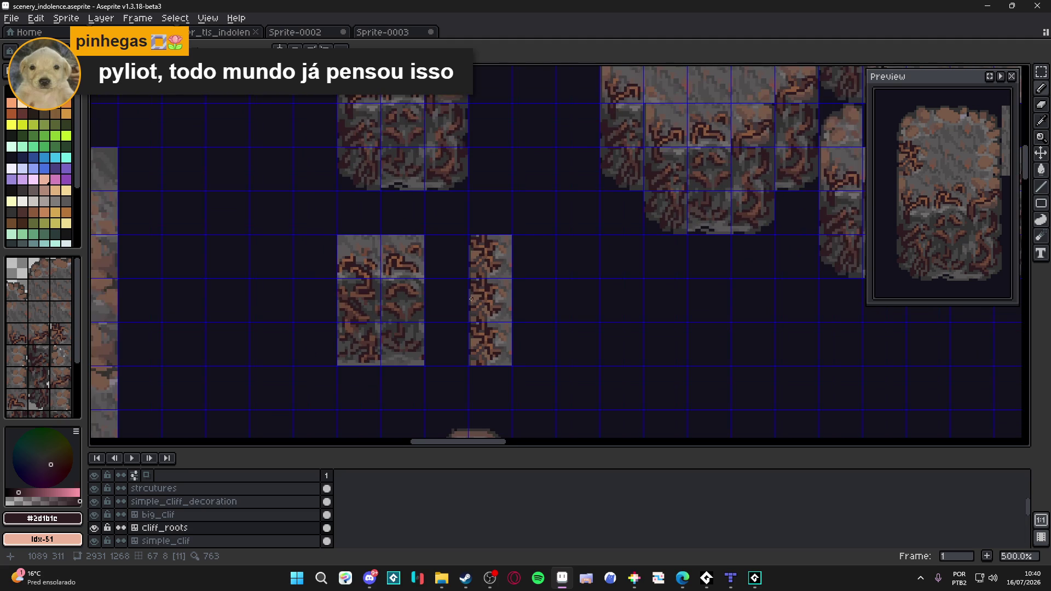
scroll(465, 295, down, 1)
drag(463, 300, 451, 334)
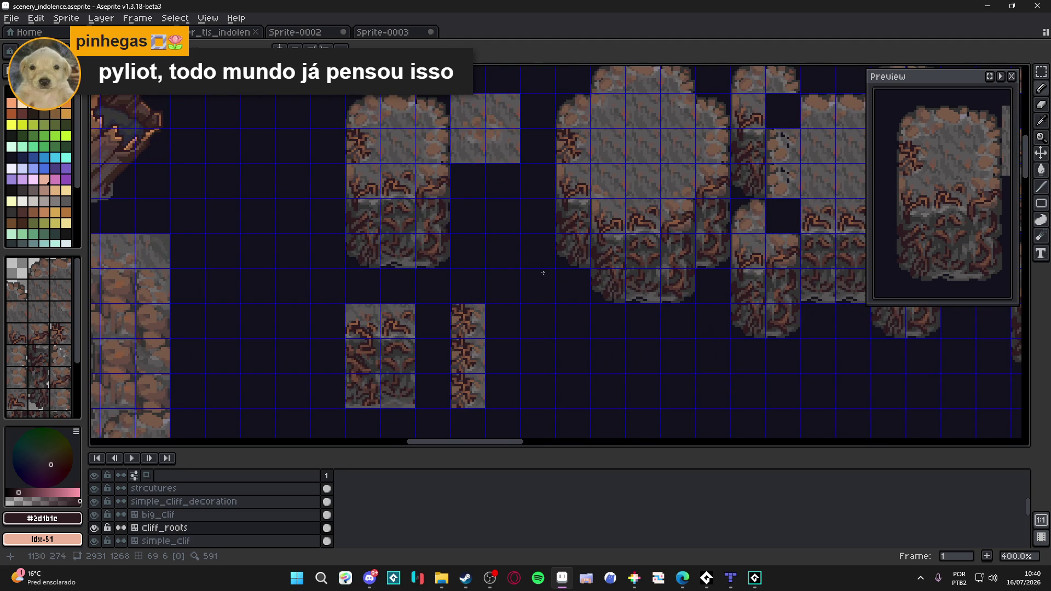
key(ctrl+s)
drag(533, 238, 529, 253)
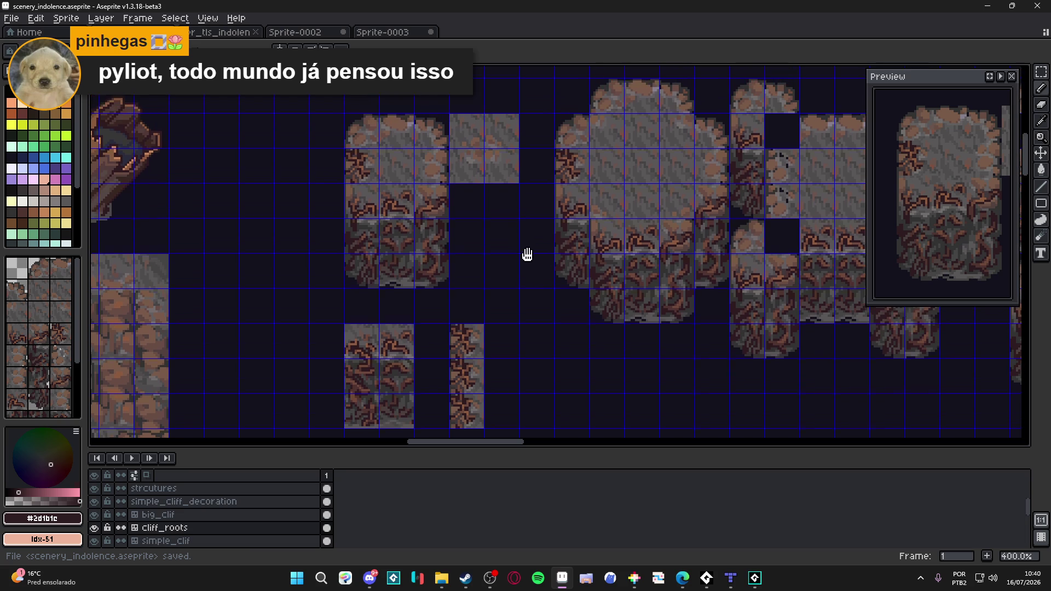
scroll(363, 193, up, 2)
scroll(364, 193, up, 2)
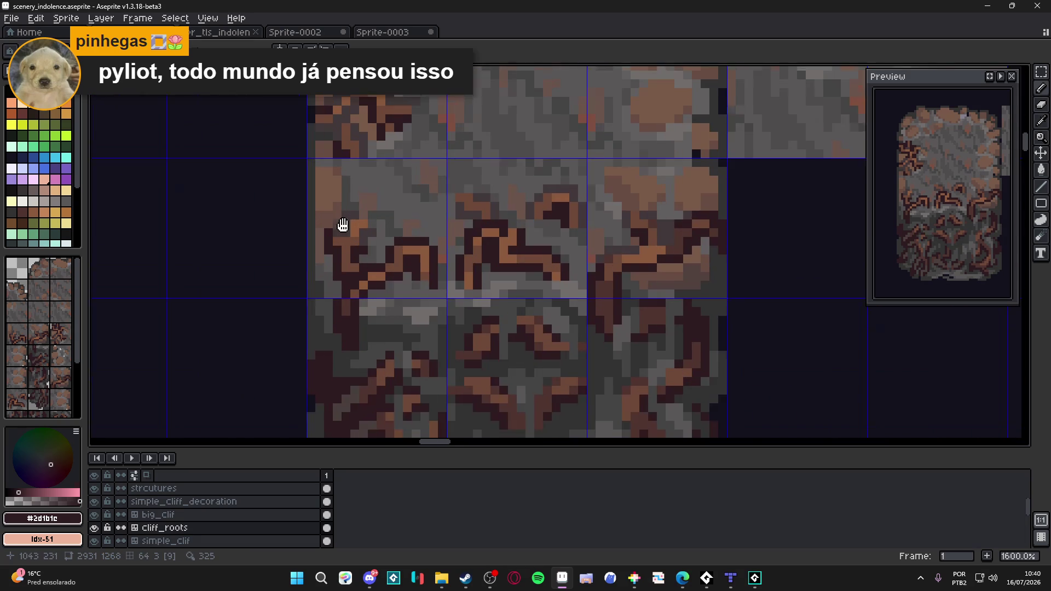
scroll(342, 228, up, 2)
- Paint a short dark root stroke on the wide tile and extend it downward
alt+click(389, 249)
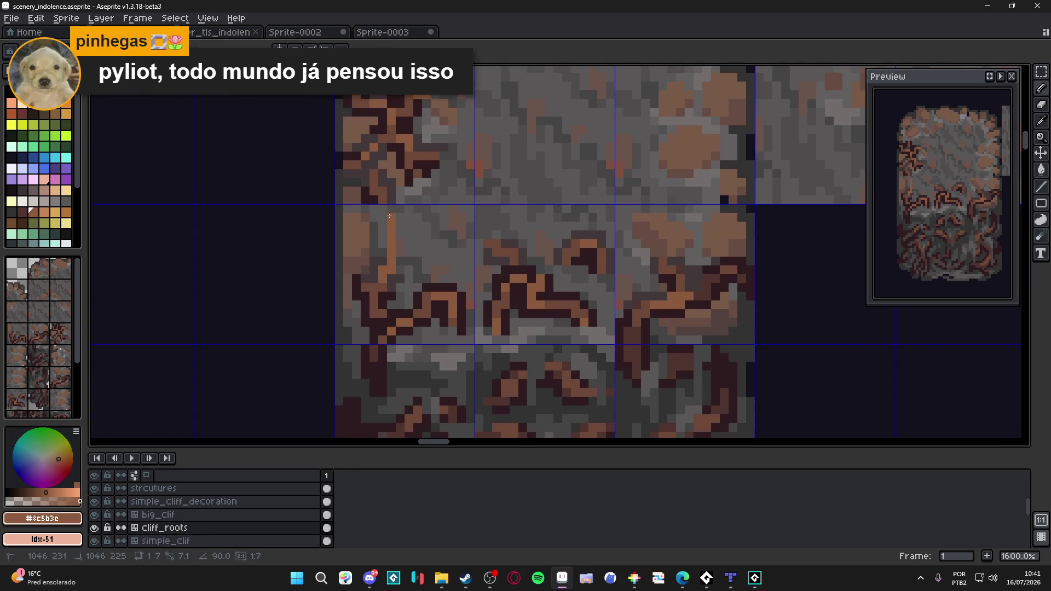
alt+click(370, 213)
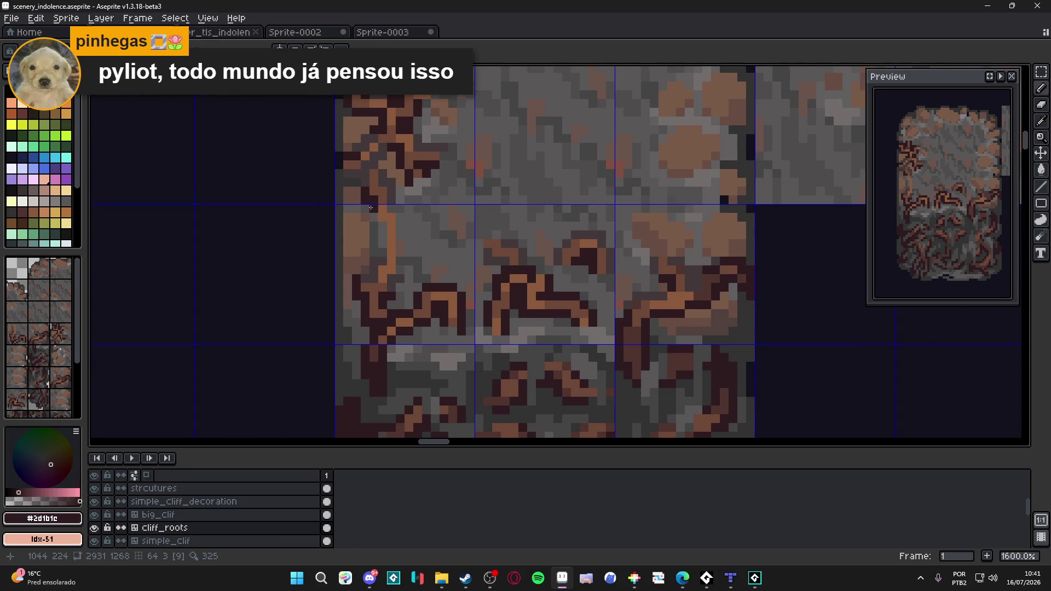
drag(383, 238, 382, 264)
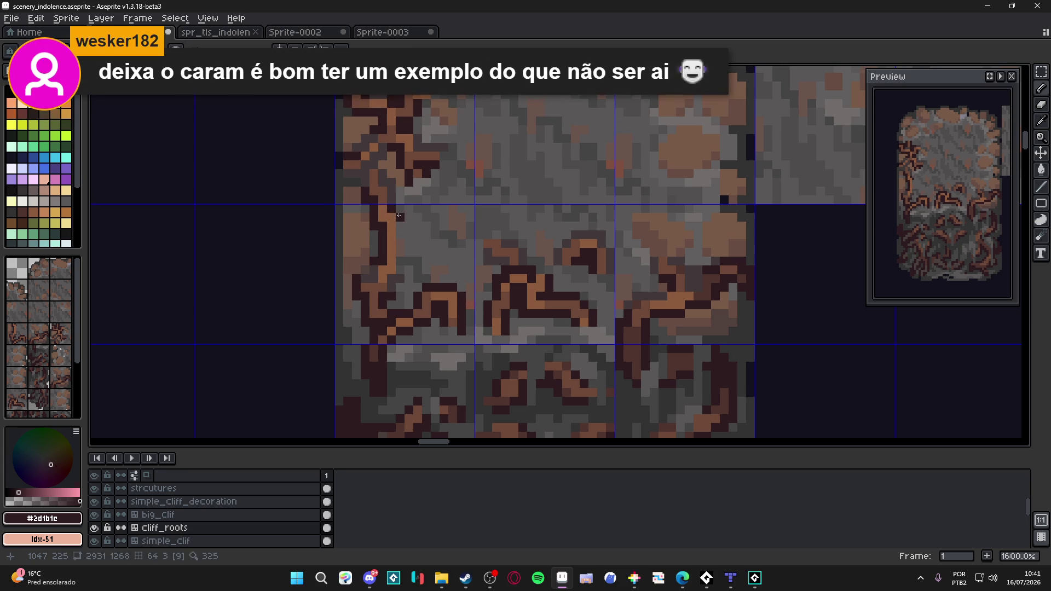
drag(397, 233, 402, 276)
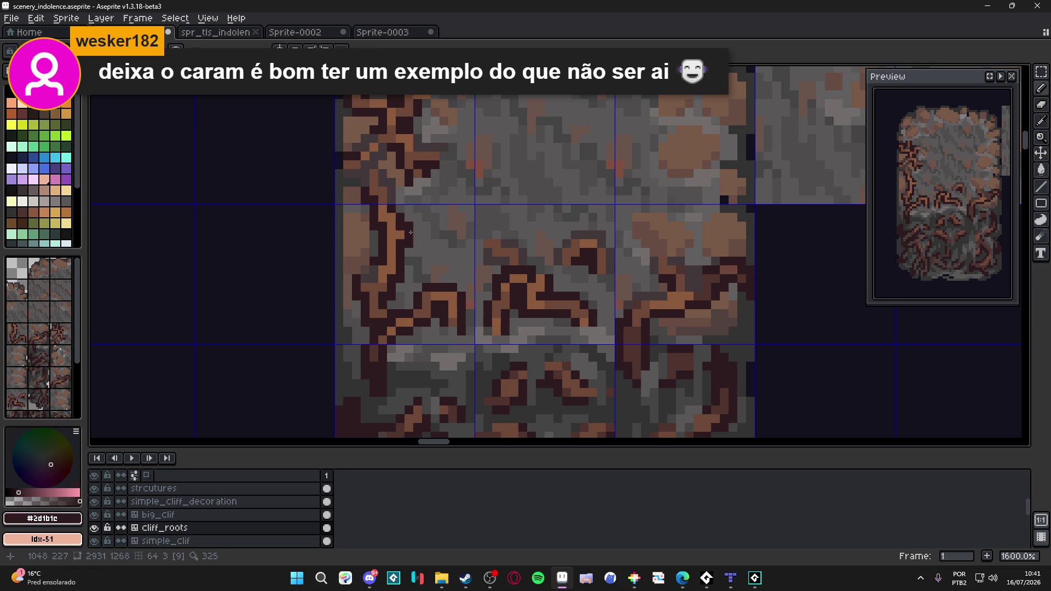
- Add a brown highlight pixel and a dark root pixel beside the root, then save the tileset
alt+click(410, 232)
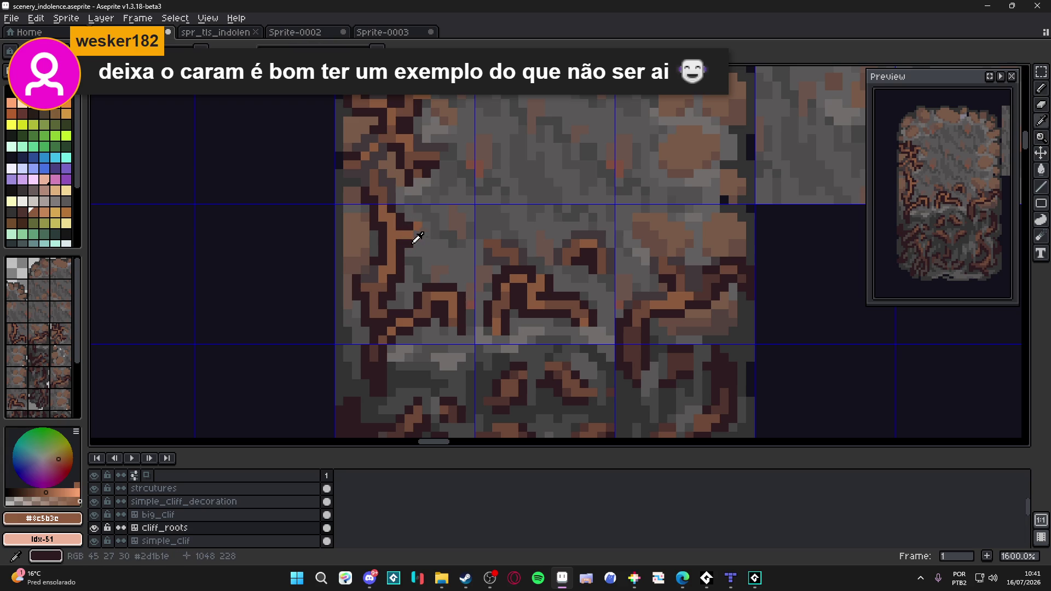
alt+click(417, 237)
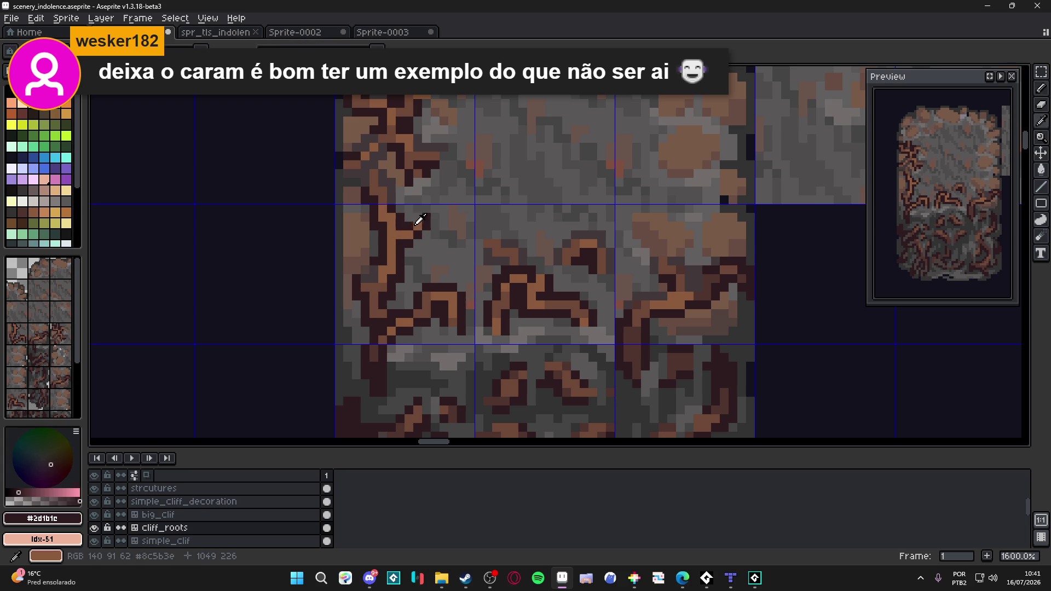
alt+click(417, 219)
click(426, 214)
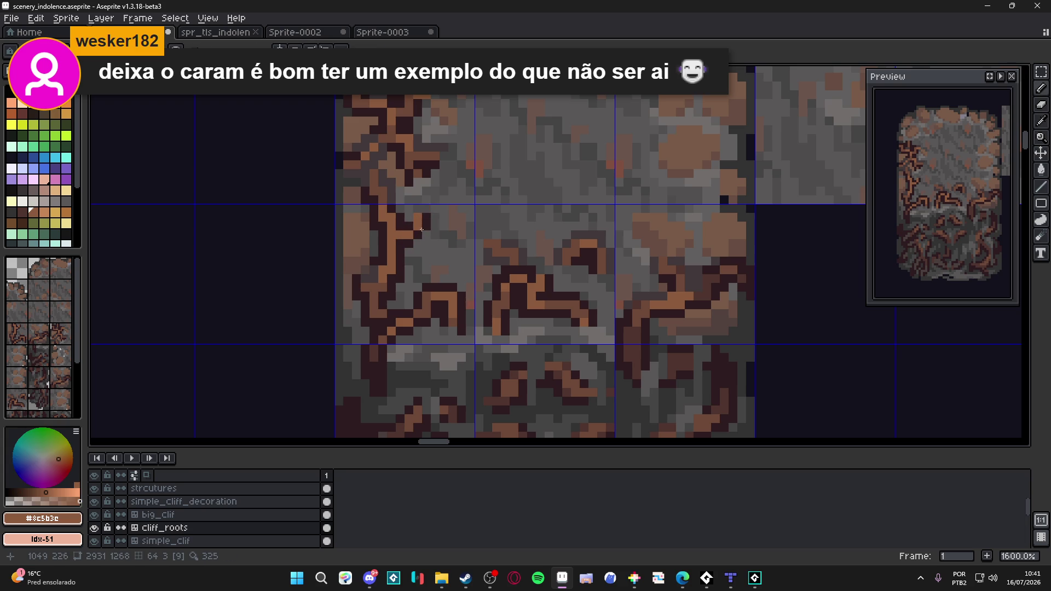
alt+click(405, 220)
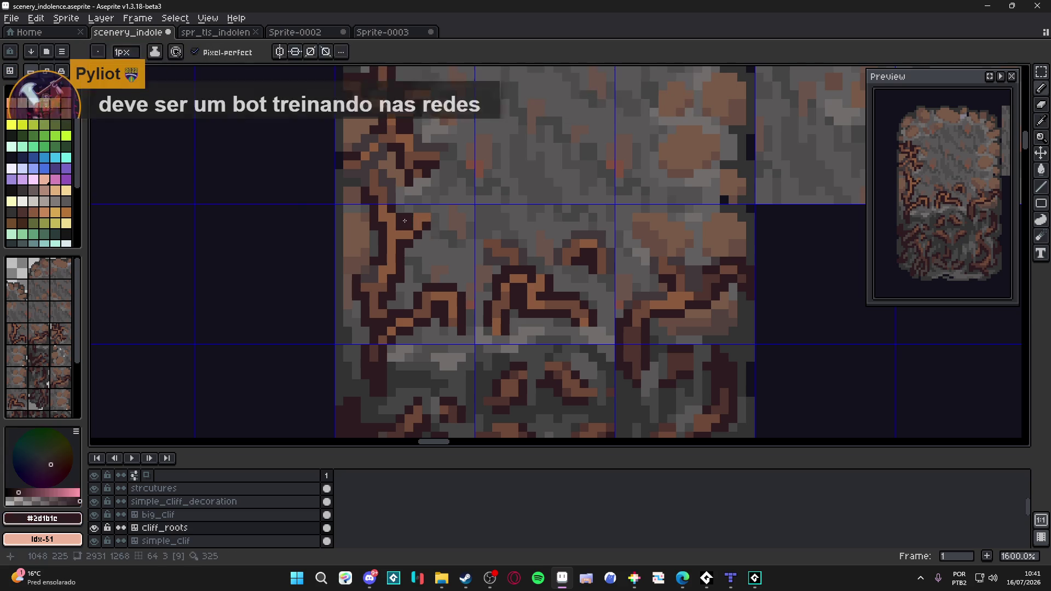
click(423, 219)
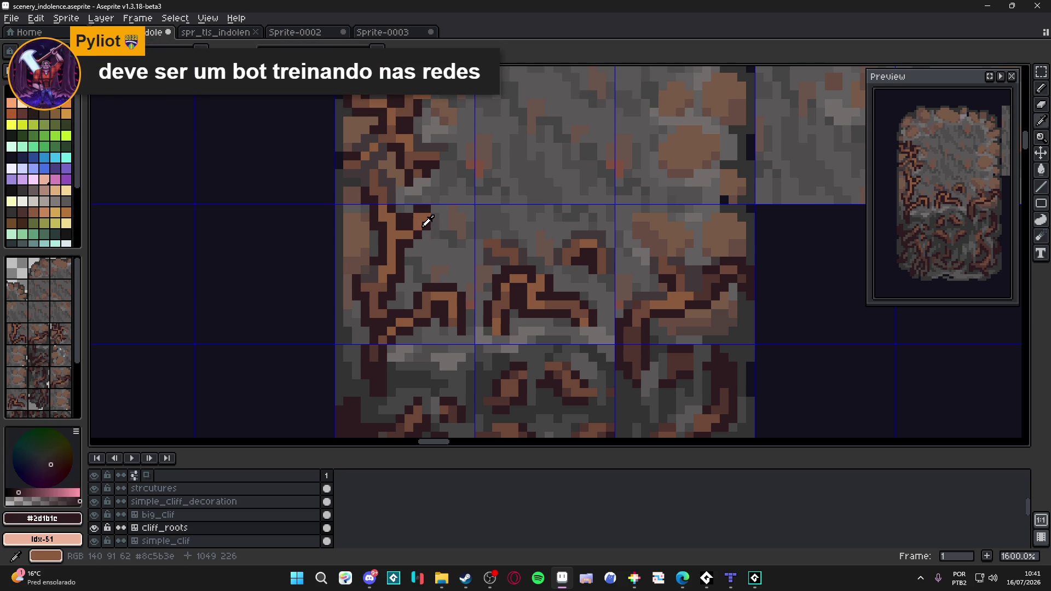
key(x)
key(x)
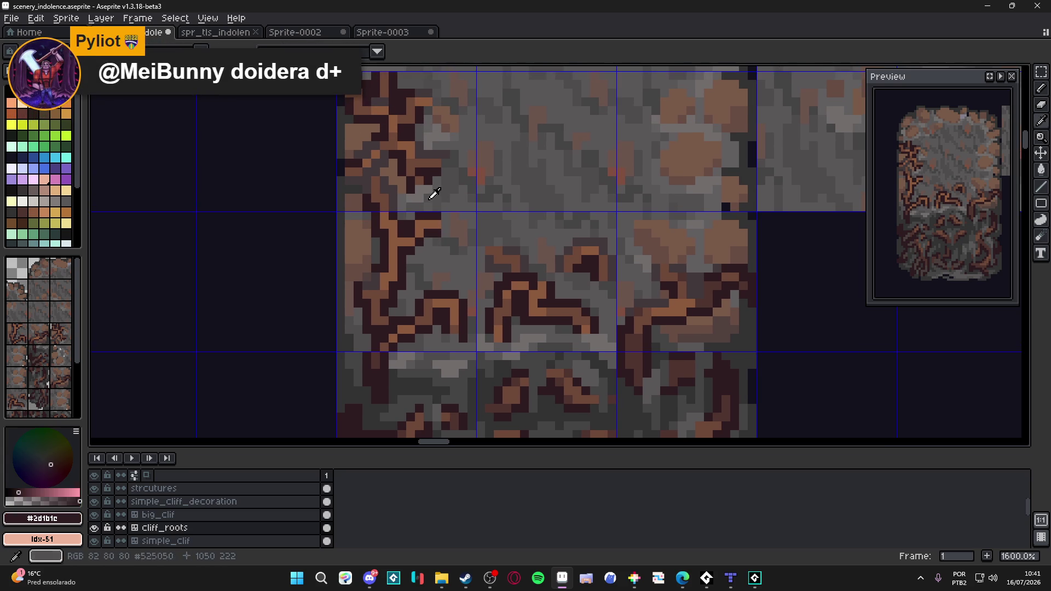
alt+click(432, 151)
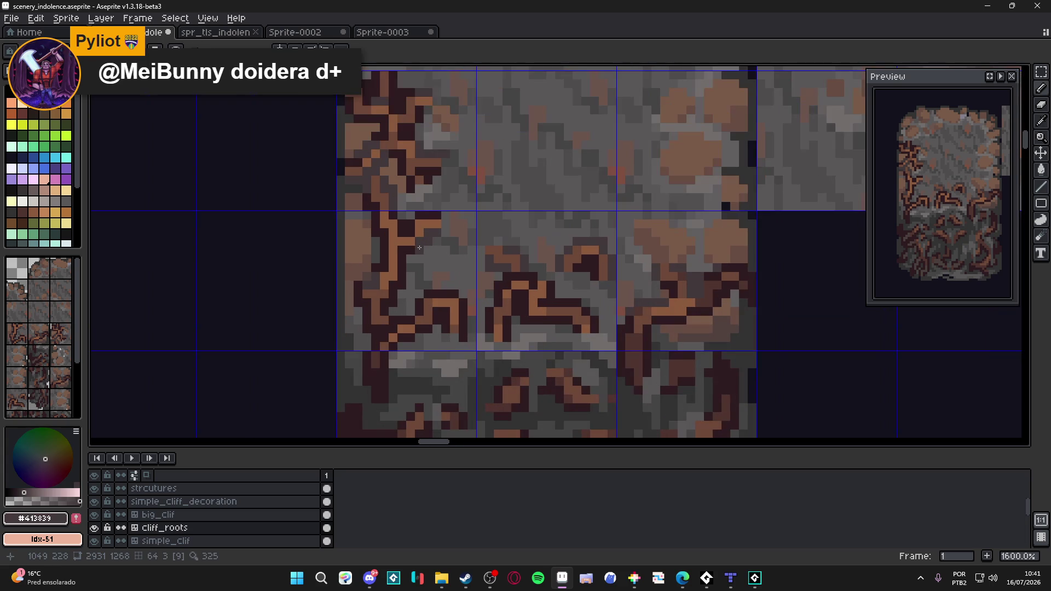
scroll(409, 249, down, 3)
key(ctrl+s)
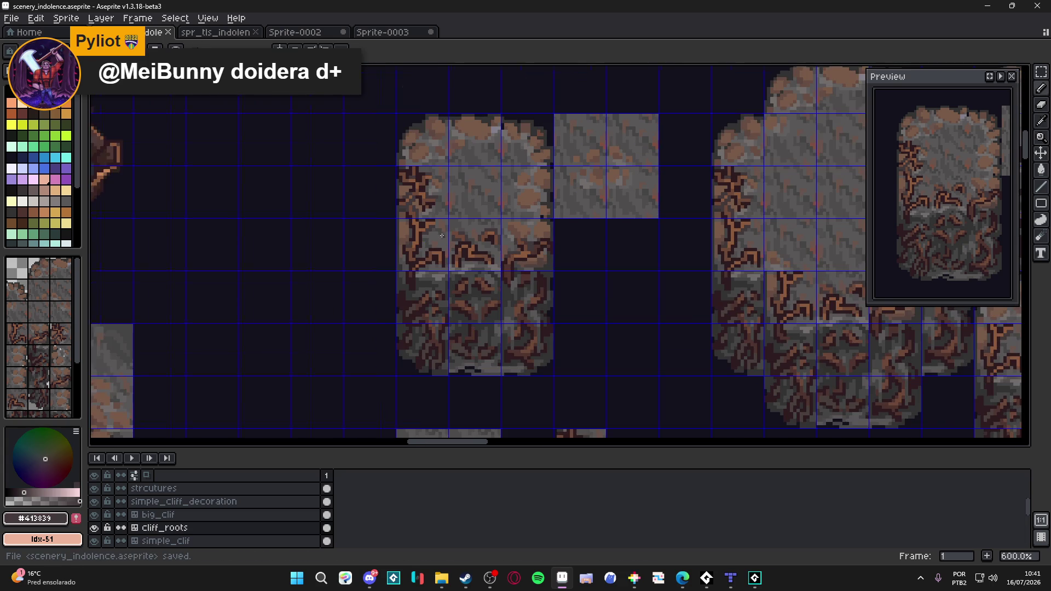
- Paint dark #2d1b1c root pixels on the tile's left edge and save scenery_indolence
mouse_move(415, 231)
mouse_down()
mouse_move(423, 209)
mouse_move(420, 235)
mouse_up()
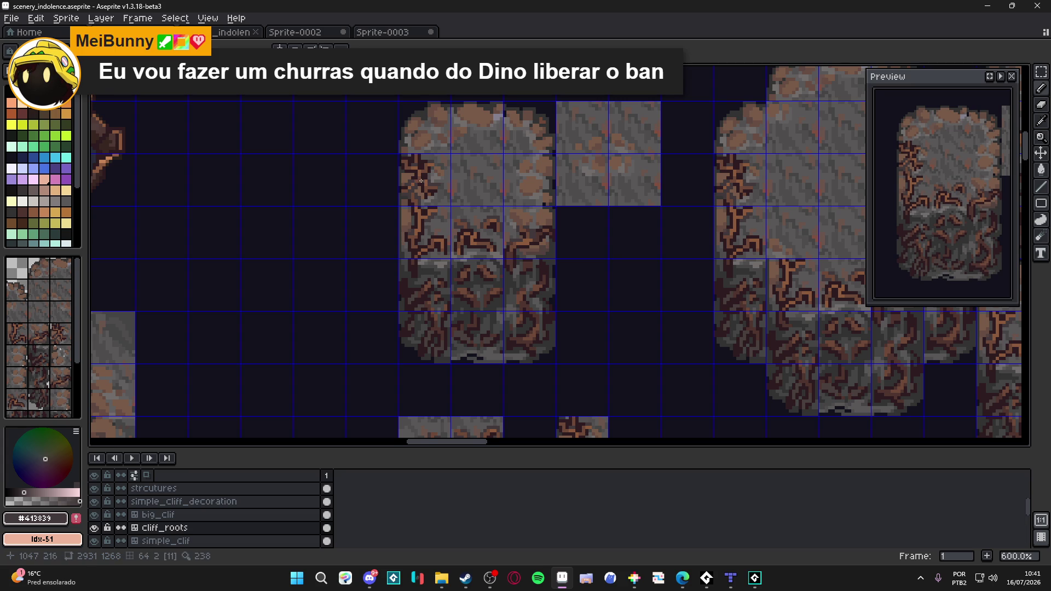
scroll(428, 222, up, 4)
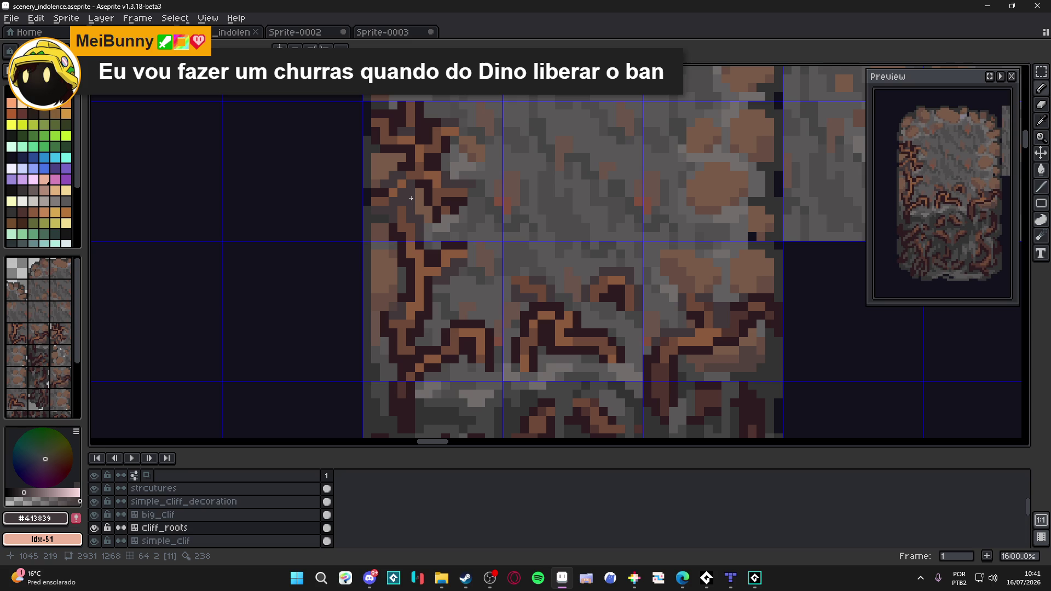
alt+click(402, 205)
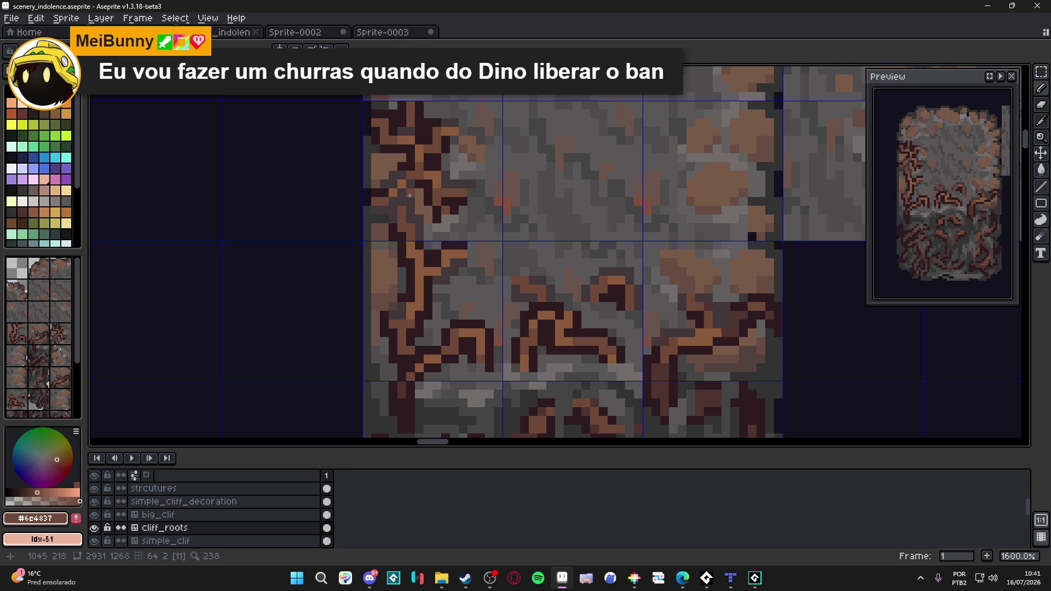
scroll(451, 225, down, 2)
key(ctrl+s)
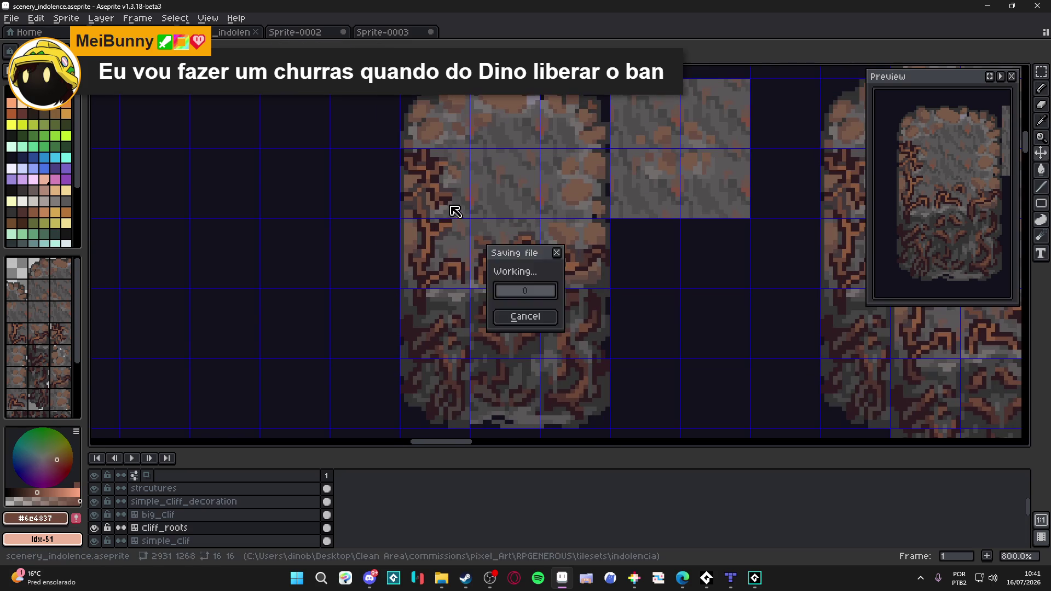
mouse_move(469, 222)
mouse_down()
mouse_move(480, 203)
mouse_move(473, 165)
mouse_up()
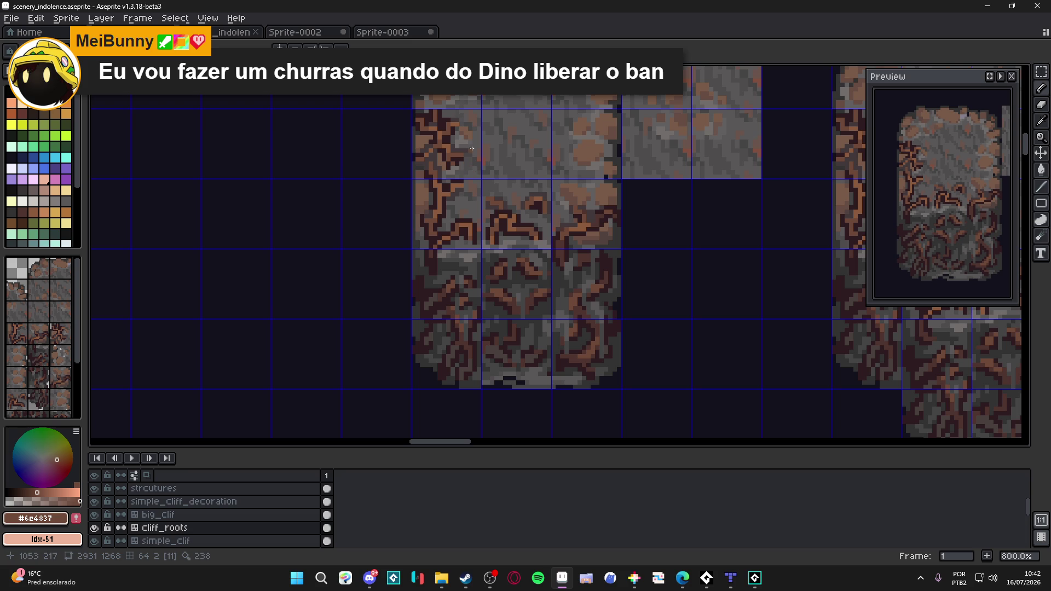
scroll(451, 164, up, 3)
scroll(436, 185, up, 2)
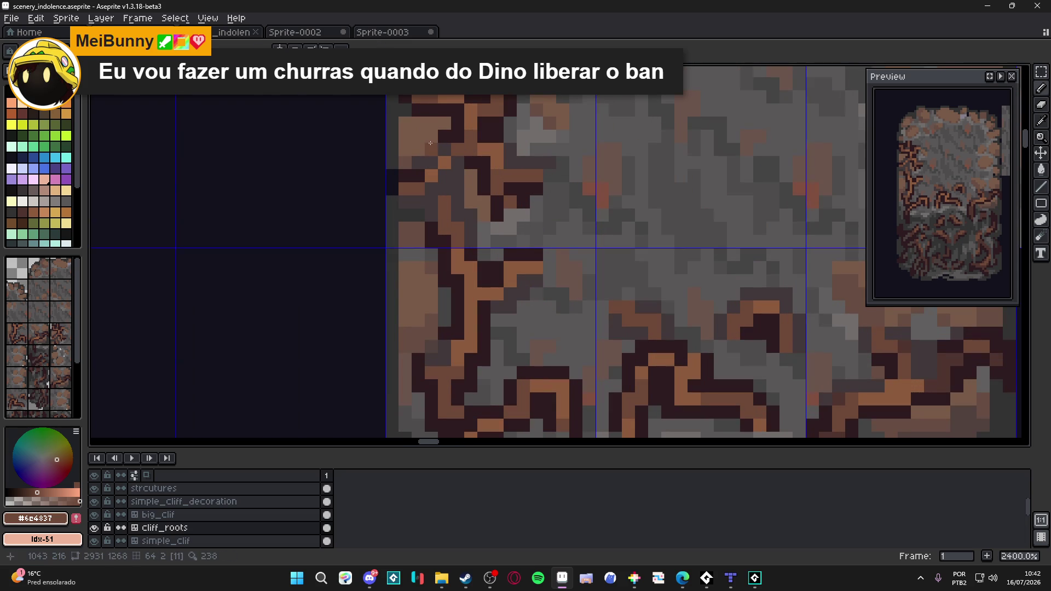
alt+click(457, 107)
click(444, 123)
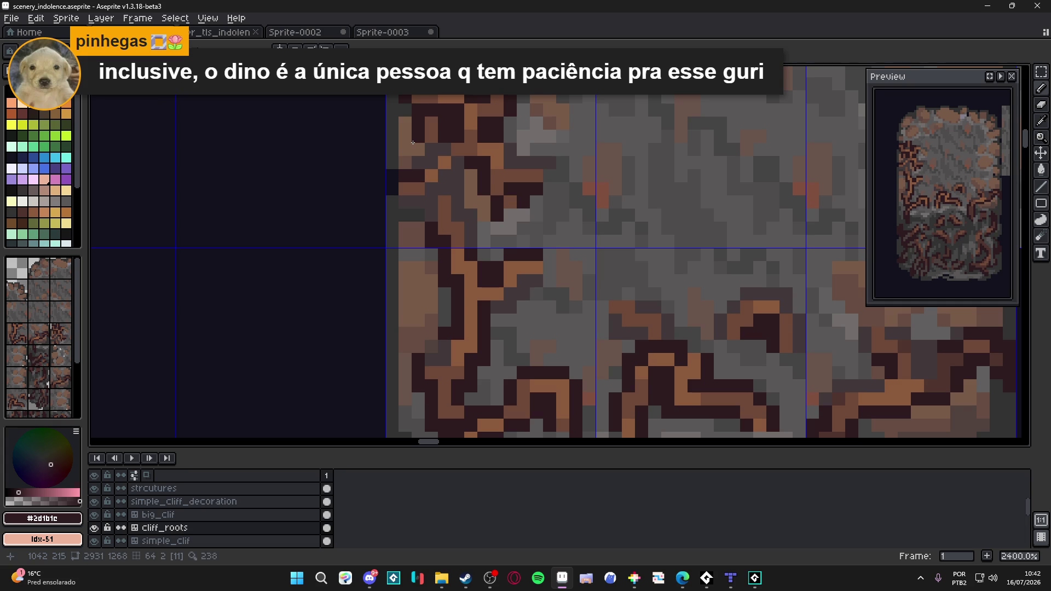
key(ctrl+s)
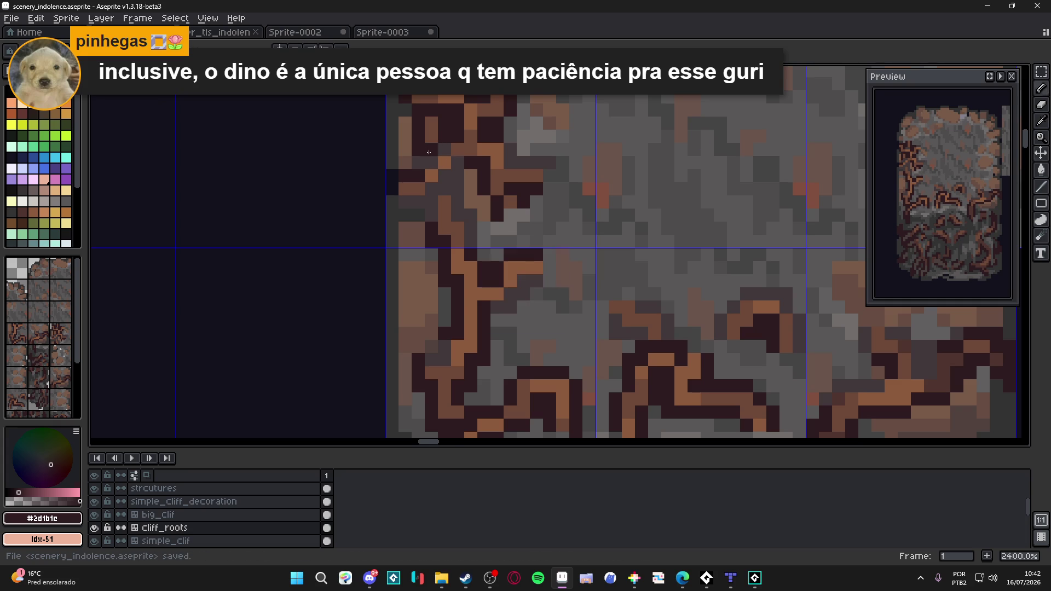
scroll(428, 152, down, 3)
scroll(451, 162, down, 1)
- Undo the last pencil stroke on the narrow column and save the tileset twice
key(ctrl+z)
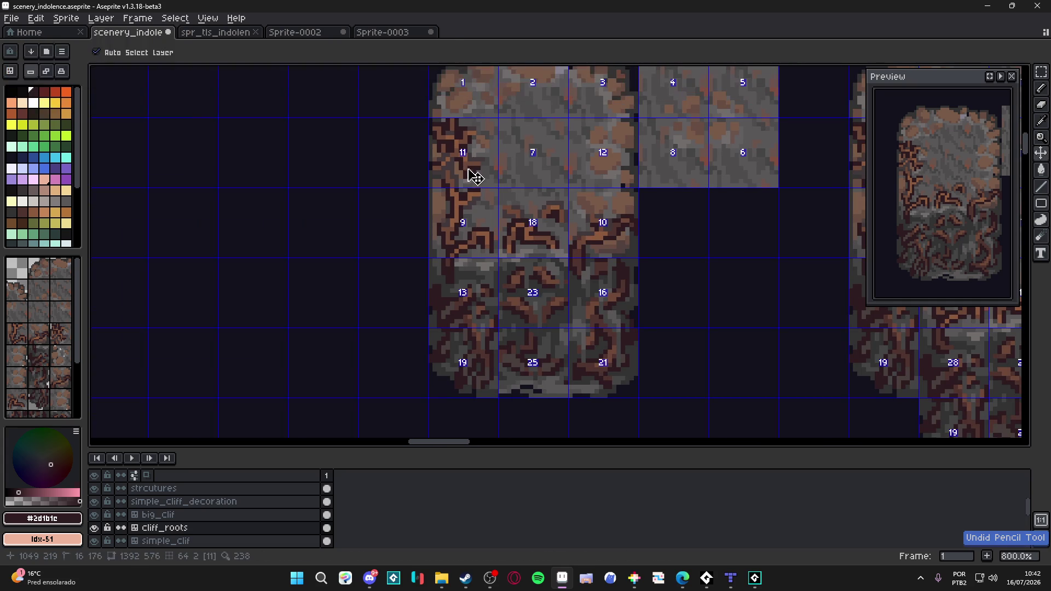
key(ctrl+s)
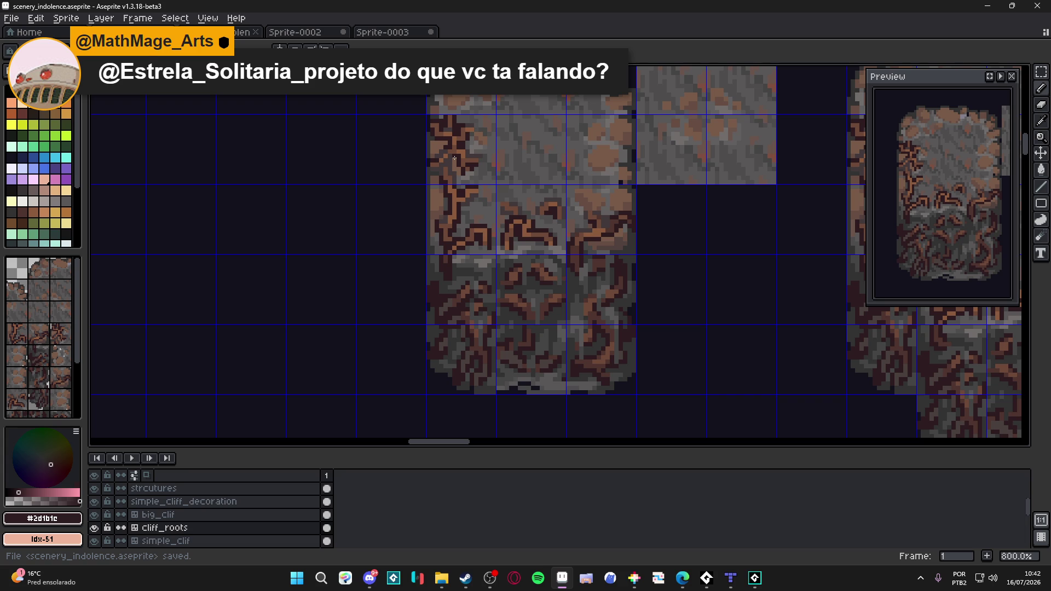
key(ctrl+s)
drag(497, 225, 440, 239)
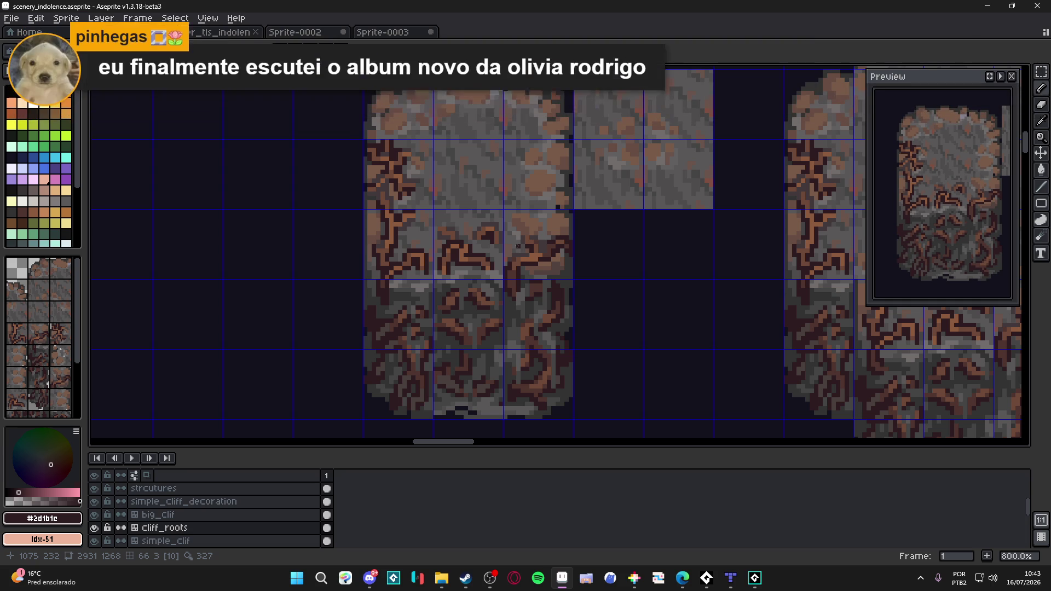
scroll(427, 199, up, 3)
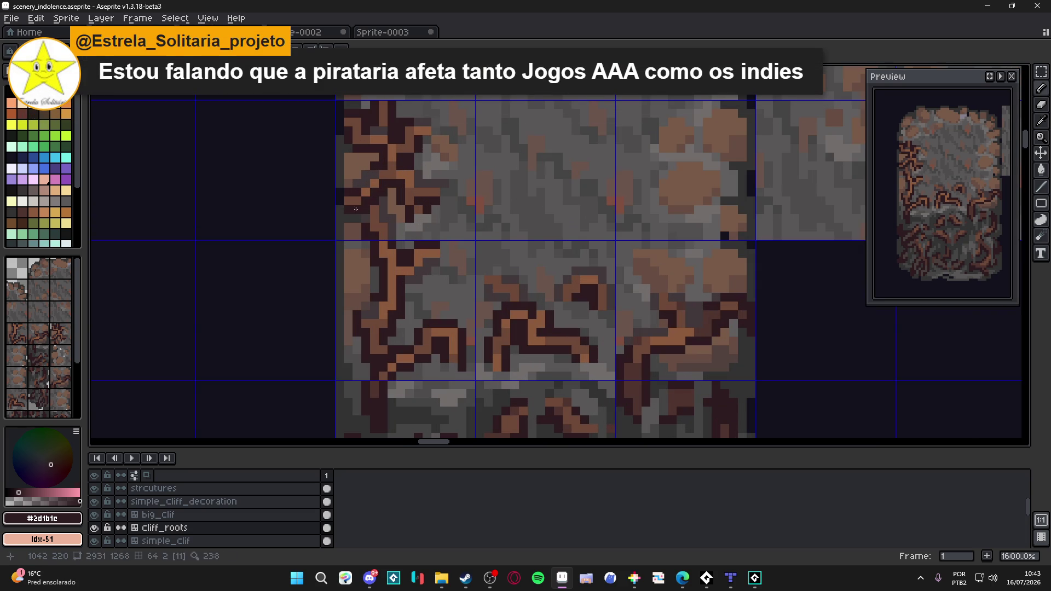
- Sample the dark grey and mid-grey rock shades from the root tiles, saving between picks
alt+click(368, 225)
alt+click(367, 228)
key(ctrl+s)
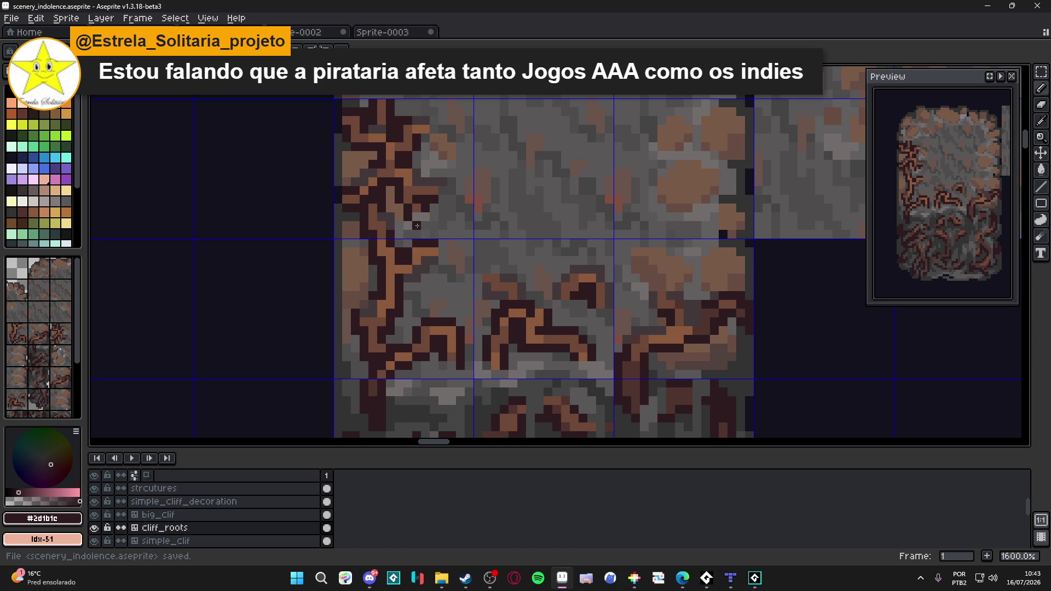
alt+click(420, 218)
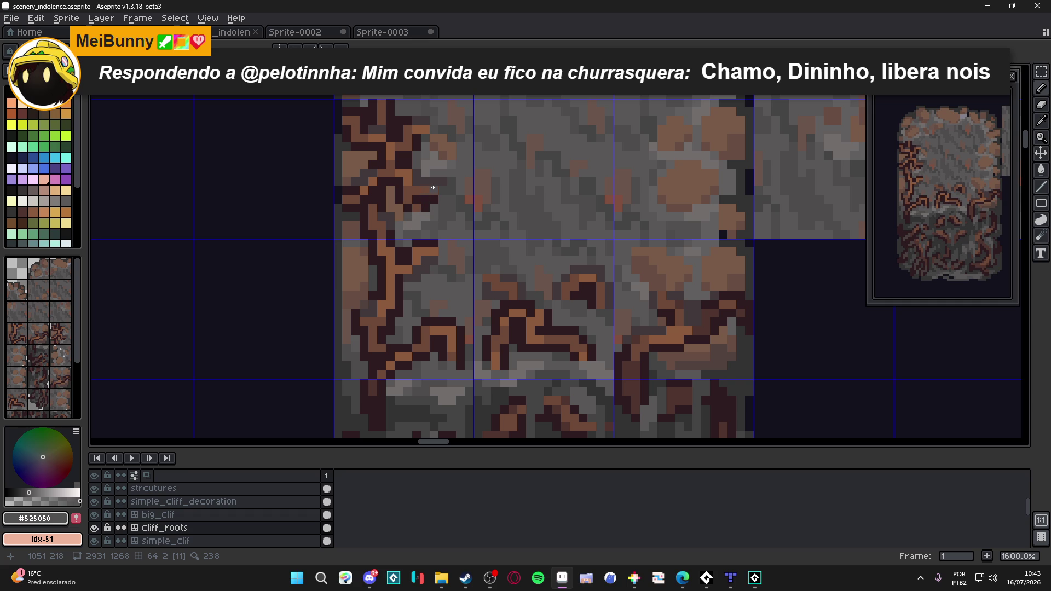
key(ctrl+s)
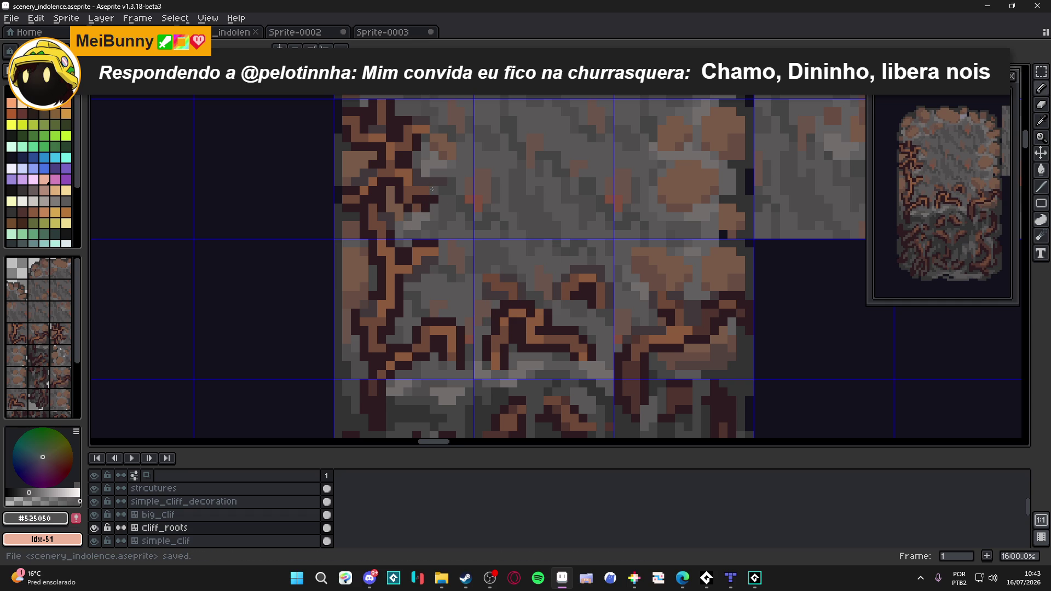
- Sample the dark root and brown colours, end on the dark grey #413839, and save the tileset
alt+click(415, 167)
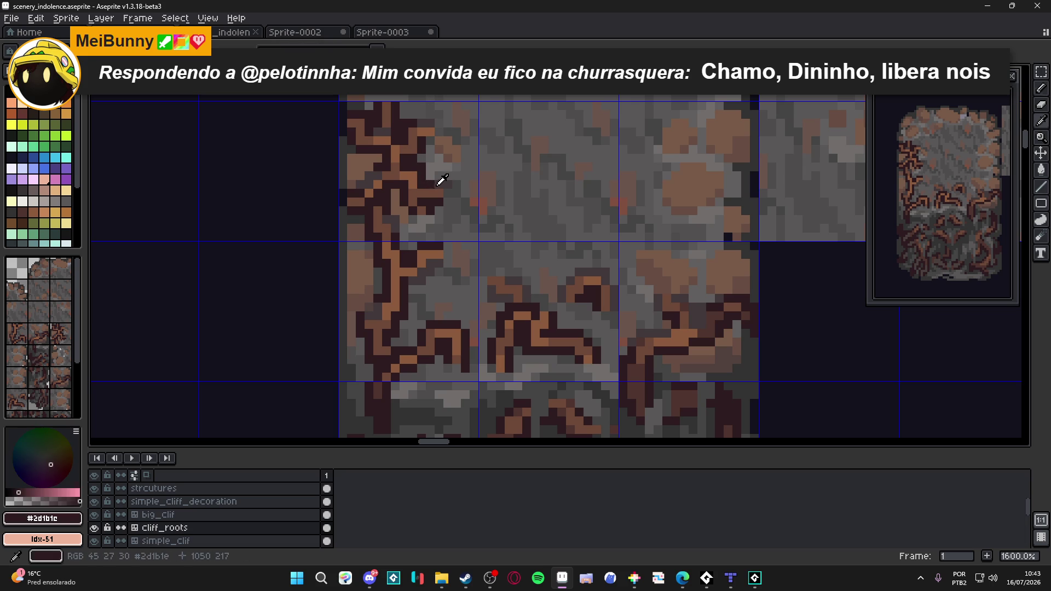
alt+click(438, 183)
key(ctrl+s)
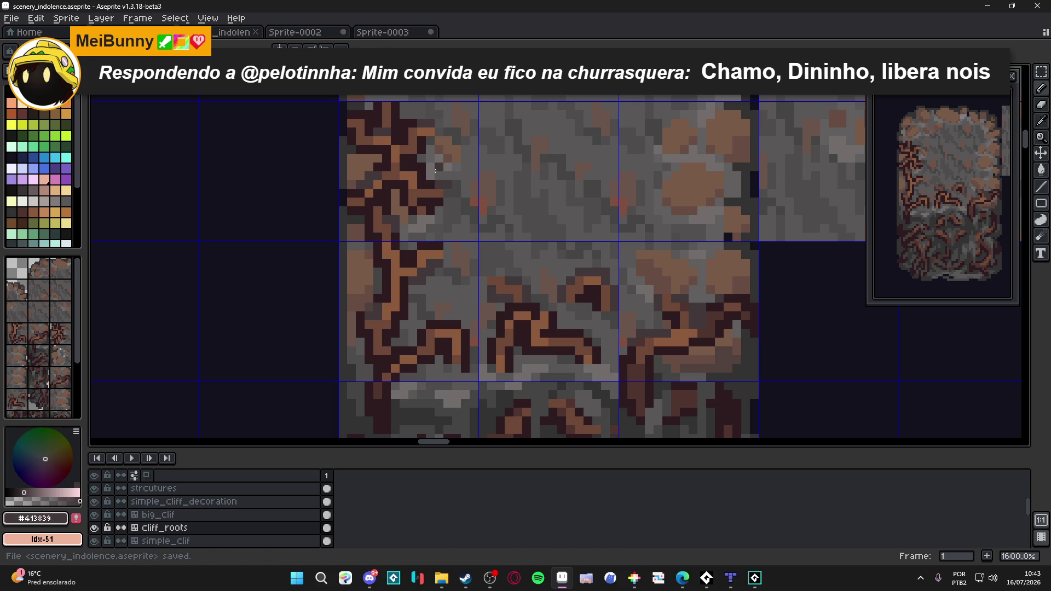
scroll(435, 169, up, 2)
alt+click(451, 203)
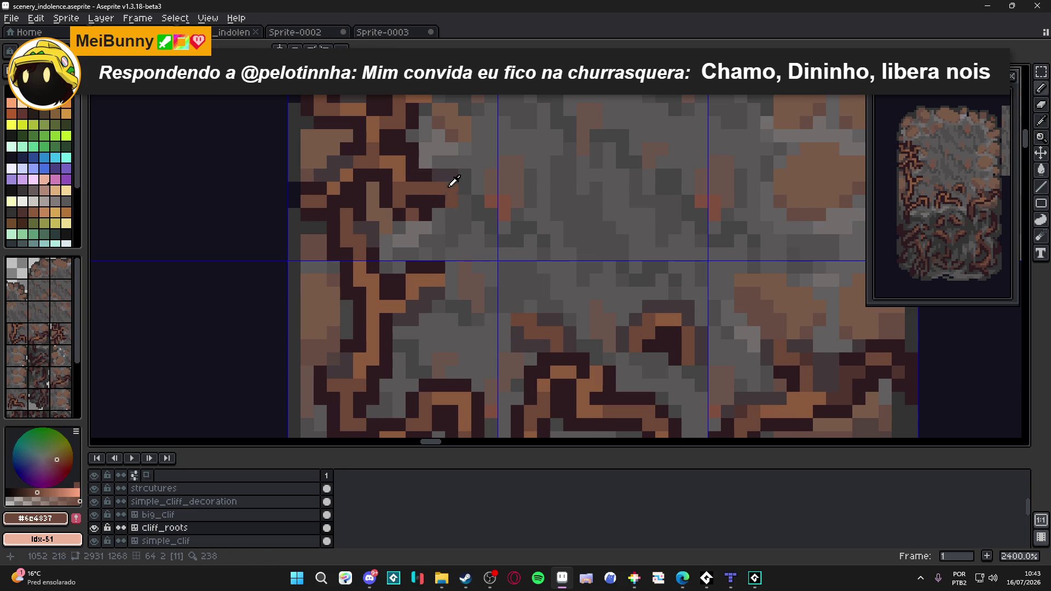
alt+click(453, 181)
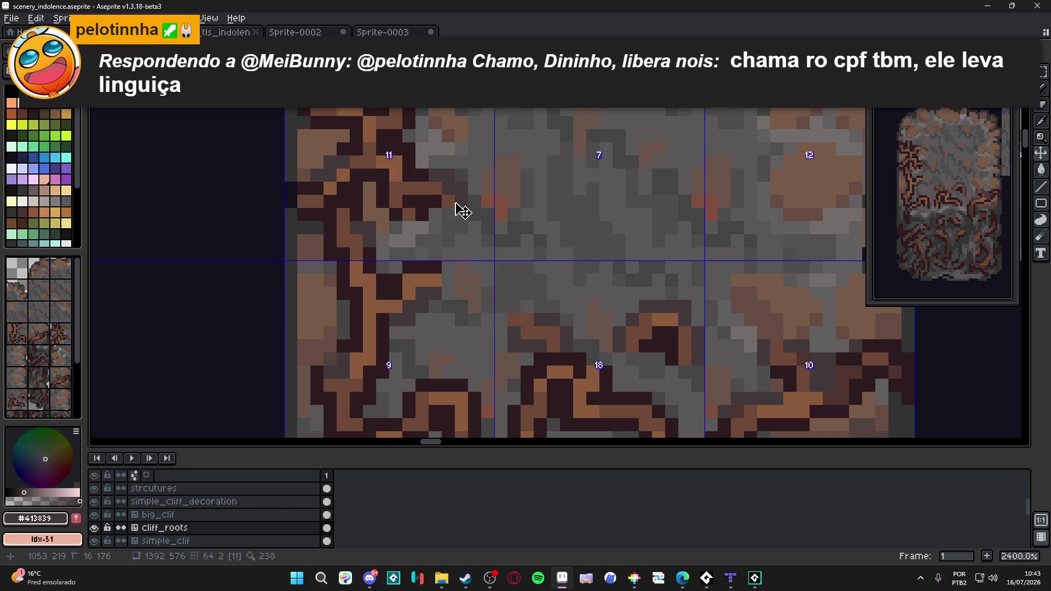
key(ctrl+s)
scroll(446, 177, down, 1)
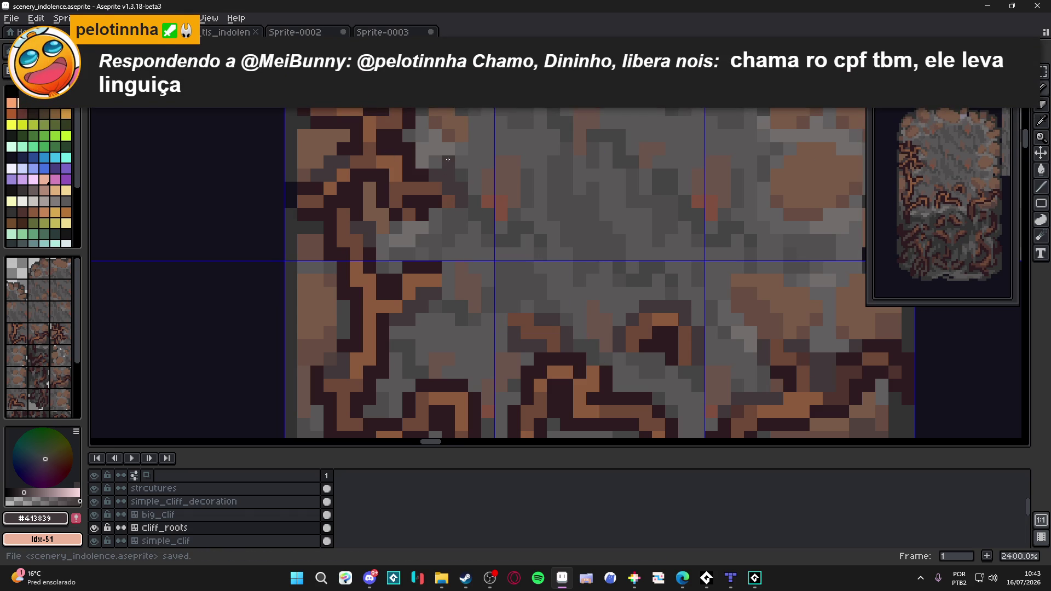
scroll(452, 181, down, 1)
key(ctrl+s)
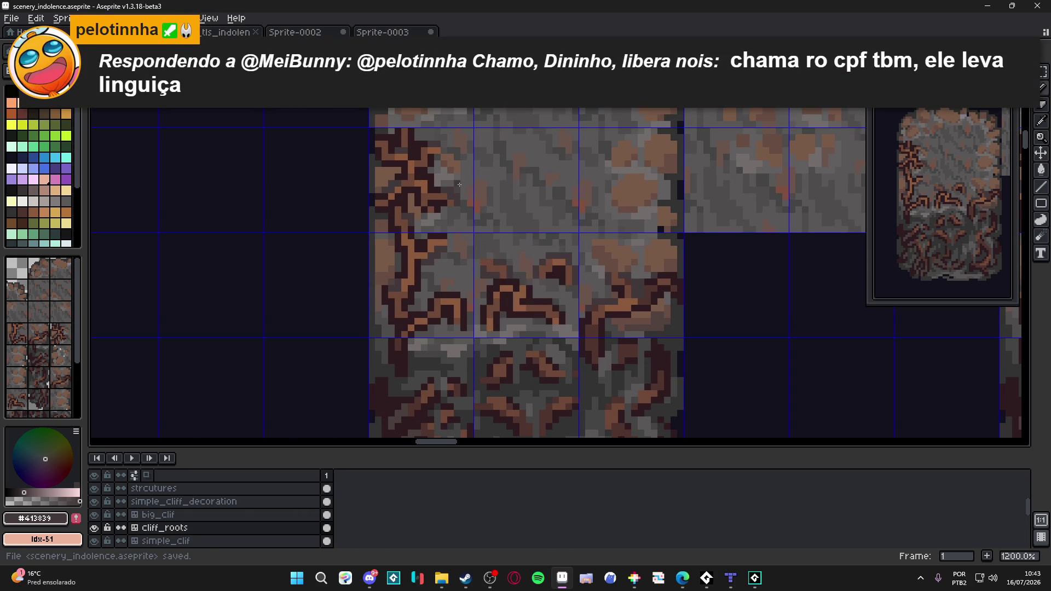
scroll(459, 186, down, 1)
drag(457, 184, 461, 182)
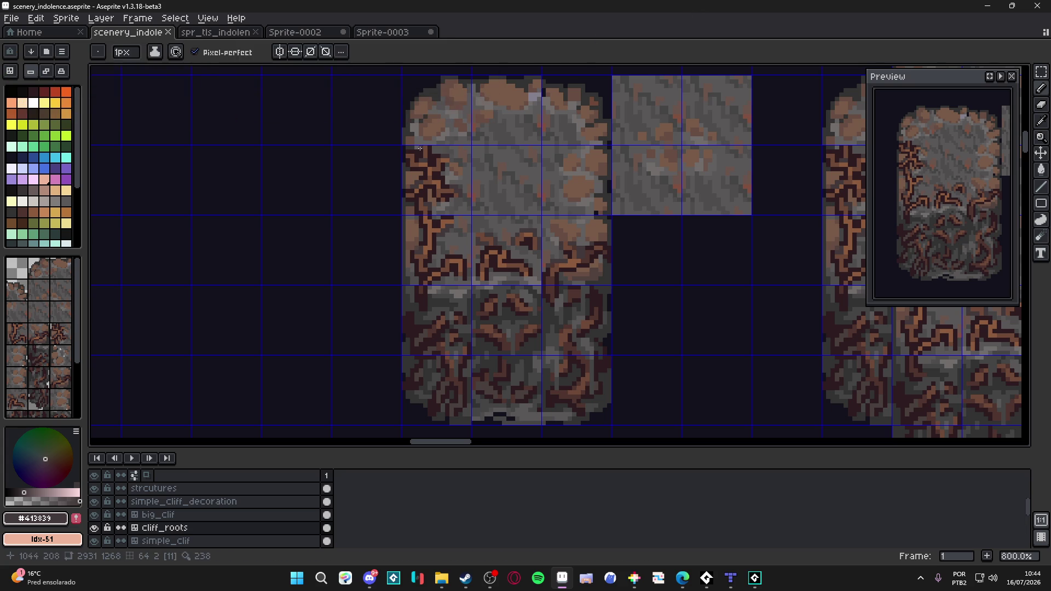
scroll(443, 160, up, 3)
- Eyedrop brown #8c5b3e, grey #413839, then dark #2d1b1c as the drawing colour and save
alt+click(452, 157)
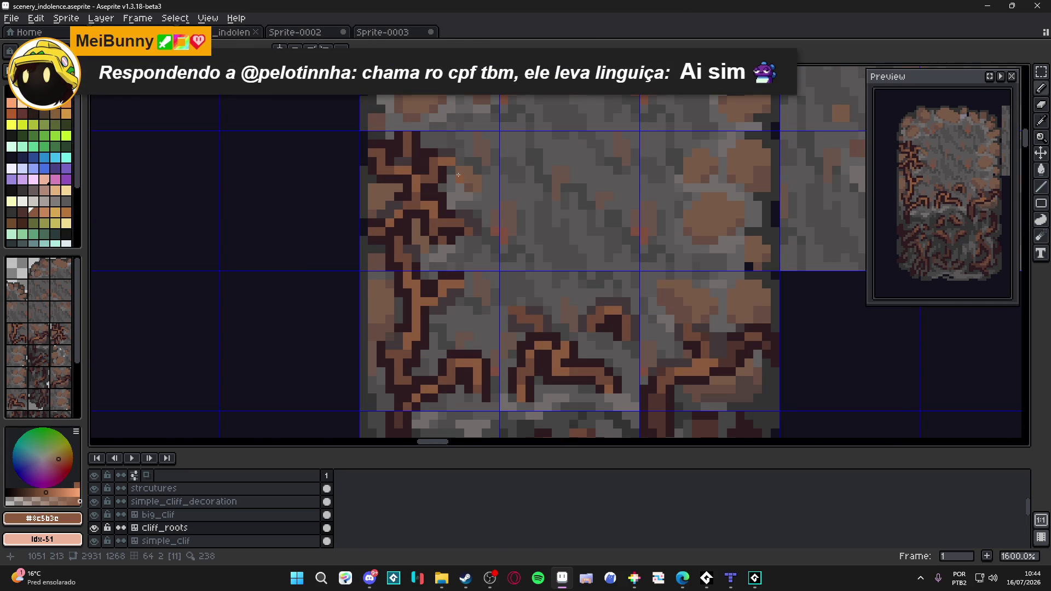
scroll(460, 173, down, 3)
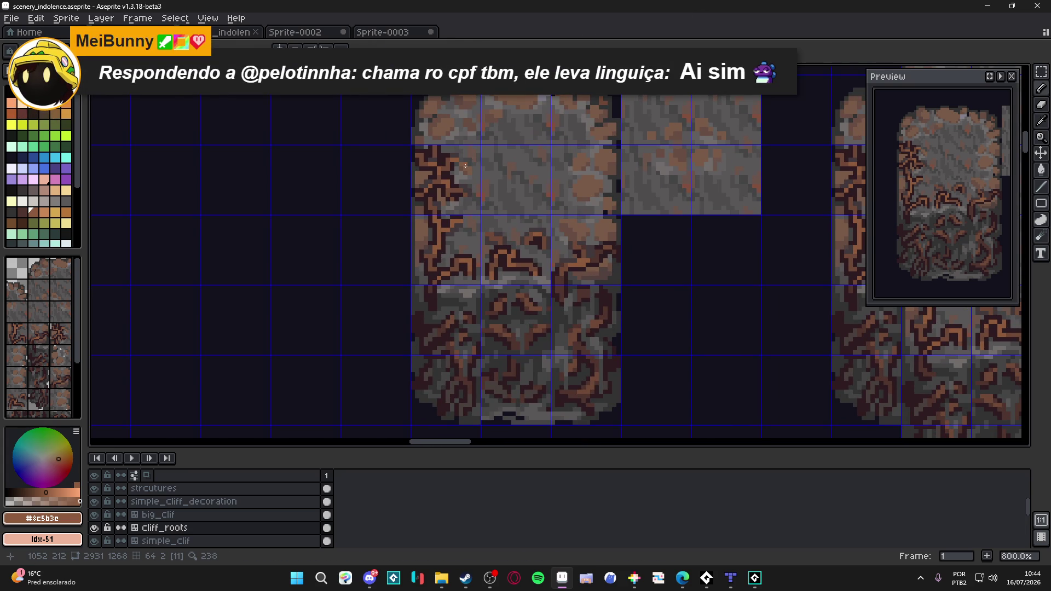
scroll(466, 167, up, 3)
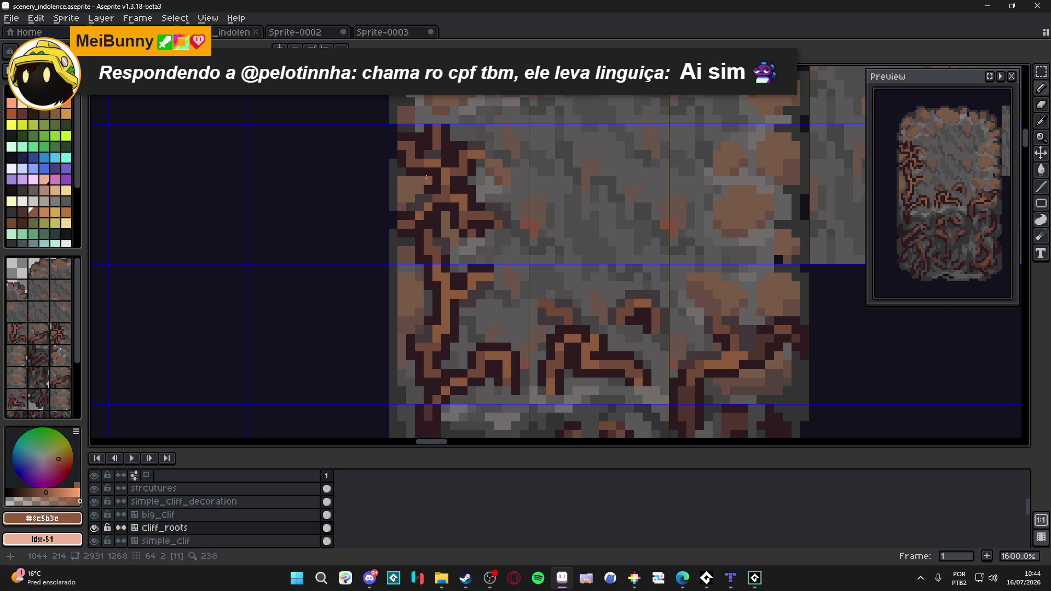
alt+click(426, 178)
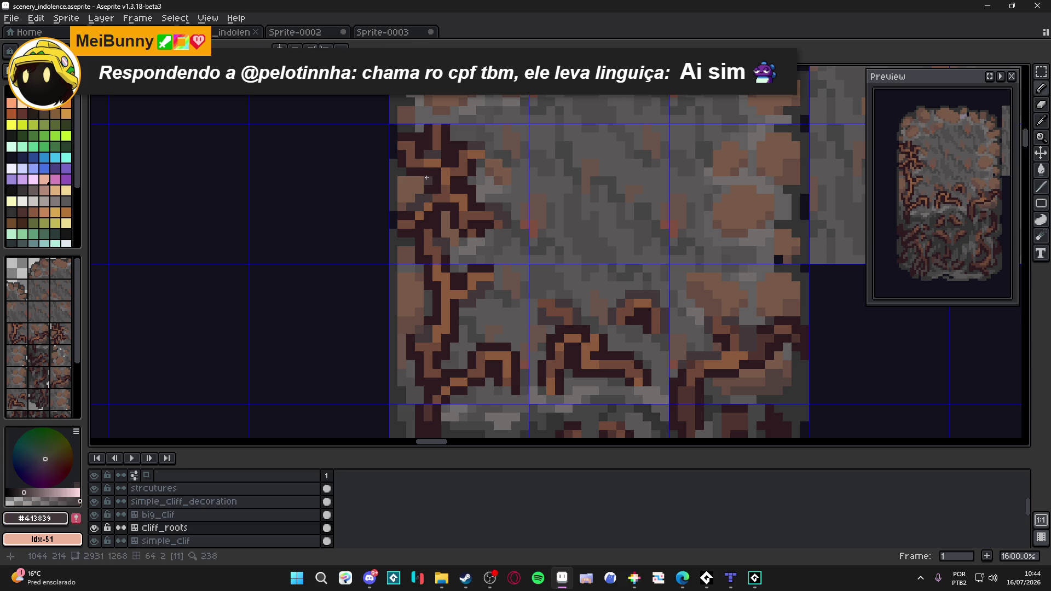
alt+click(427, 177)
scroll(443, 181, down, 4)
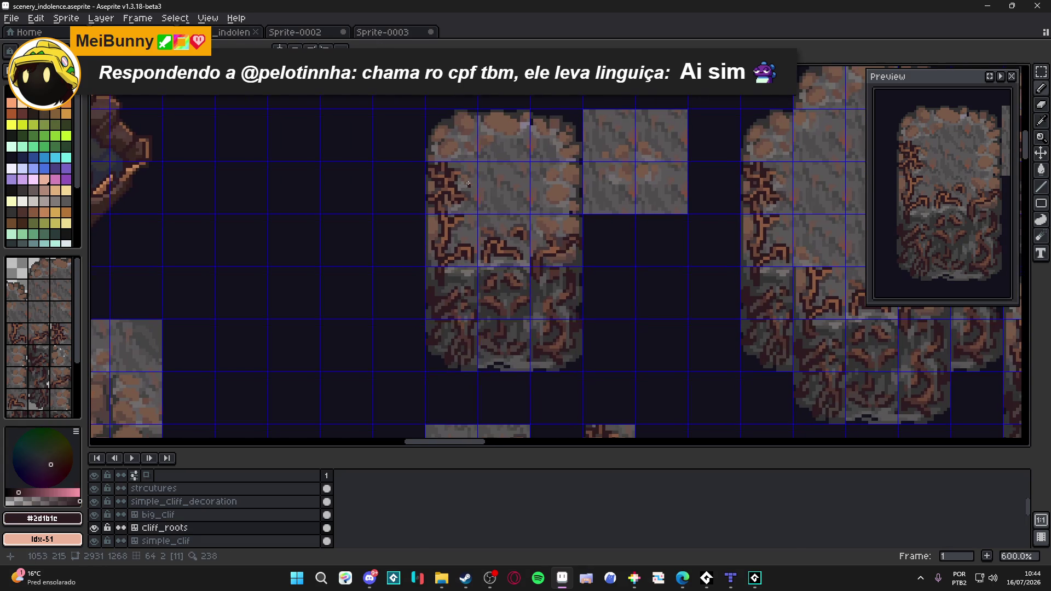
key(ctrl+s)
scroll(475, 176, down, 1)
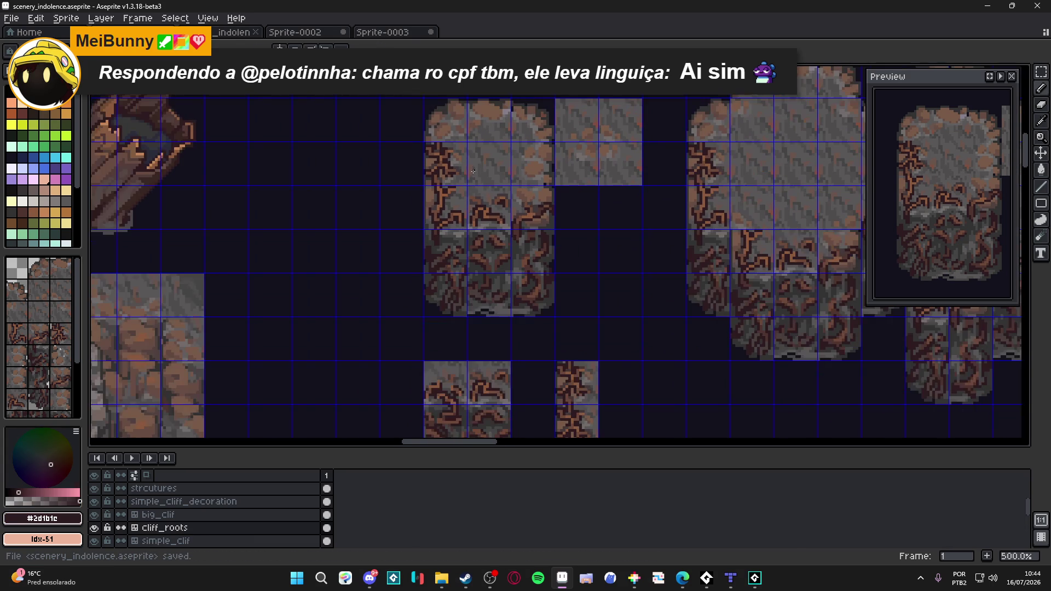
scroll(466, 168, up, 1)
key(ctrl+s)
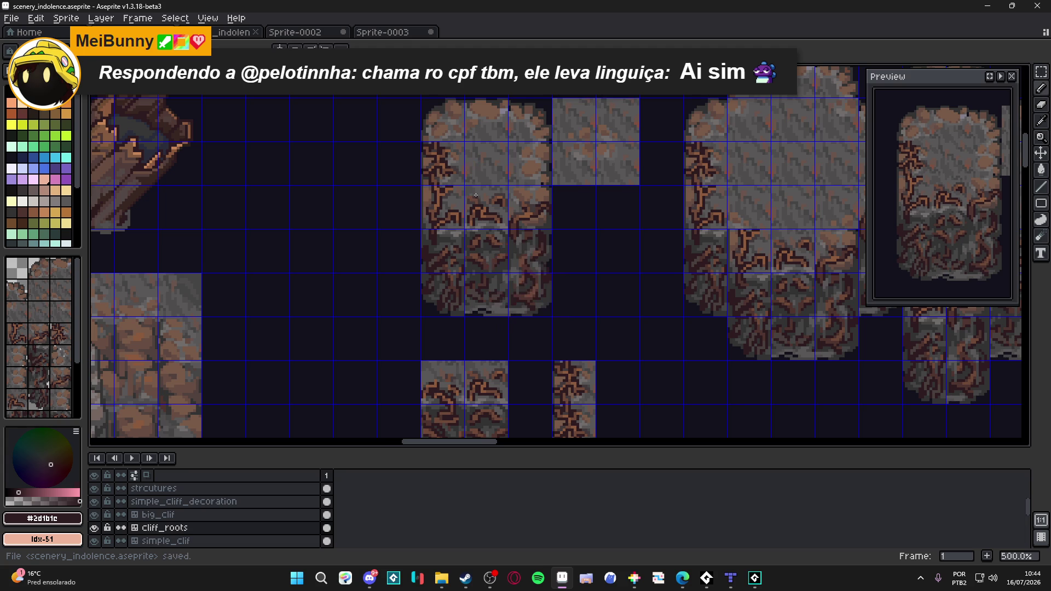
scroll(441, 175, down, 1)
scroll(443, 169, up, 2)
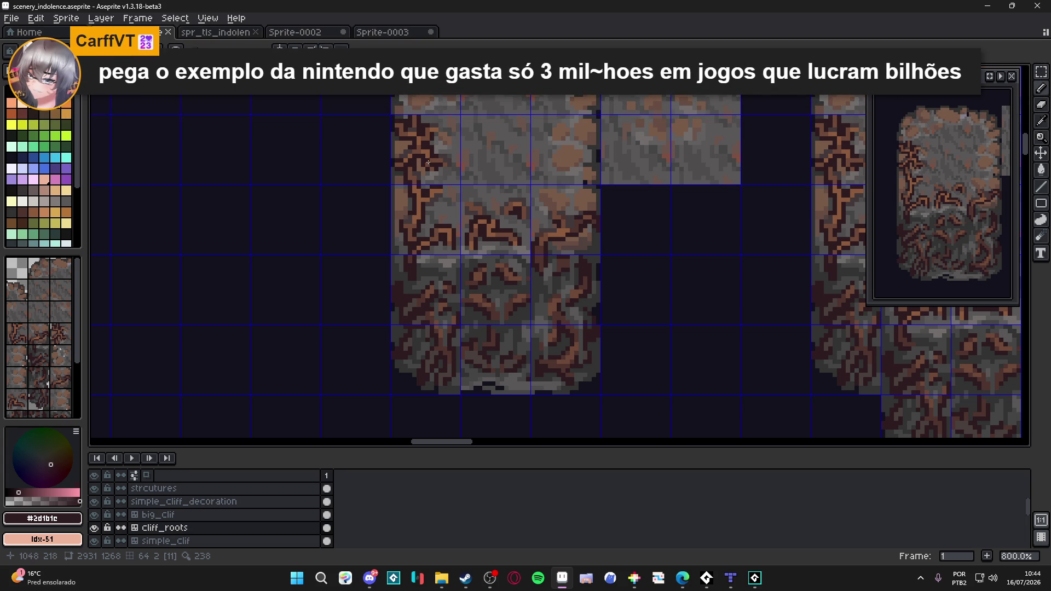
scroll(427, 182, down, 1)
key(ctrl+s)
scroll(444, 186, down, 1)
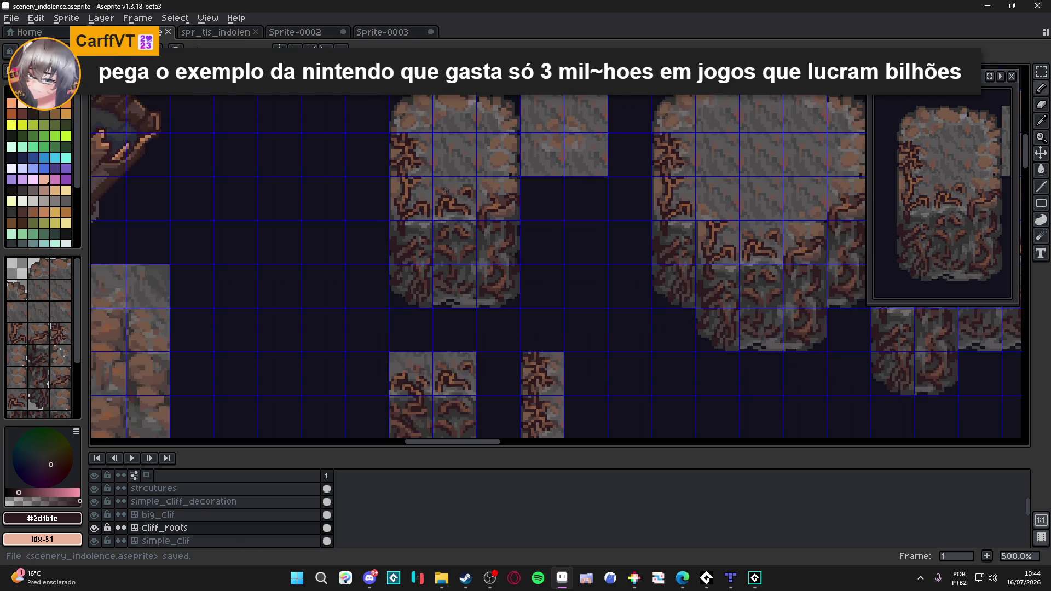
drag(429, 190, 414, 238)
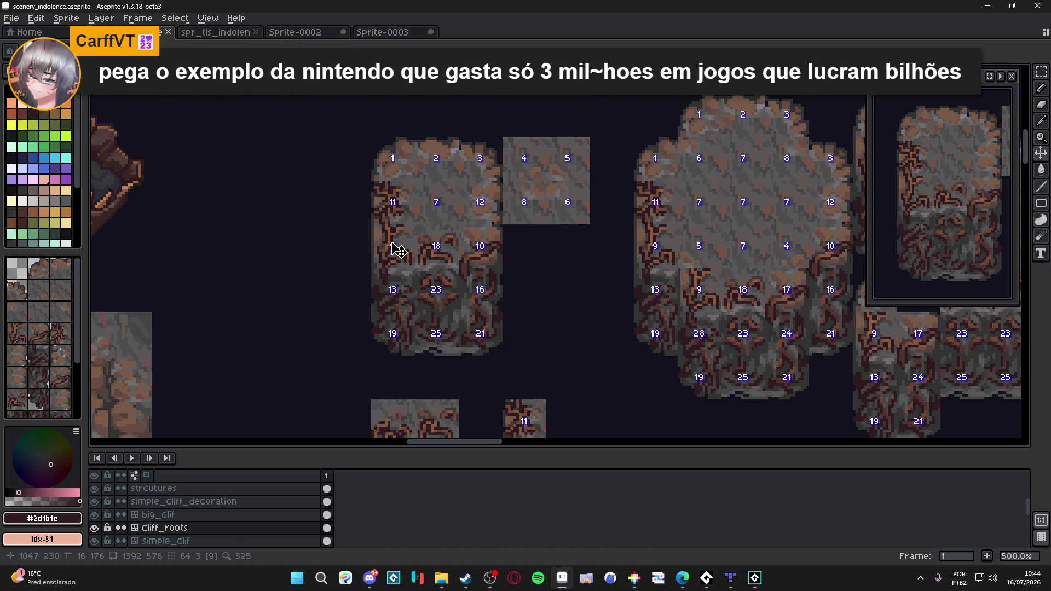
key(ctrl+s)
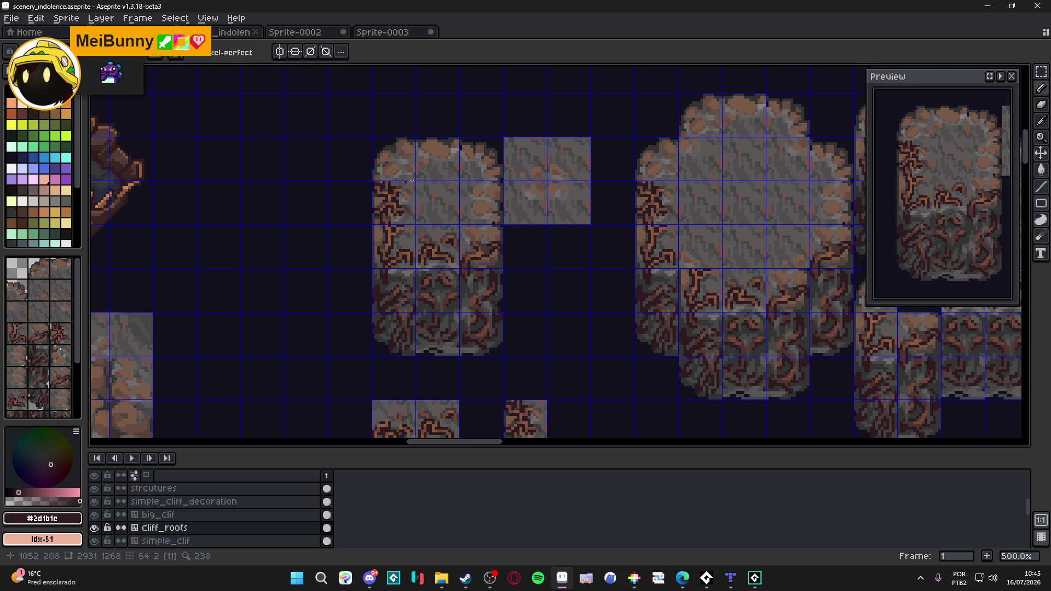
scroll(393, 191, up, 1)
scroll(399, 196, up, 1)
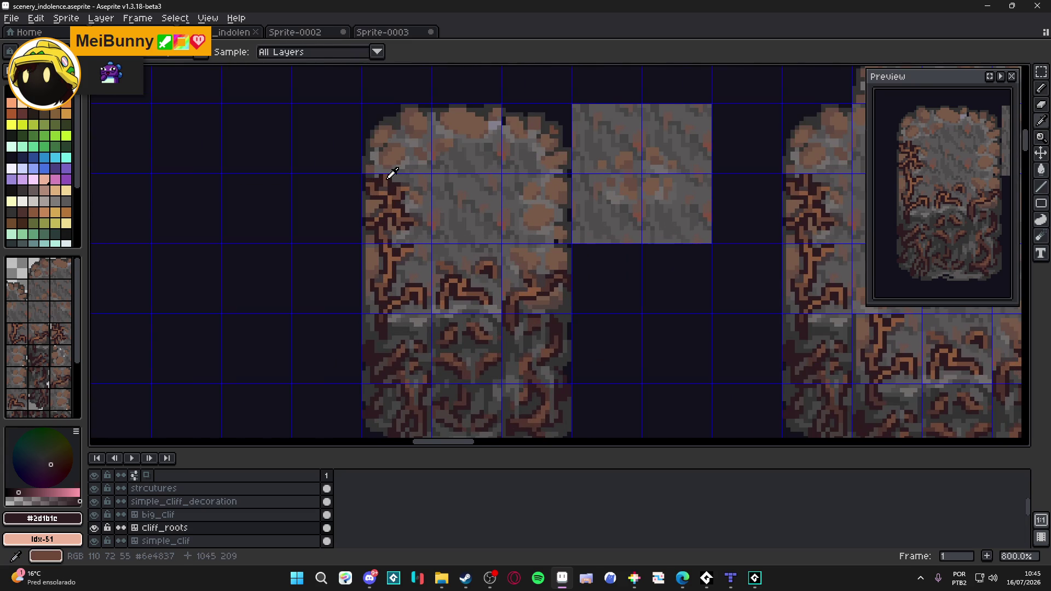
scroll(394, 187, up, 5)
- Draw a dark #2d1b1c root line down the tall tile's left edge with a brown pixel beside it, then save
click(405, 171)
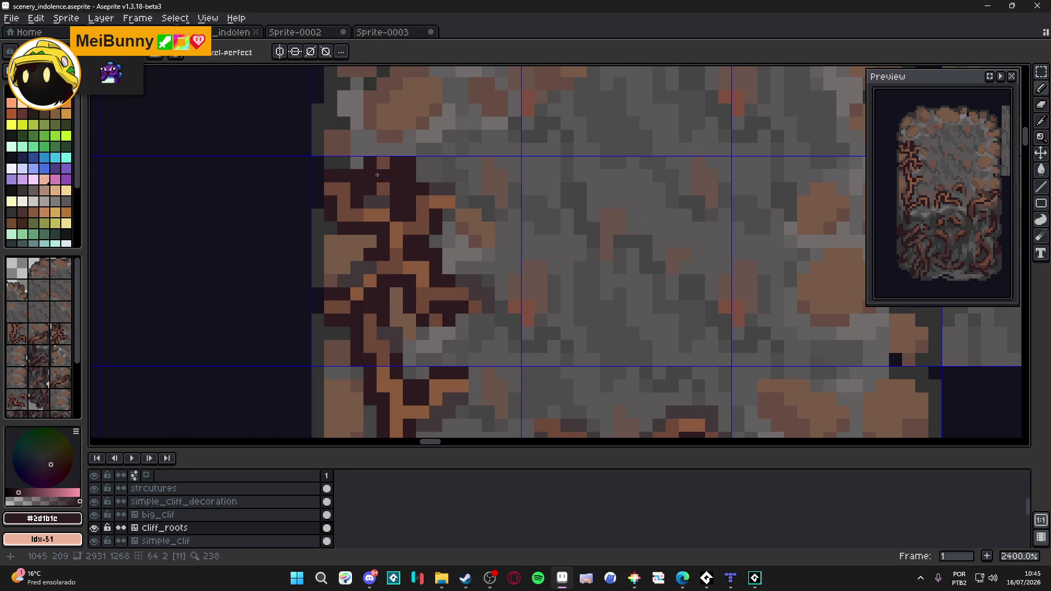
alt+click(386, 187)
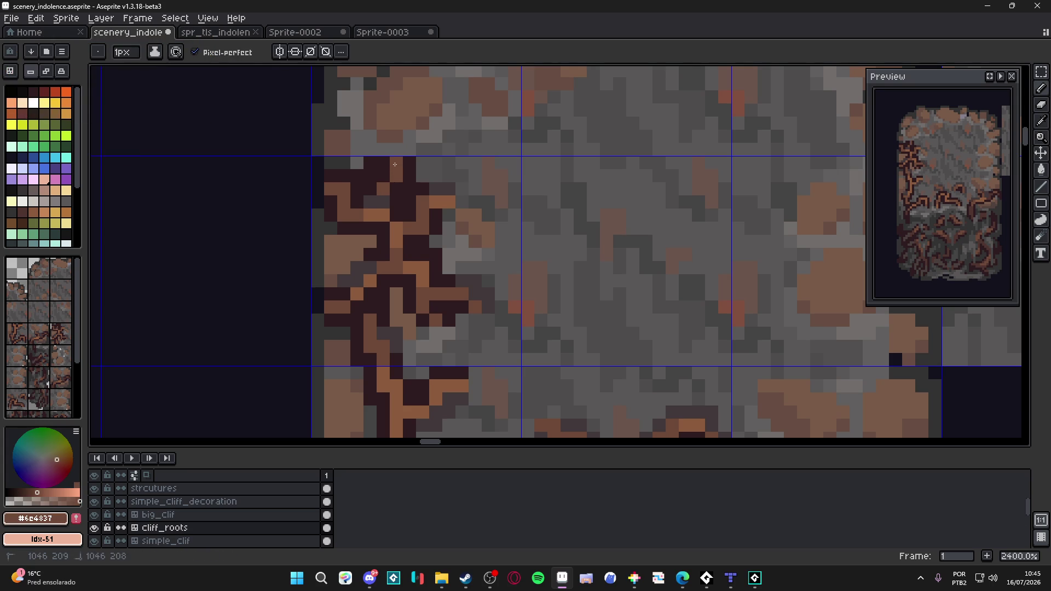
scroll(389, 173, down, 6)
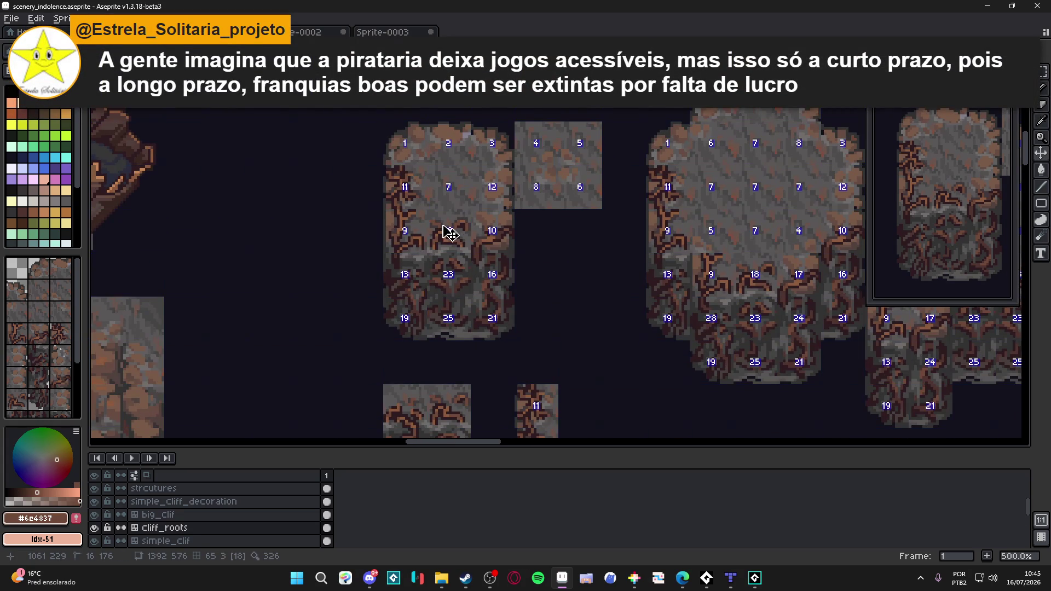
scroll(402, 206, up, 5)
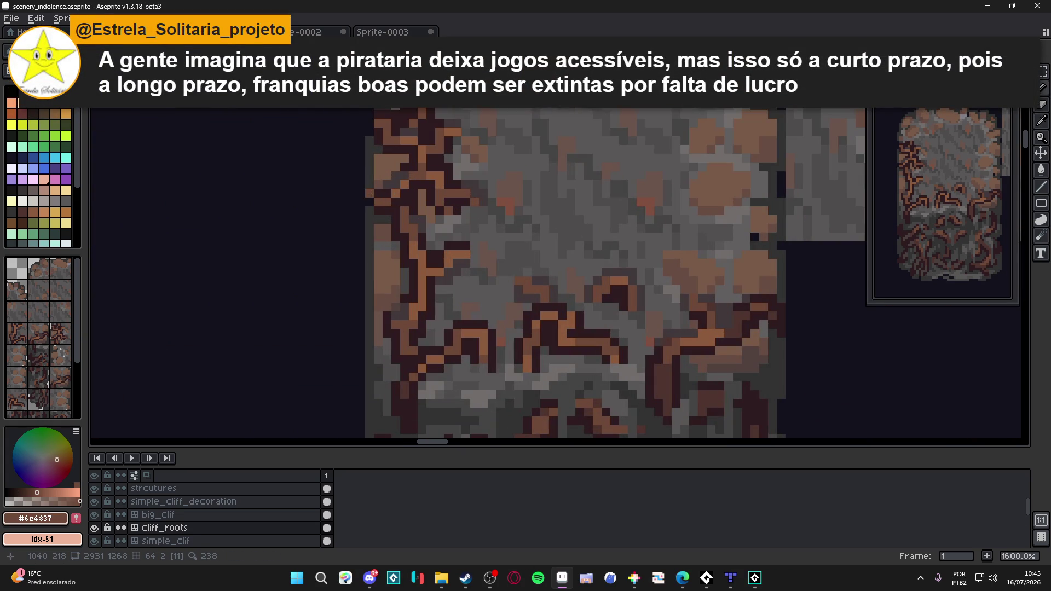
alt+click(376, 188)
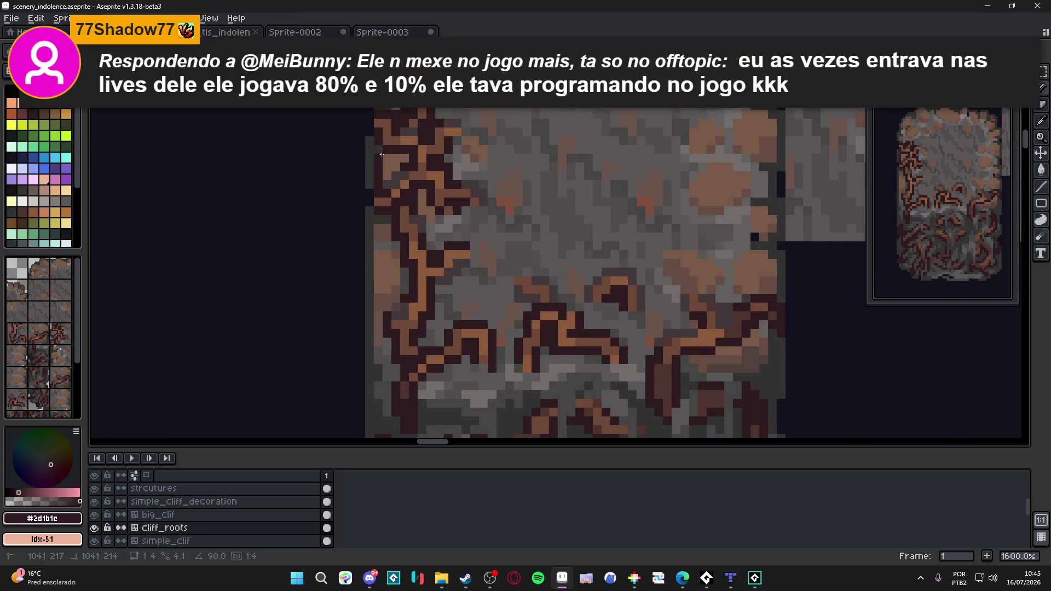
drag(370, 144, 366, 195)
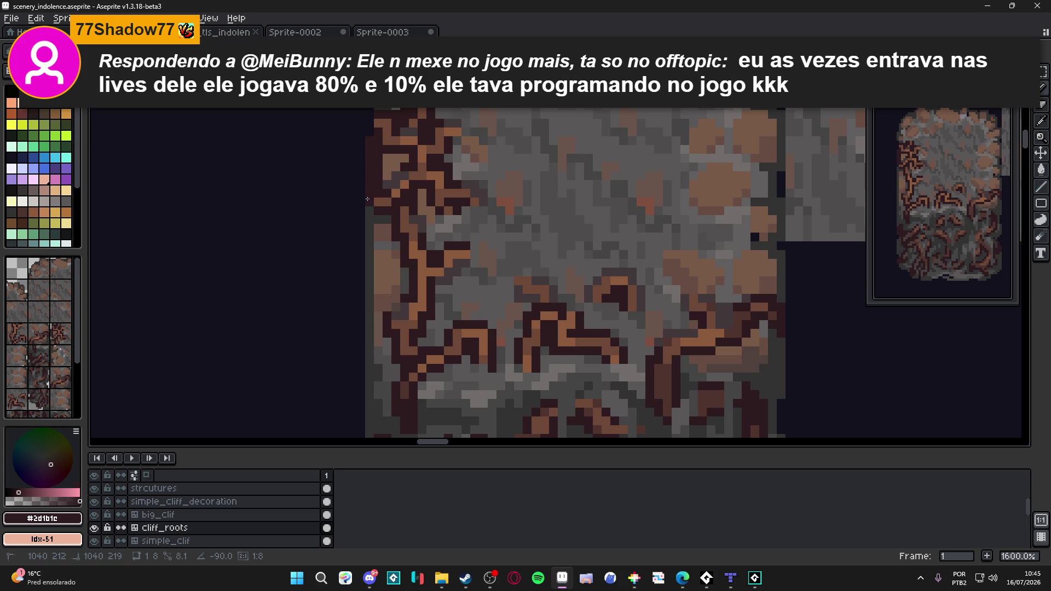
alt+click(387, 196)
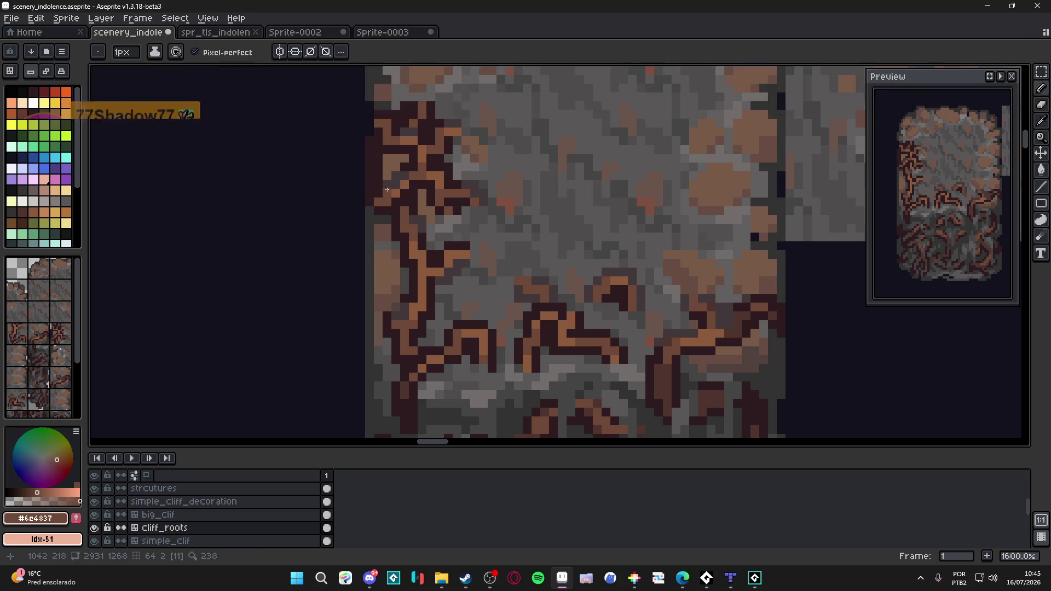
click(378, 142)
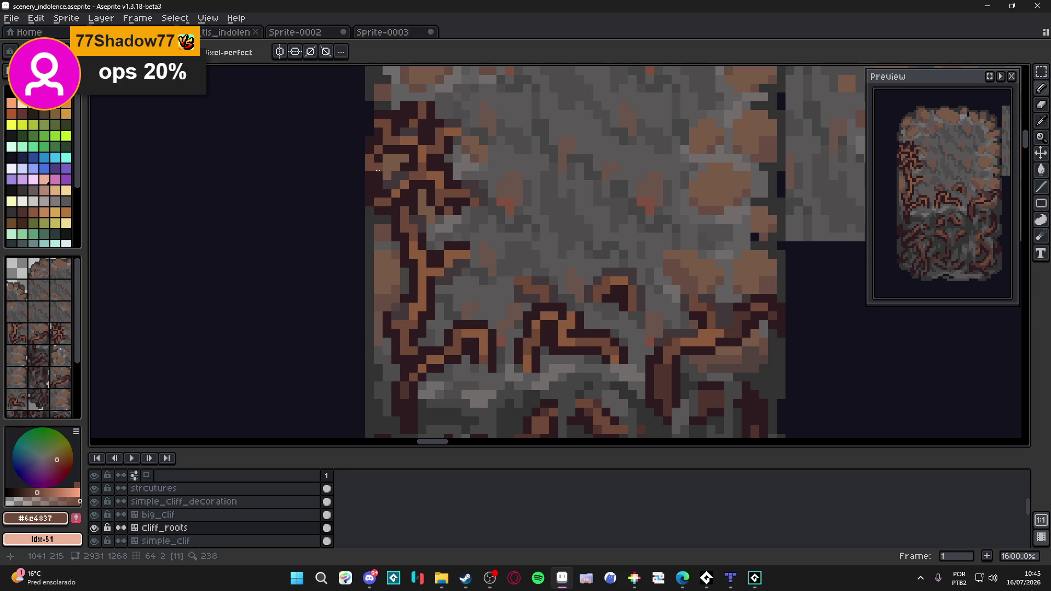
scroll(378, 170, down, 3)
key(ctrl+s)
scroll(400, 201, down, 1)
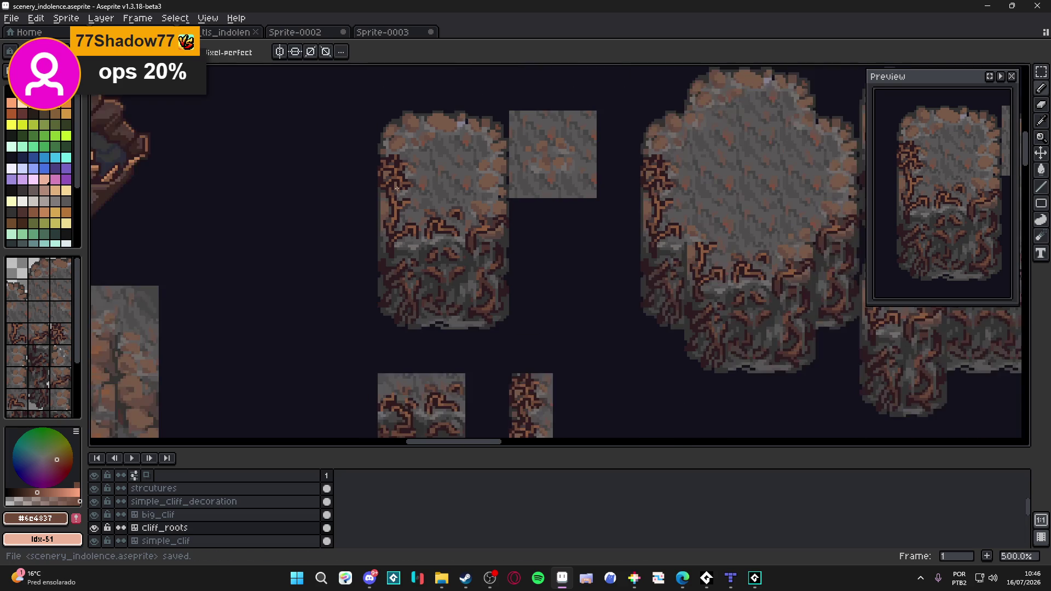
scroll(407, 180, up, 2)
key(ctrl+s)
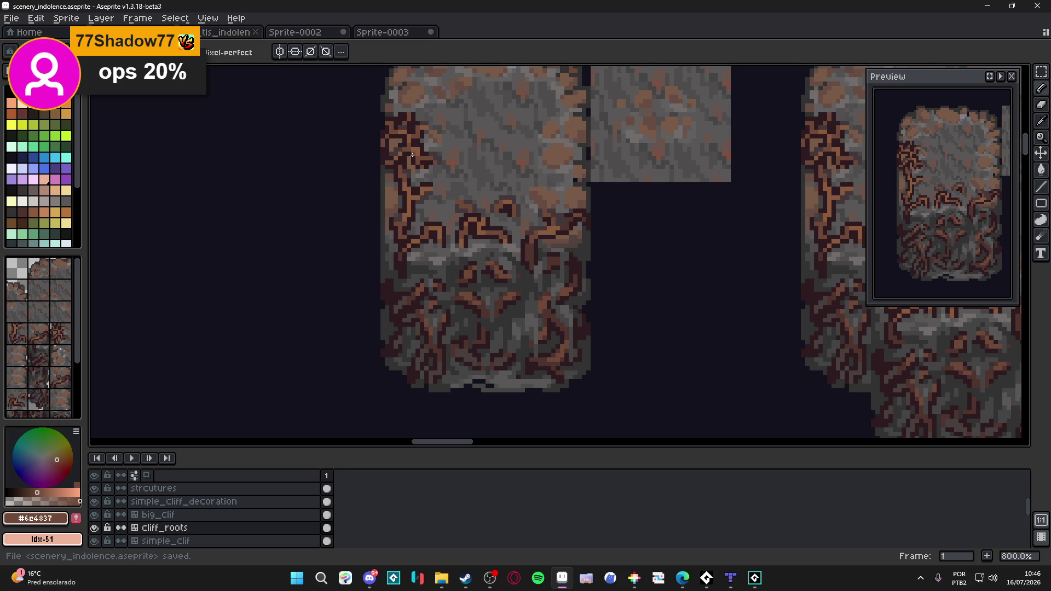
scroll(413, 153, down, 1)
scroll(417, 177, down, 1)
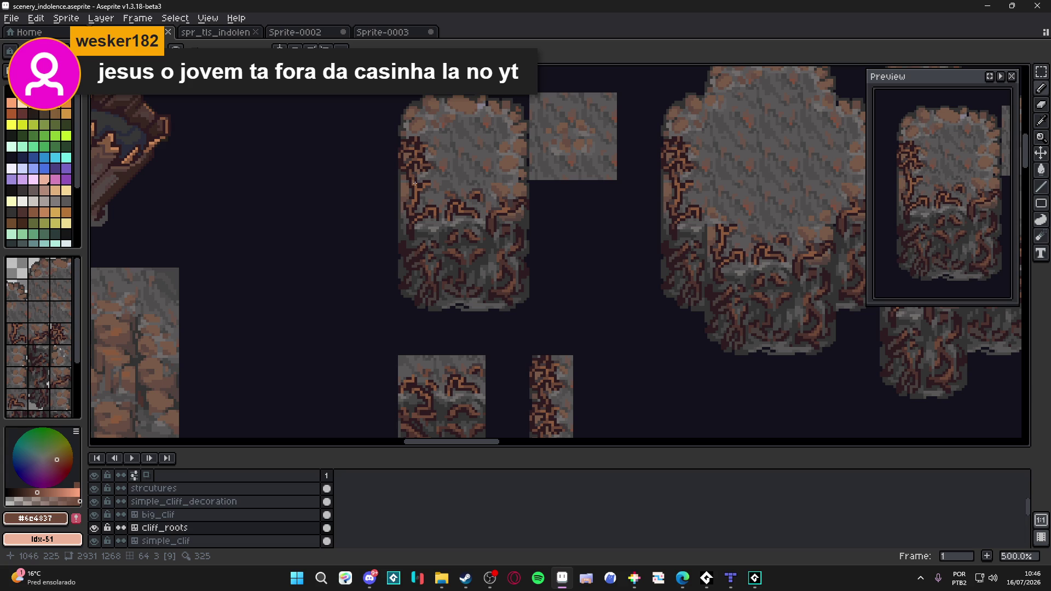
scroll(404, 162, up, 5)
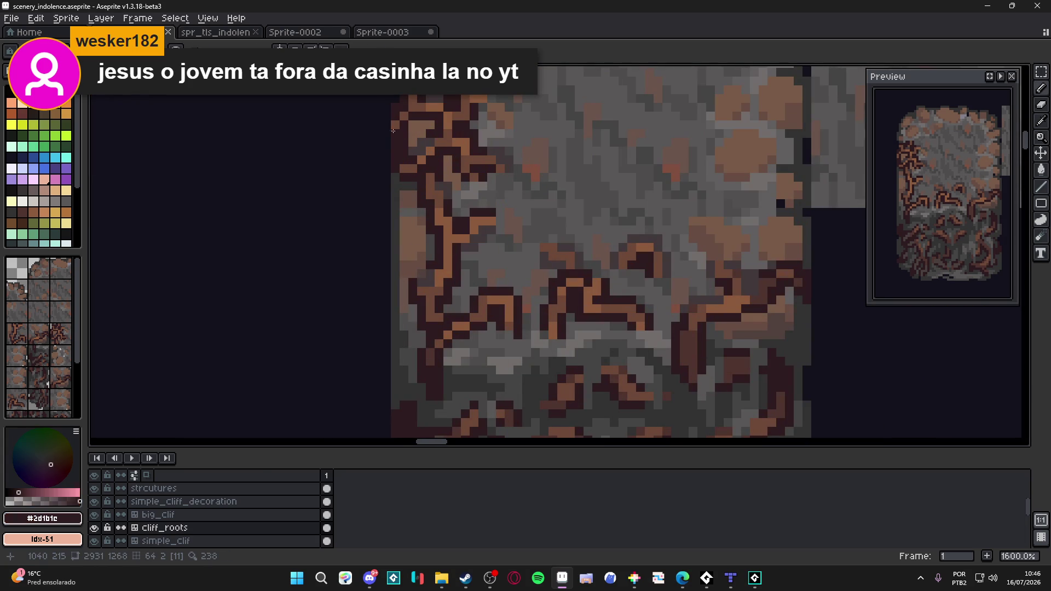
scroll(392, 126, down, 3)
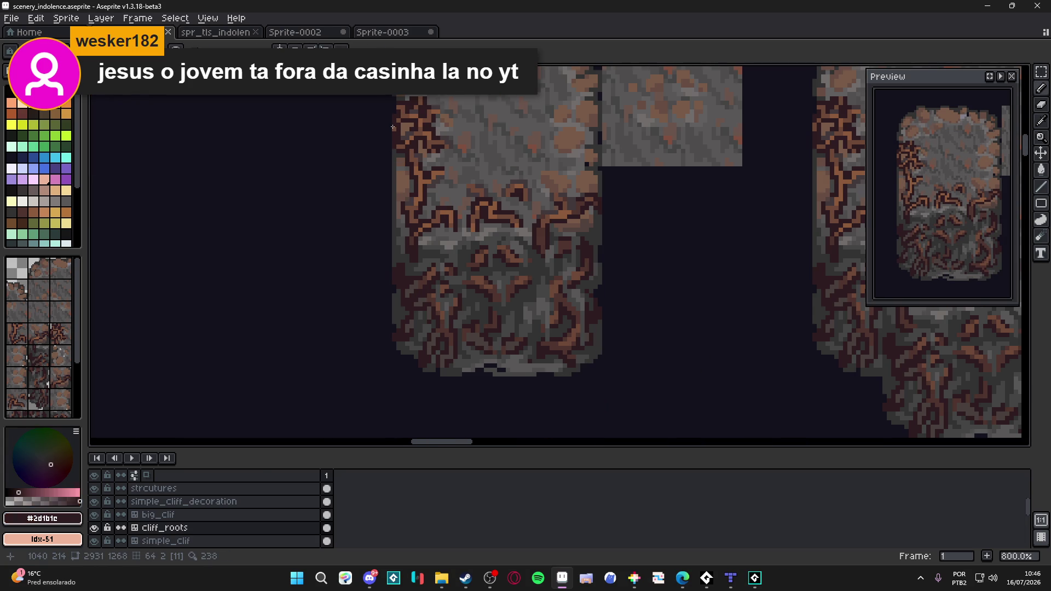
scroll(406, 159, up, 2)
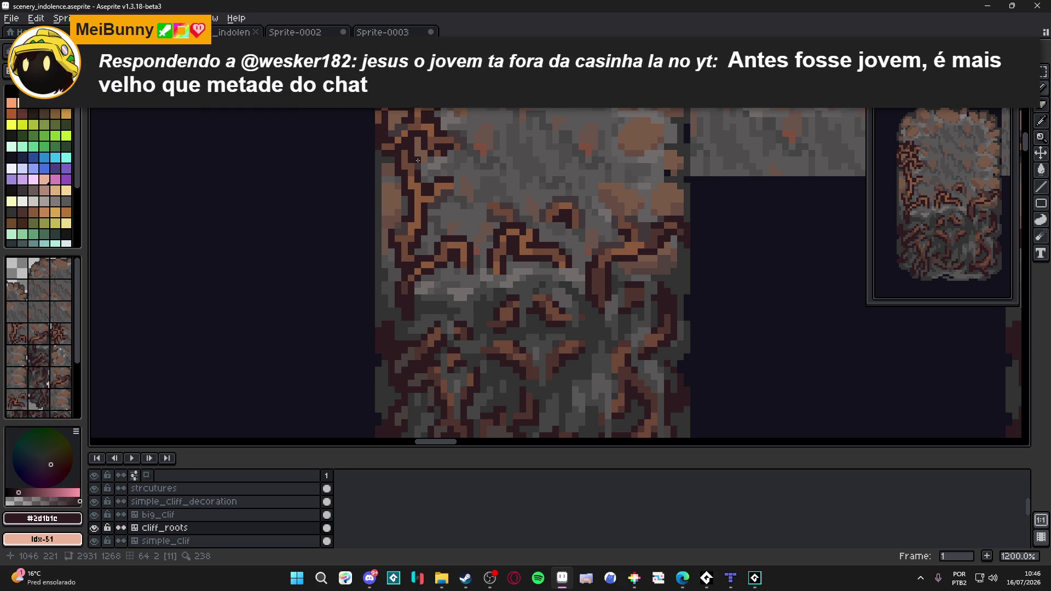
- Sample the dark grey rock and dark root colours from the tile, saving between picks
alt+click(419, 168)
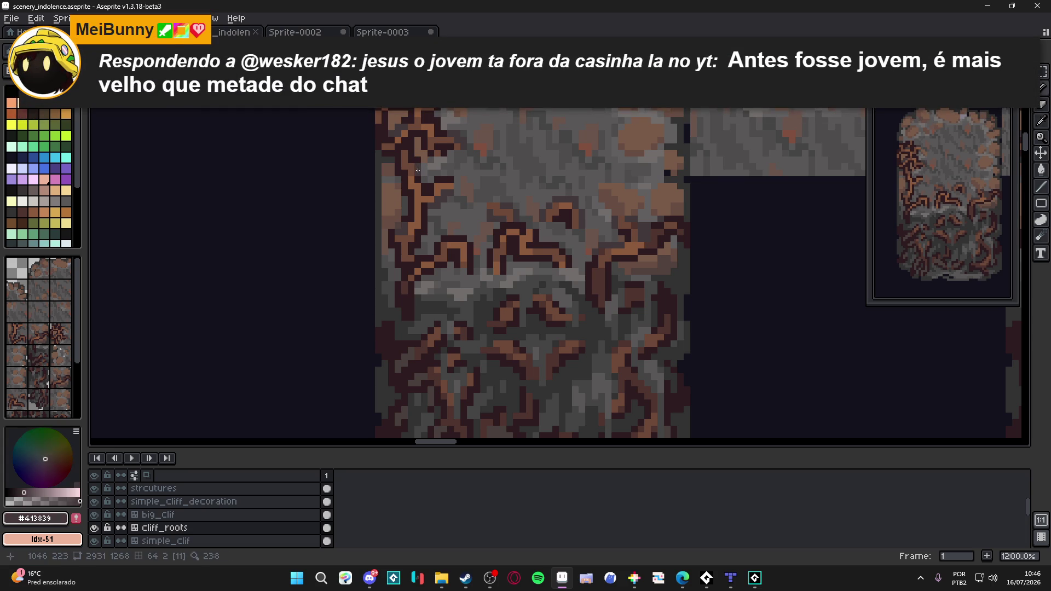
key(ctrl+s)
scroll(432, 189, down, 3)
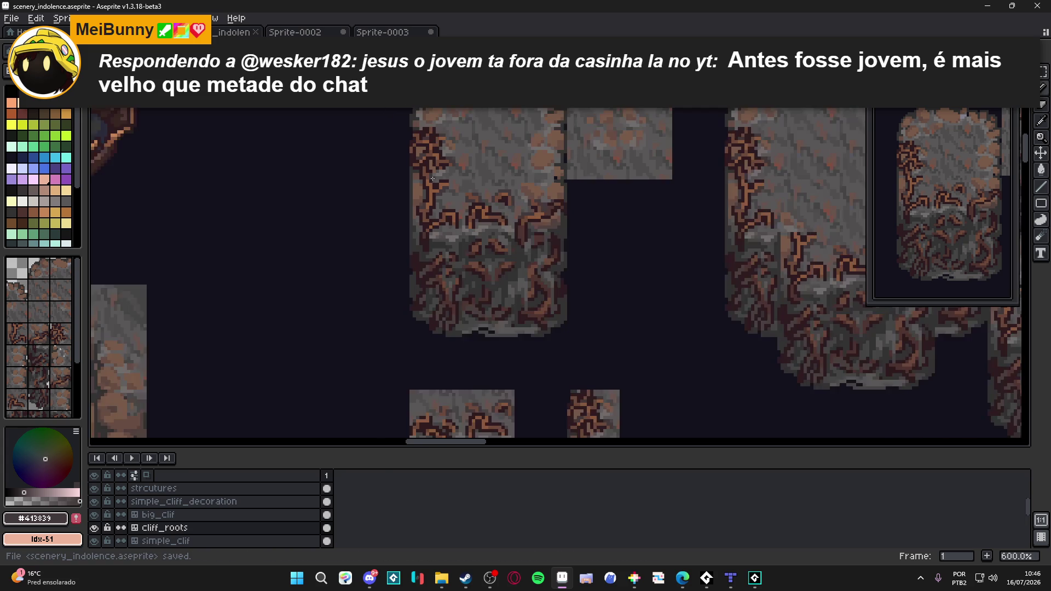
scroll(431, 189, up, 3)
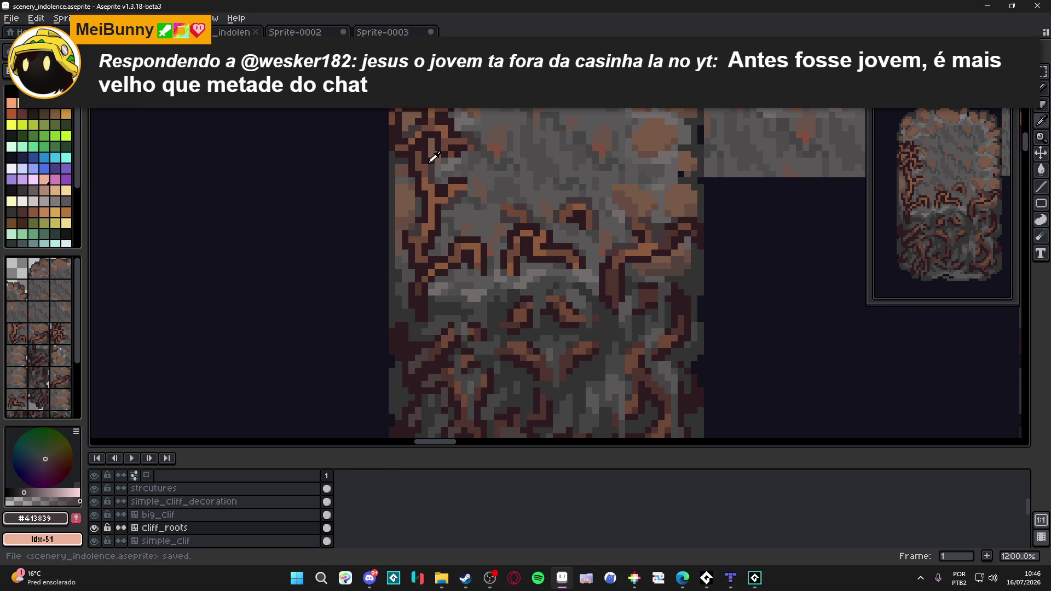
alt+click(430, 166)
alt+click(435, 189)
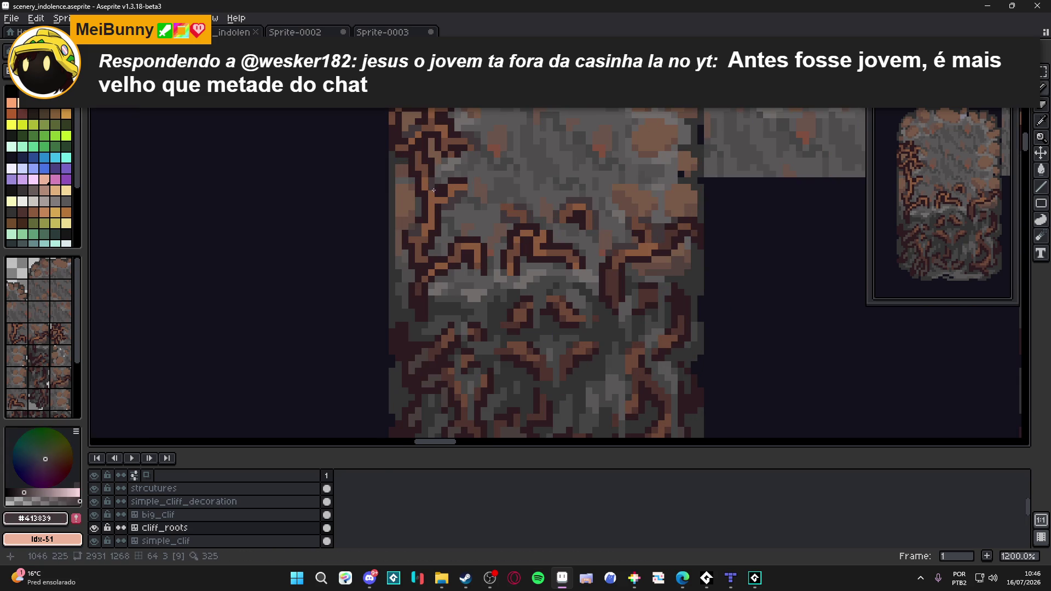
scroll(438, 188, down, 1)
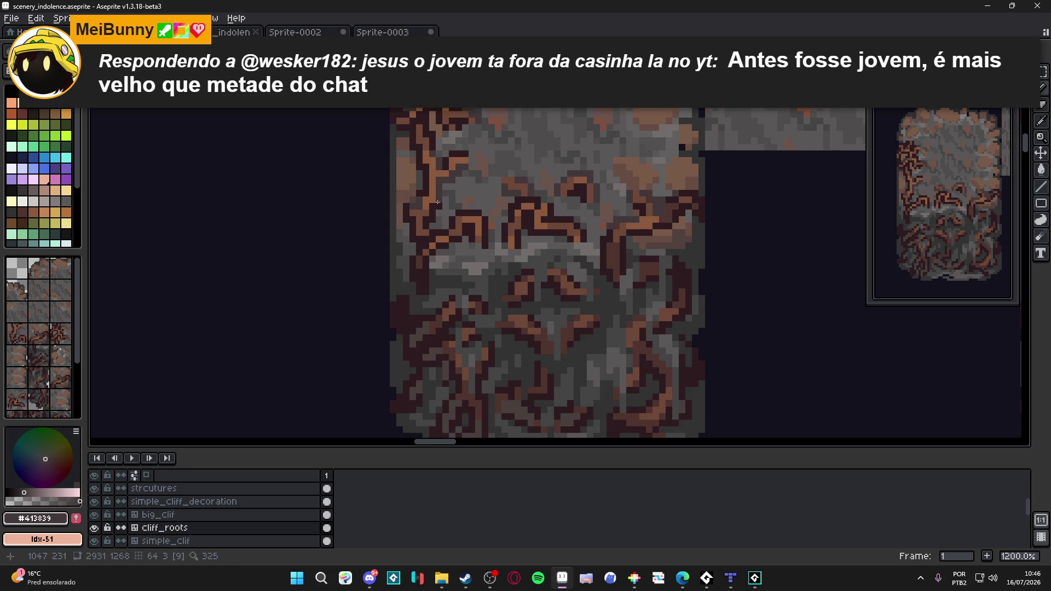
key(ctrl+s)
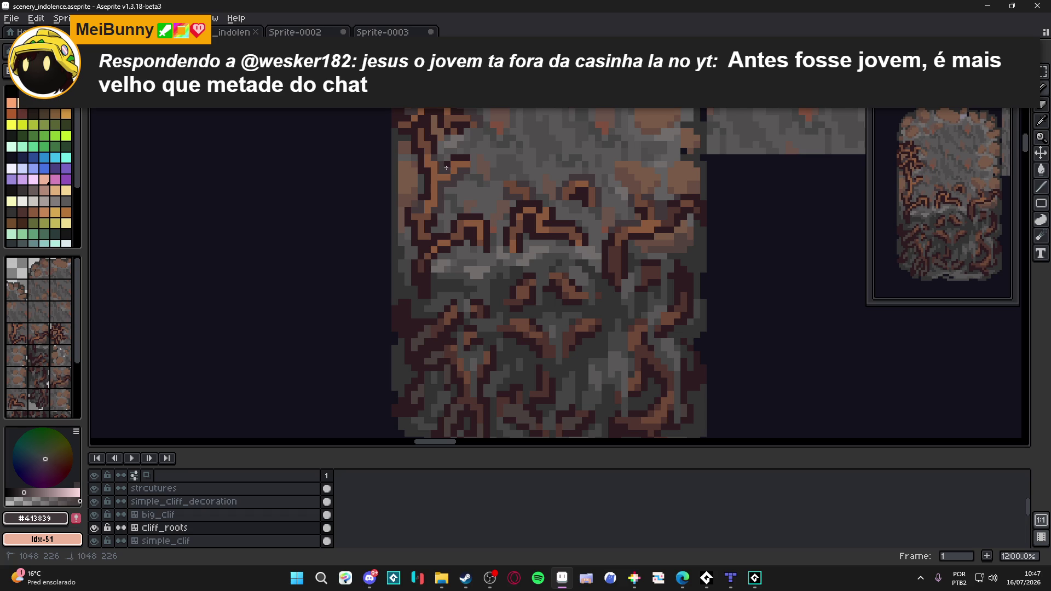
scroll(450, 173, up, 1)
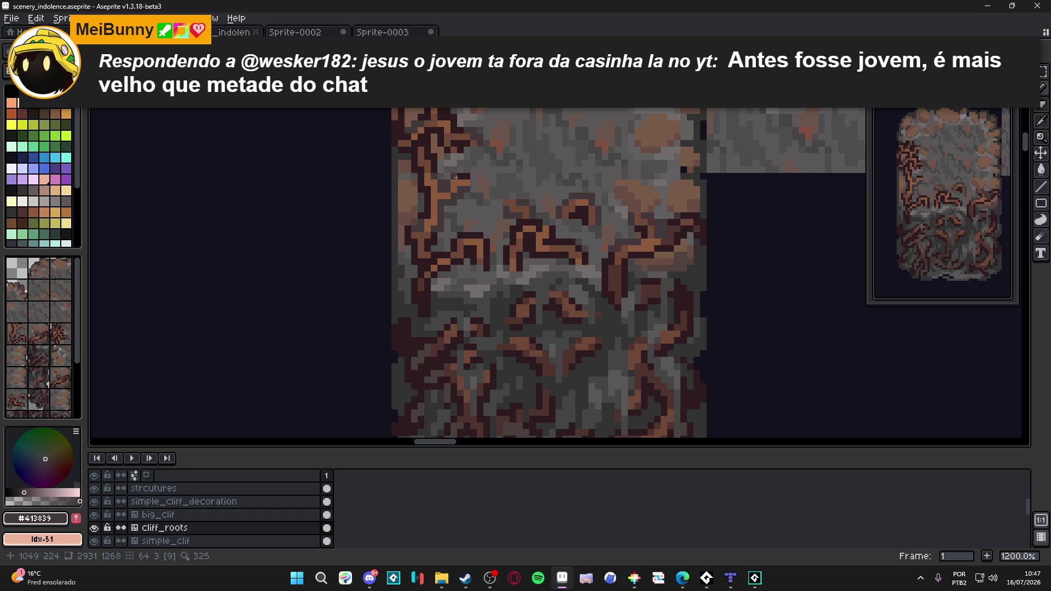
alt+click(436, 168)
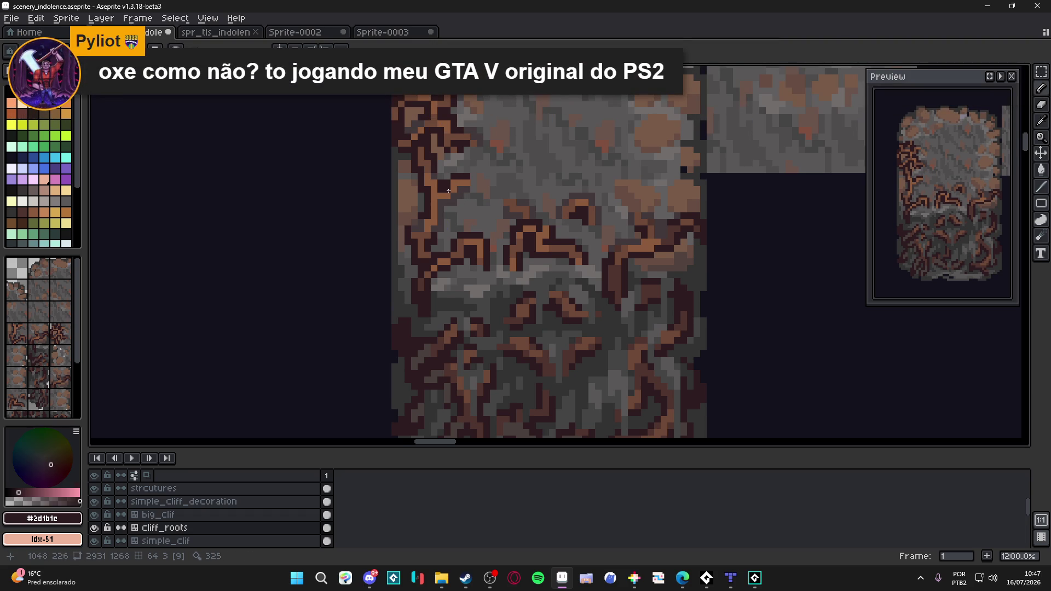
scroll(448, 190, down, 2)
scroll(448, 193, up, 2)
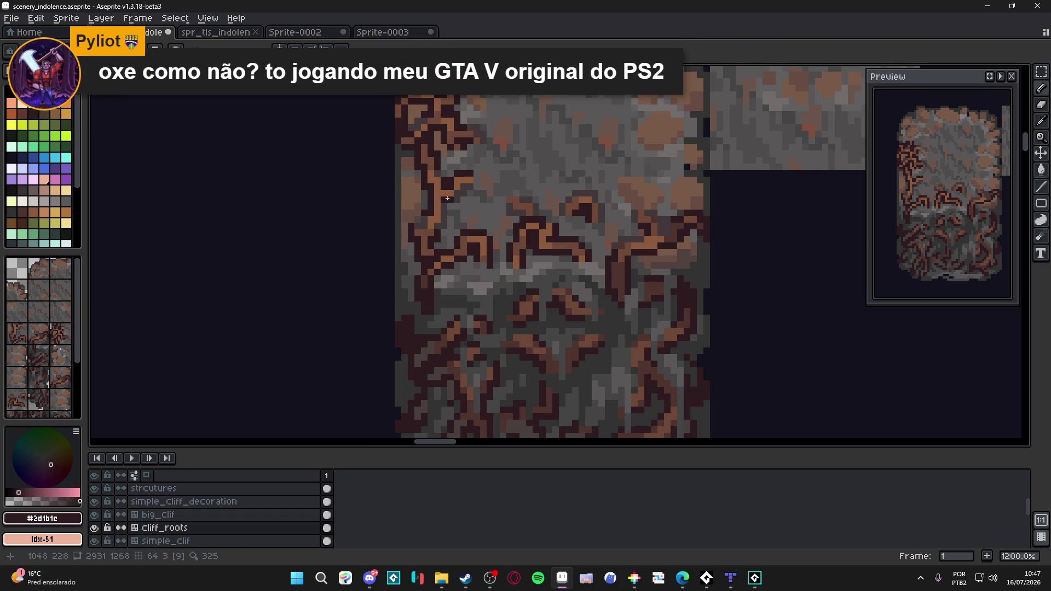
scroll(450, 216, up, 1)
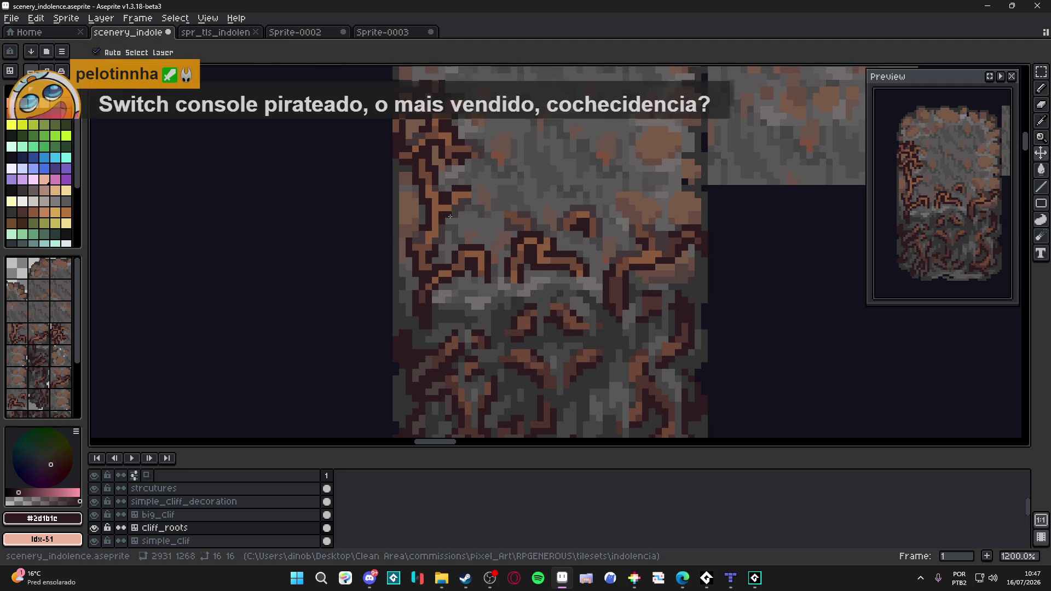
key(ctrl+s)
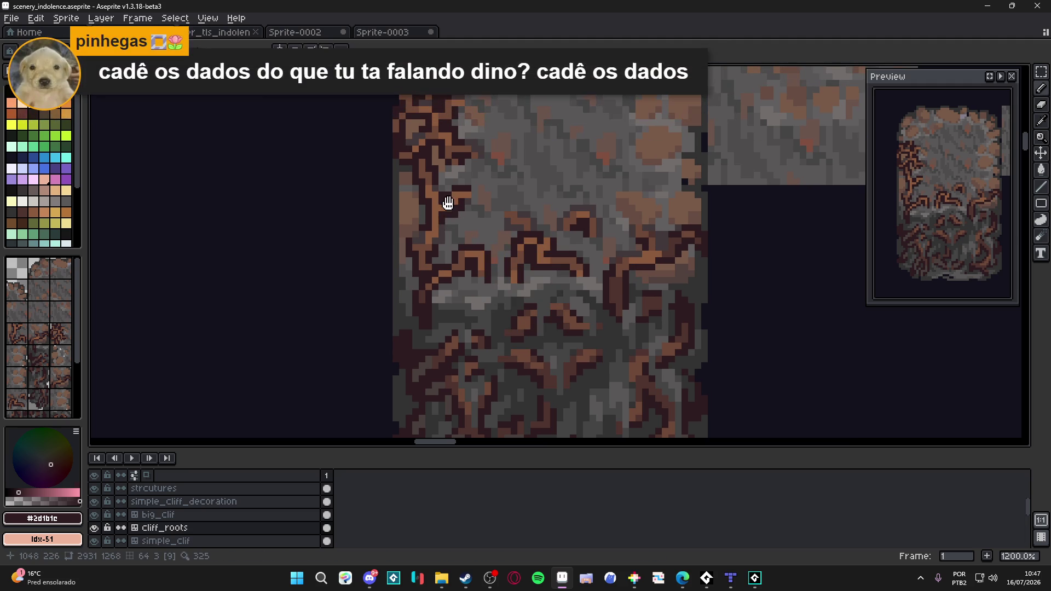
key(ctrl+s)
scroll(435, 193, up, 1)
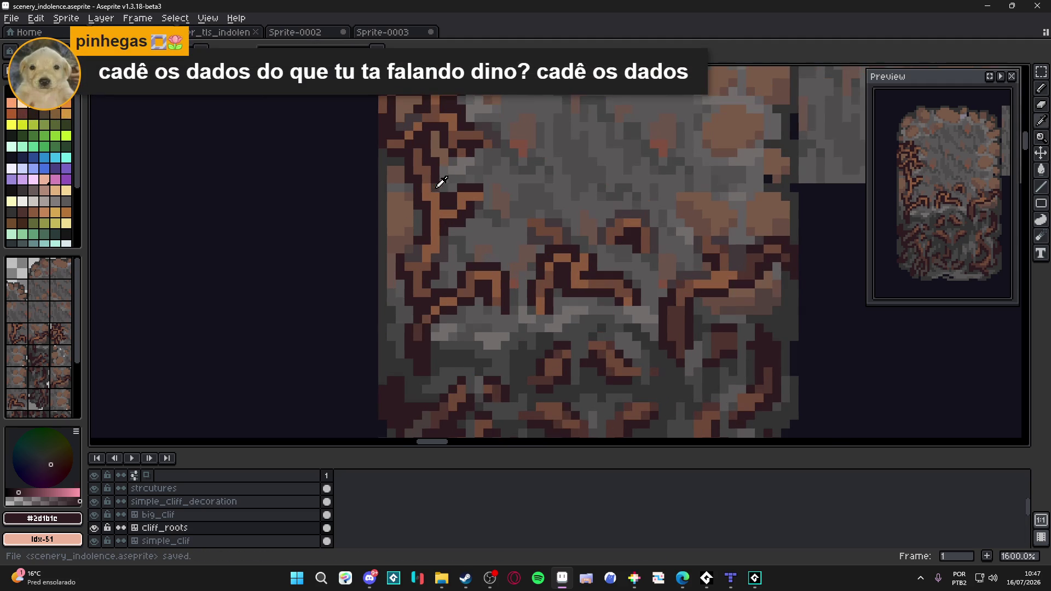
- Turn a stray dark root pixel brown like its neighbours, reselect the dark root colour and save
alt+click(439, 186)
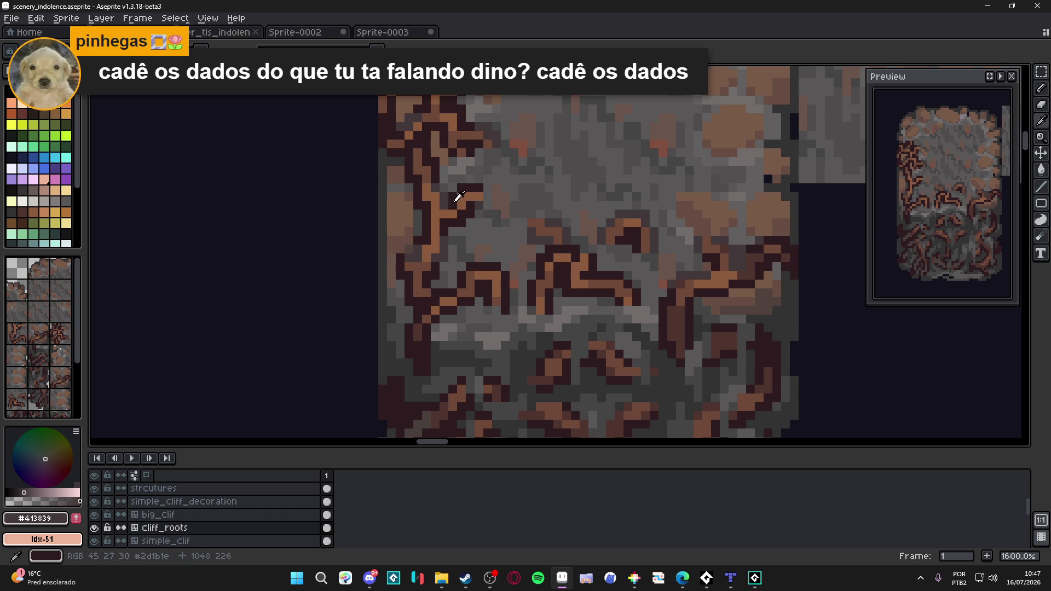
alt+click(455, 201)
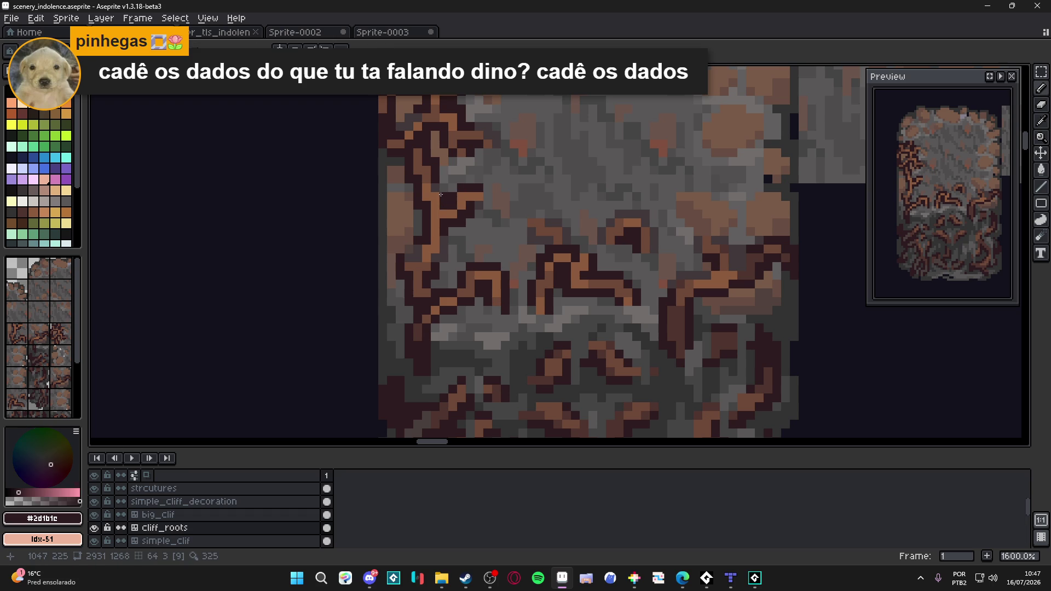
key(ctrl+s)
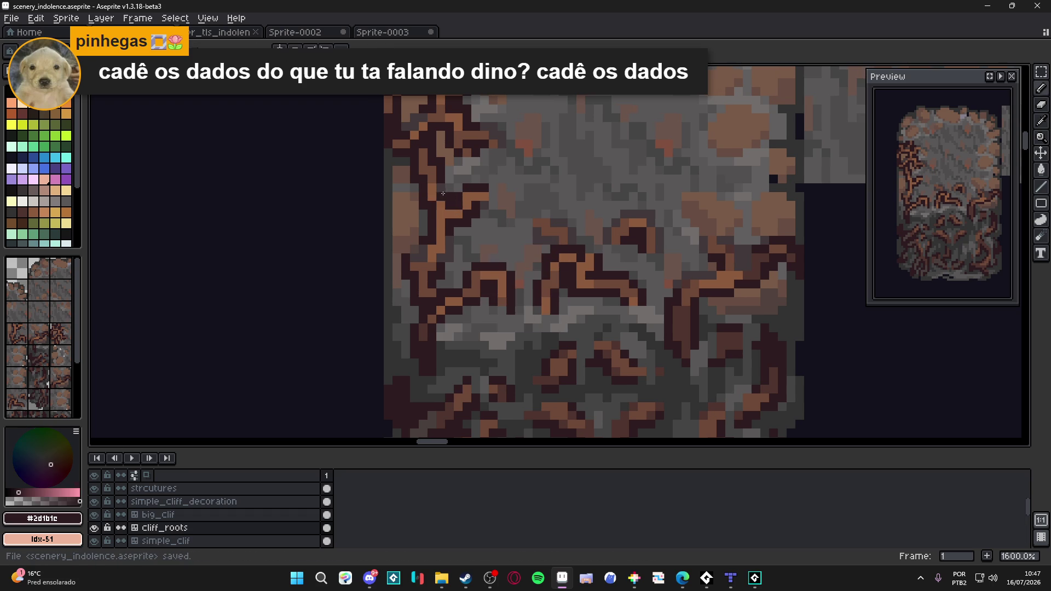
right_click(442, 194)
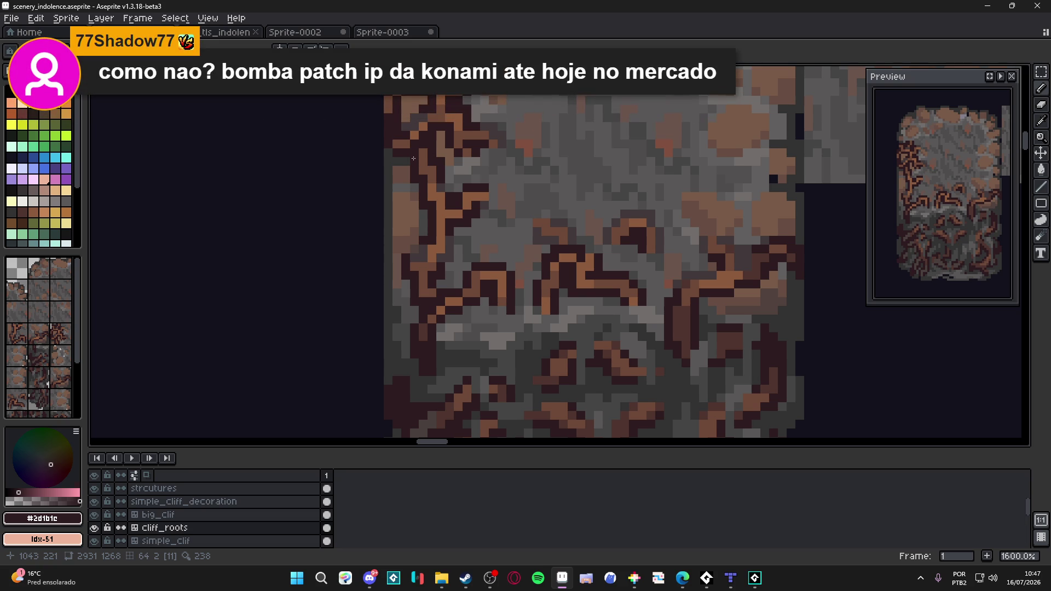
scroll(414, 158, down, 2)
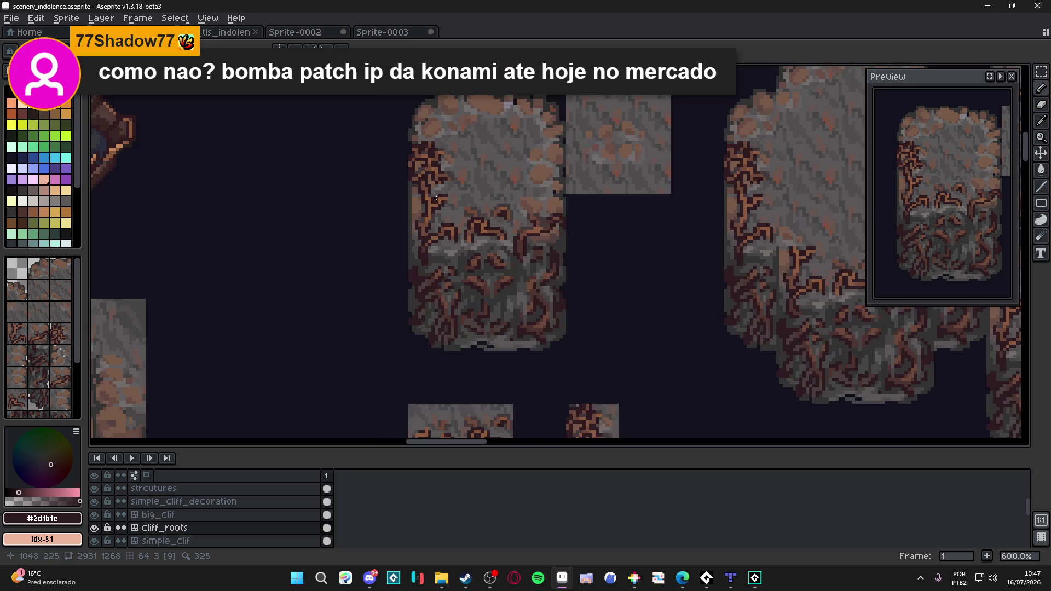
scroll(427, 190, down, 1)
key(ctrl+s)
scroll(430, 195, up, 3)
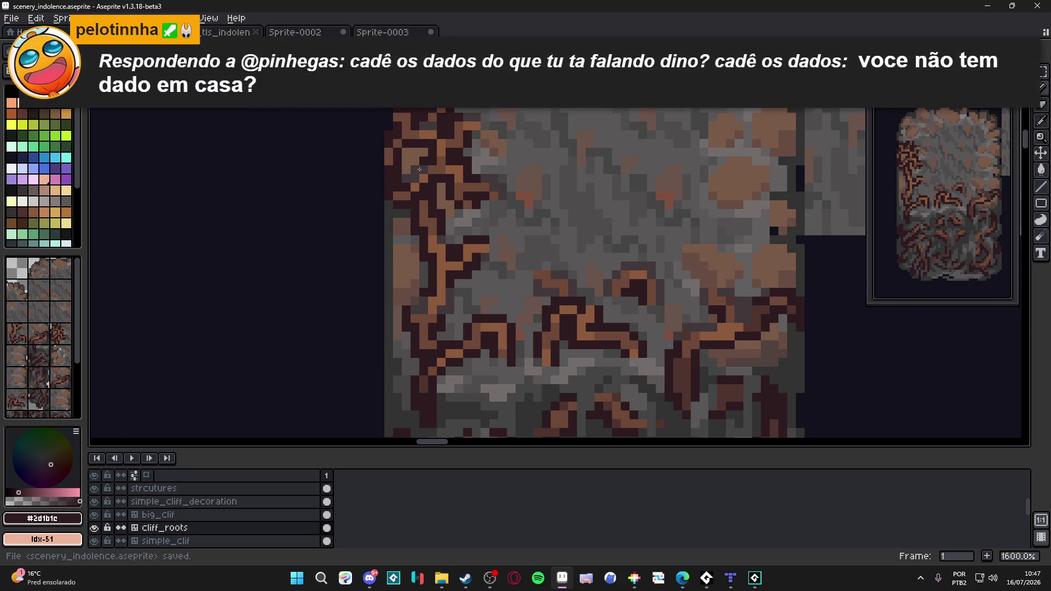
alt+click(425, 156)
alt+click(422, 148)
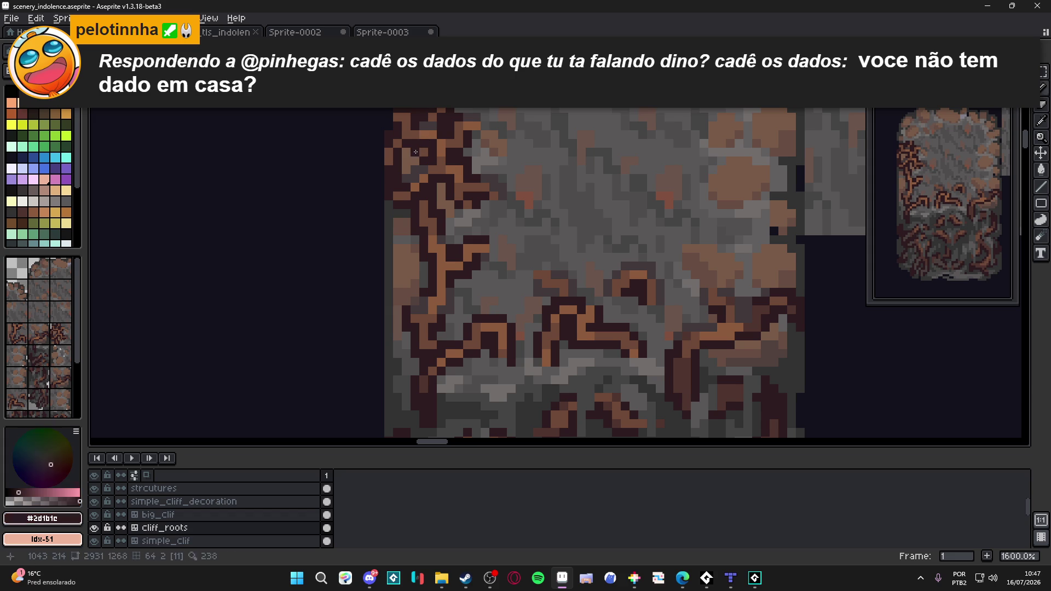
scroll(441, 179, down, 1)
key(ctrl+s)
scroll(427, 171, up, 1)
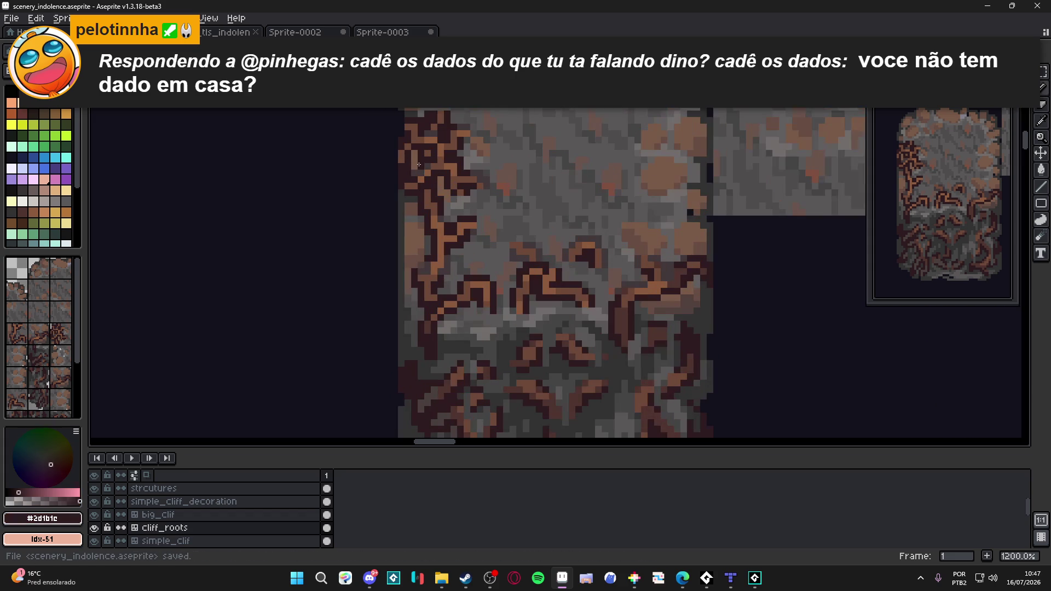
scroll(435, 167, down, 2)
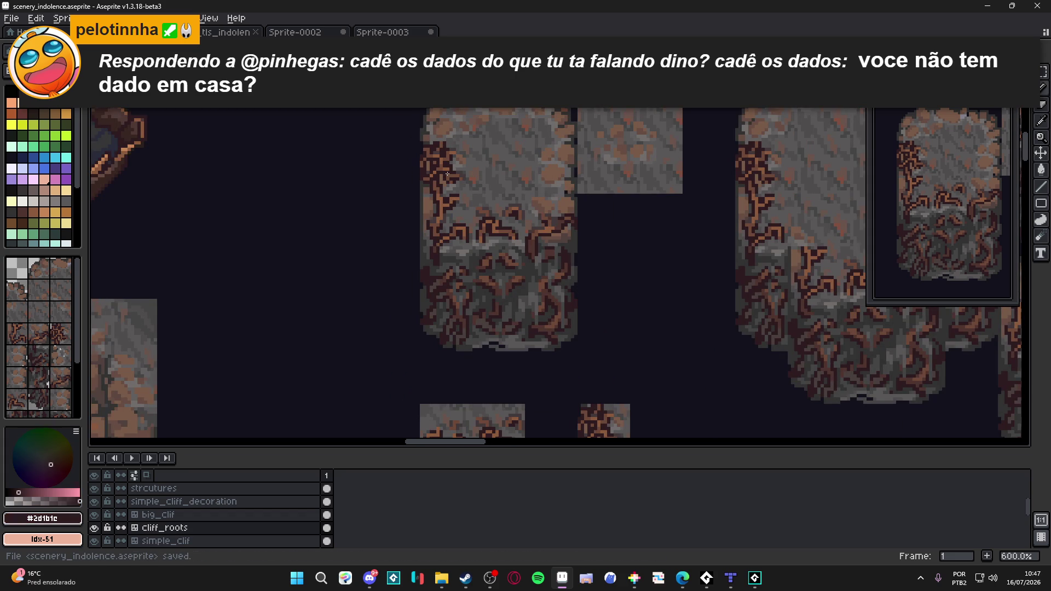
scroll(458, 168, up, 1)
scroll(458, 168, up, 1)
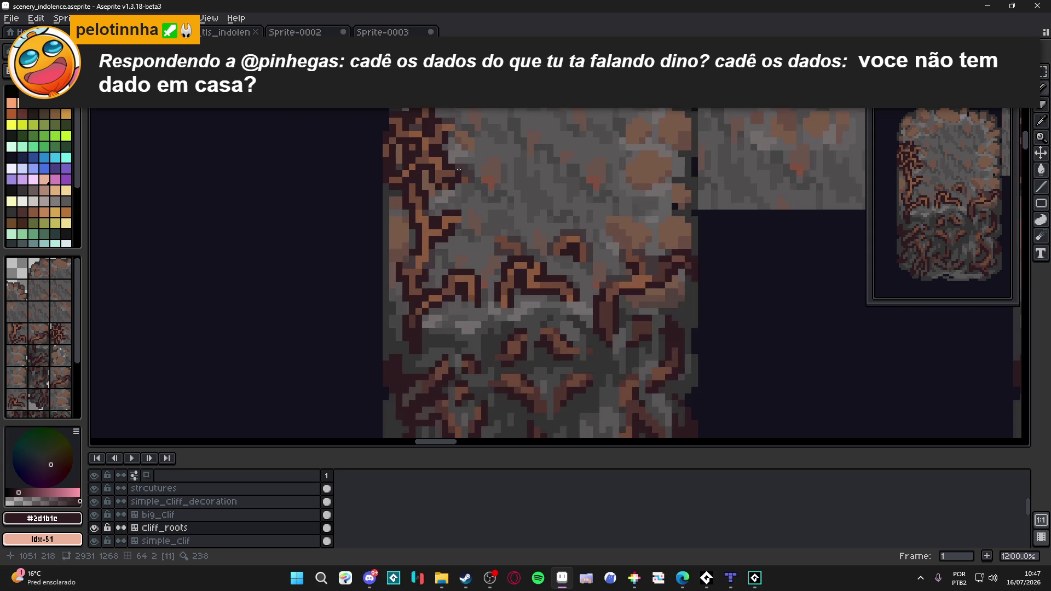
scroll(457, 168, down, 2)
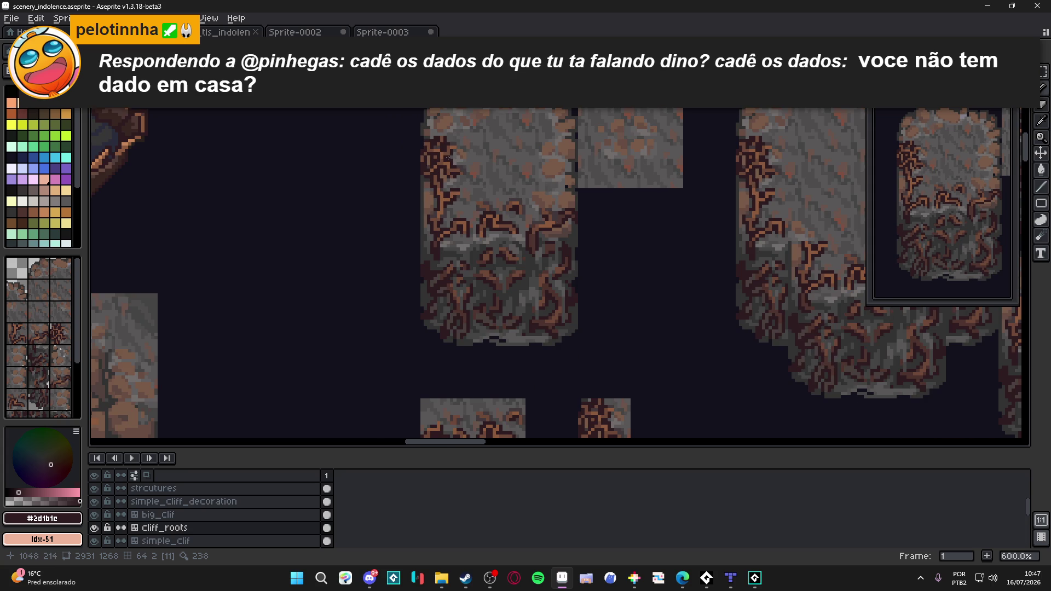
scroll(448, 156, up, 3)
scroll(450, 152, down, 2)
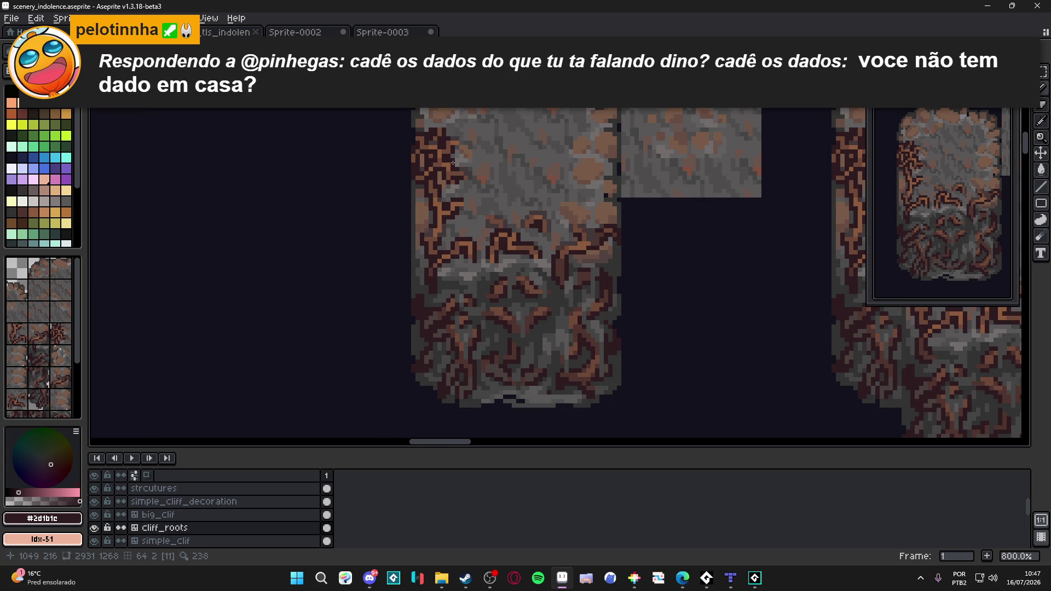
key(ctrl+s)
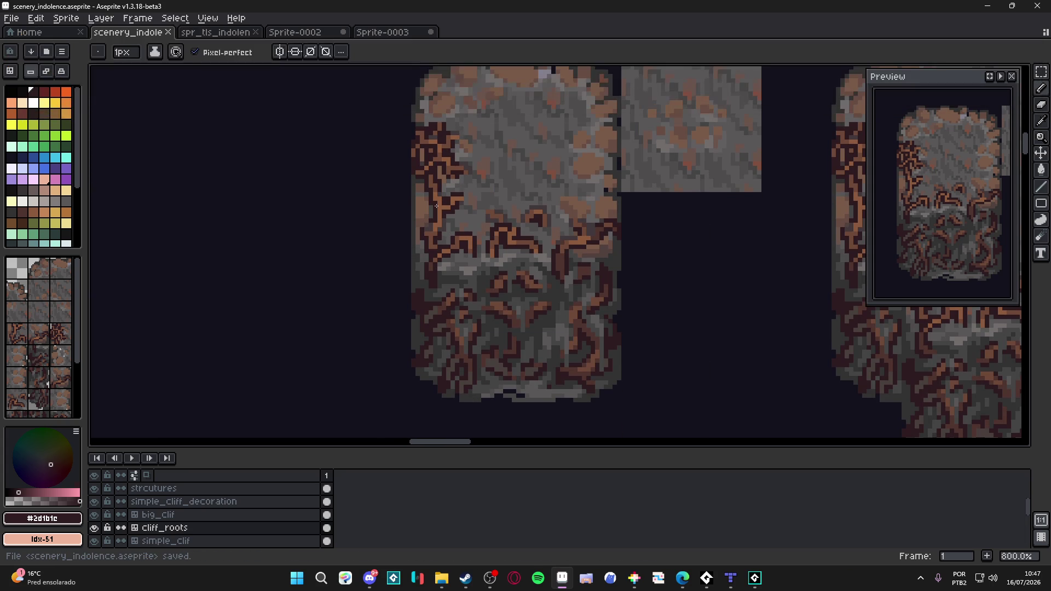
scroll(436, 189, up, 3)
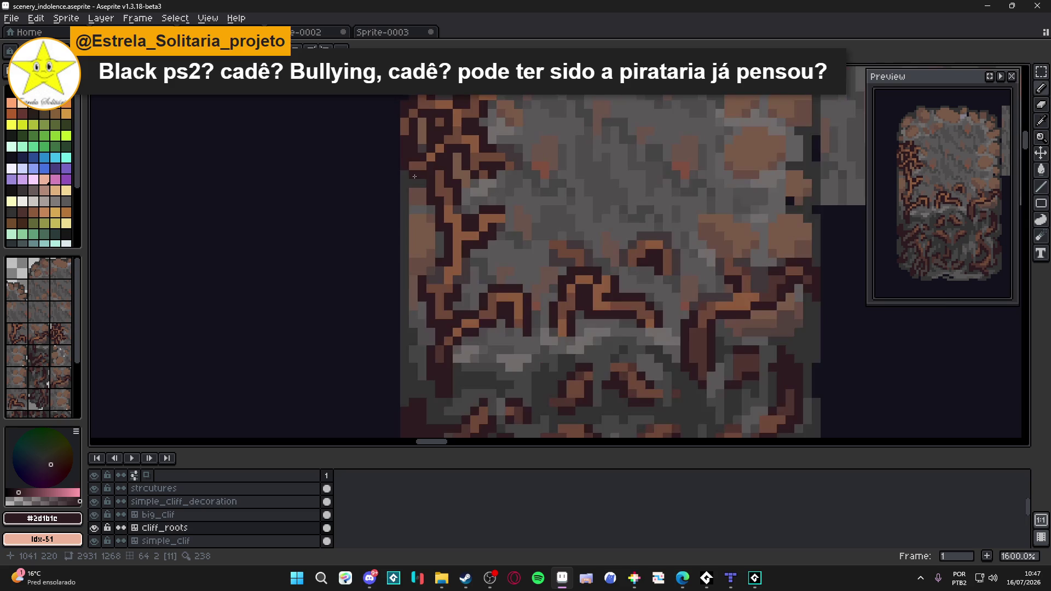
scroll(414, 175, down, 3)
scroll(417, 174, up, 1)
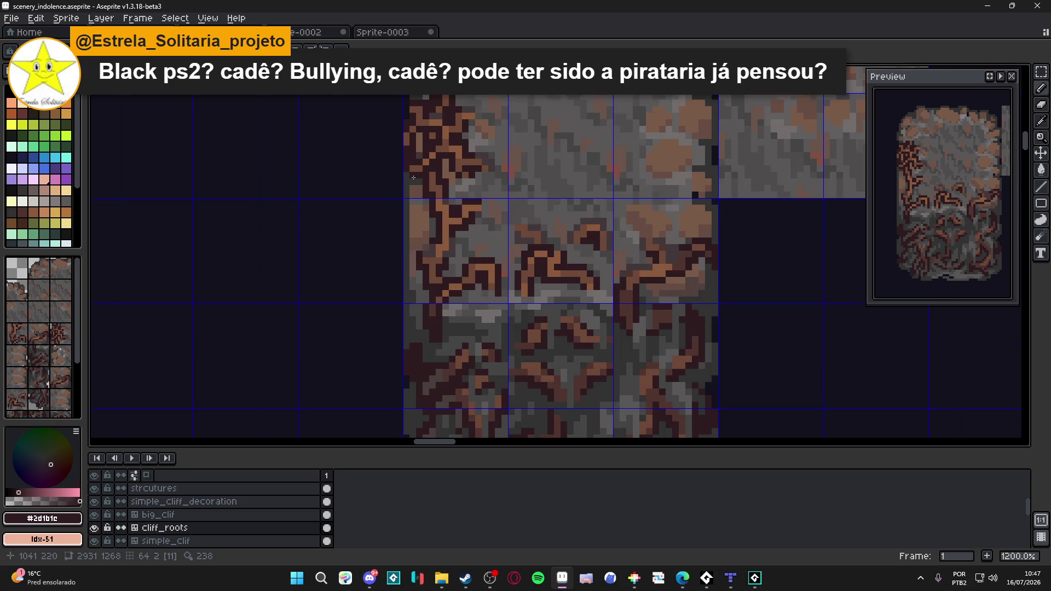
scroll(417, 174, up, 1)
scroll(417, 174, down, 1)
scroll(421, 182, down, 2)
scroll(421, 182, down, 1)
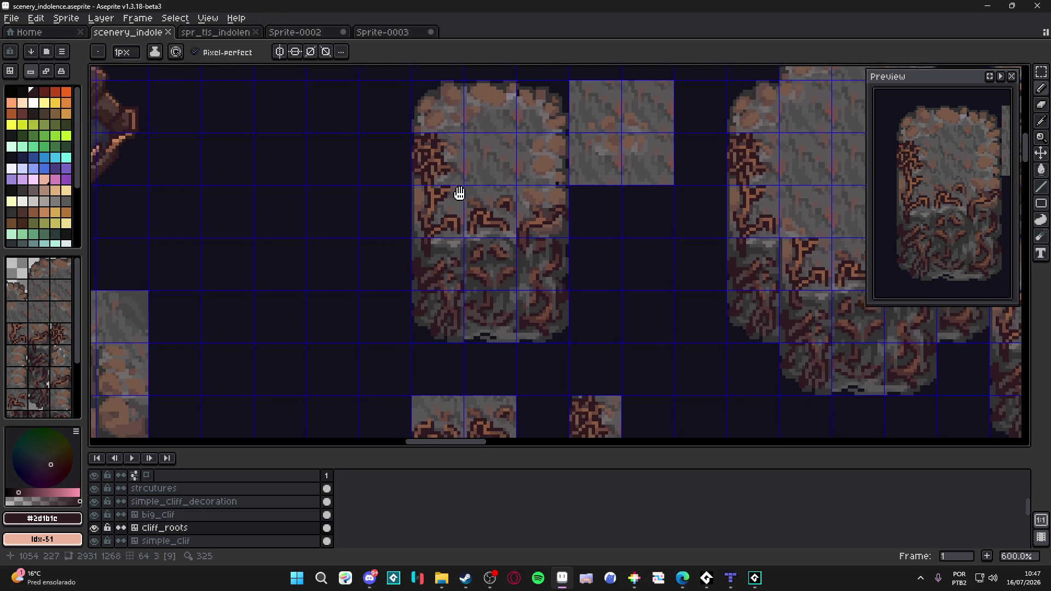
scroll(435, 176, down, 1)
scroll(497, 162, right, 1)
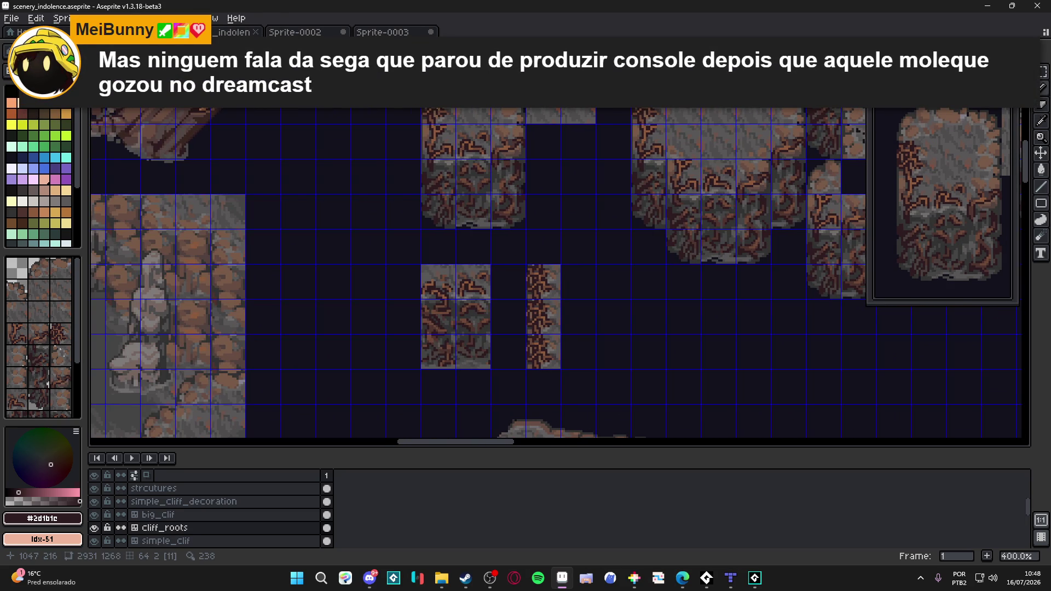
scroll(444, 123, up, 1)
scroll(444, 123, up, 1)
scroll(445, 122, up, 2)
scroll(448, 121, up, 2)
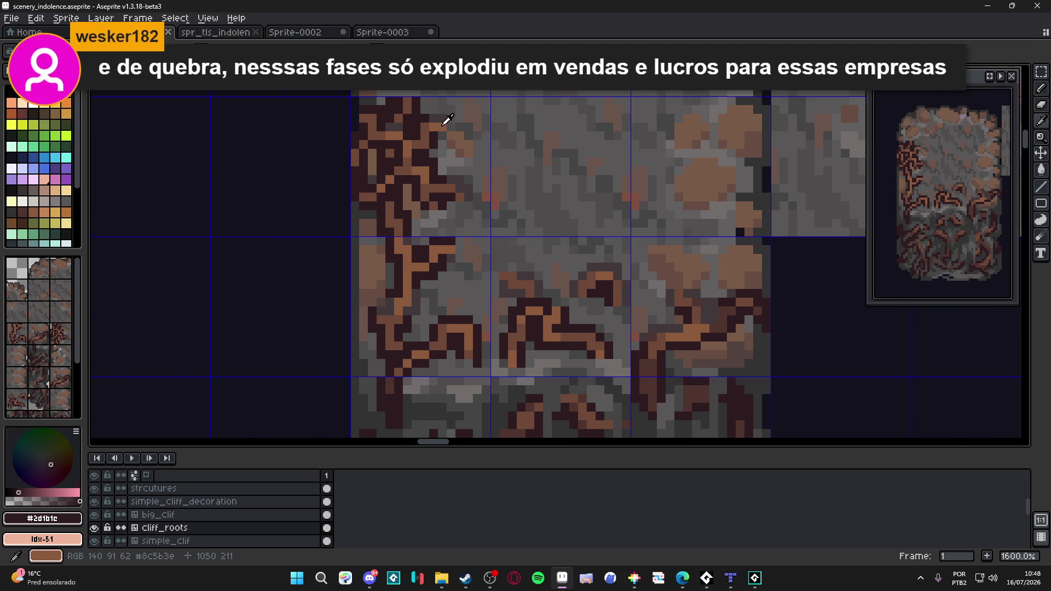
- Sample medium brown #8c5b3e and dab three short brown highlights onto the top-left roots
click(447, 120)
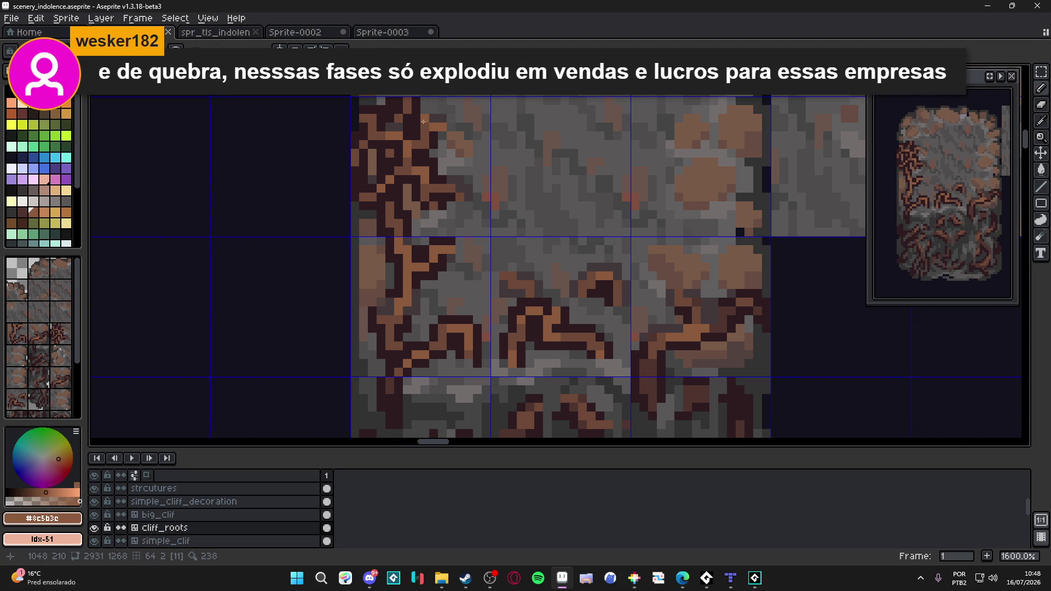
scroll(440, 131, down, 3)
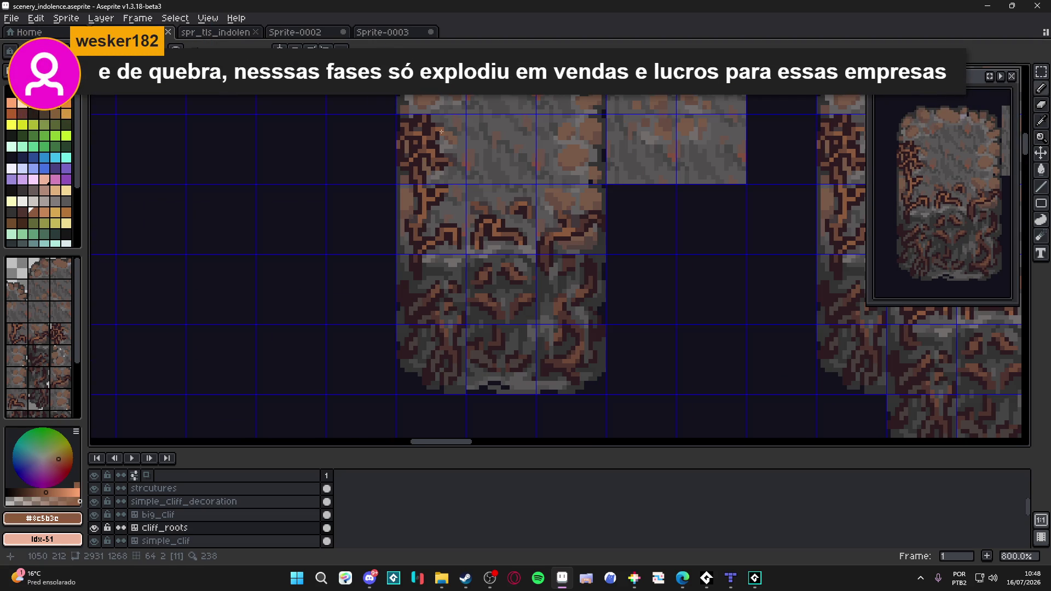
scroll(441, 134, up, 1)
scroll(440, 136, down, 1)
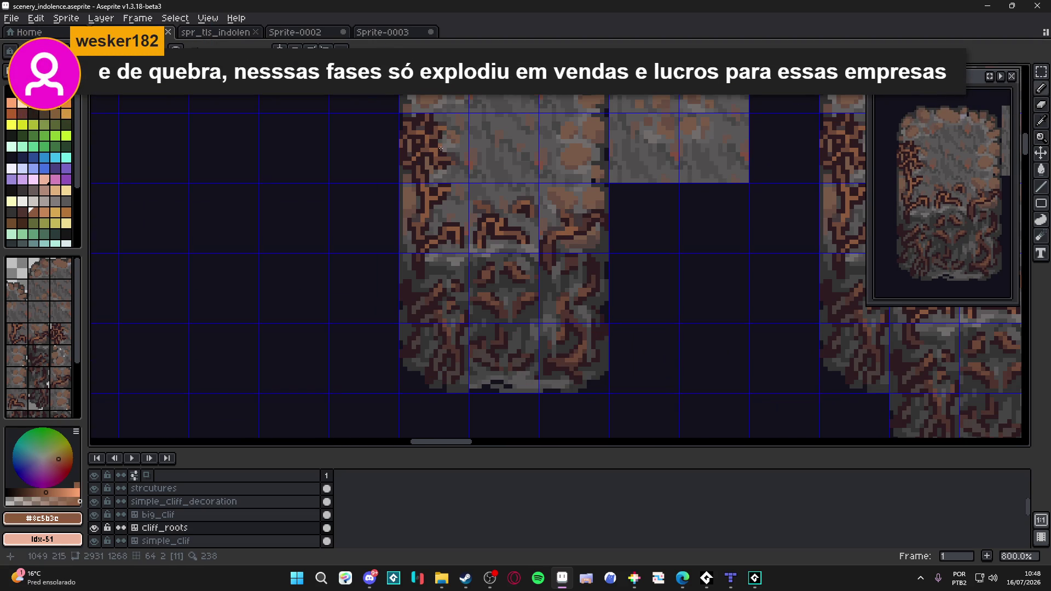
scroll(441, 139, up, 2)
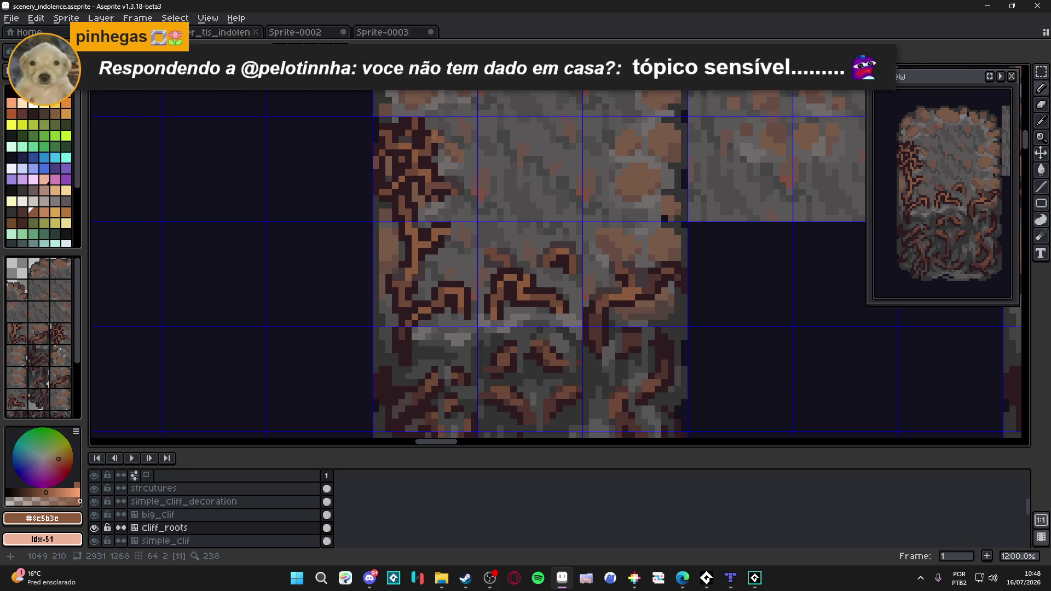
scroll(435, 136, up, 1)
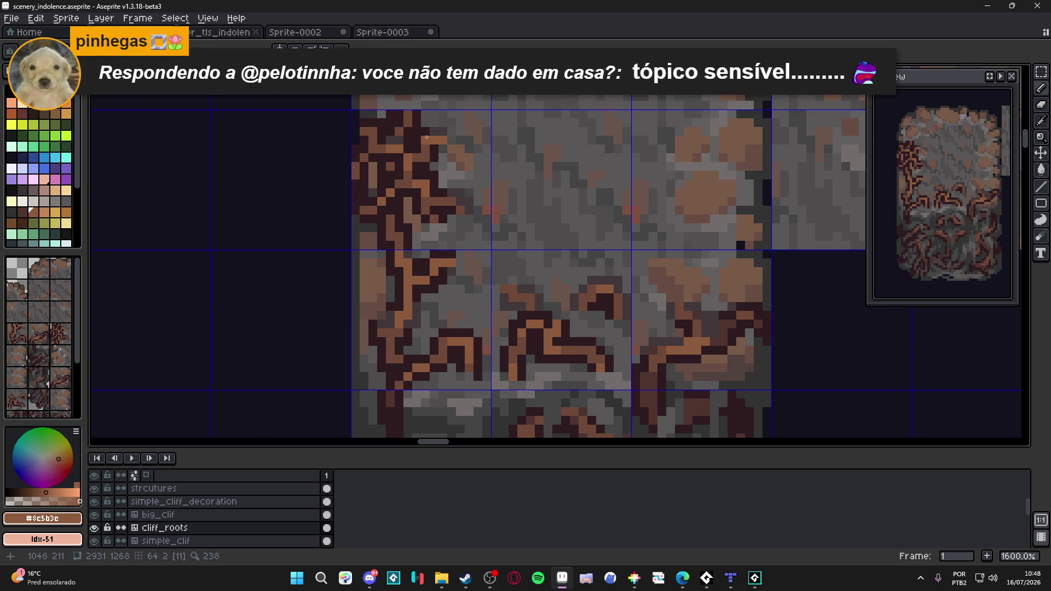
scroll(426, 137, down, 1)
scroll(427, 138, down, 1)
scroll(427, 137, up, 2)
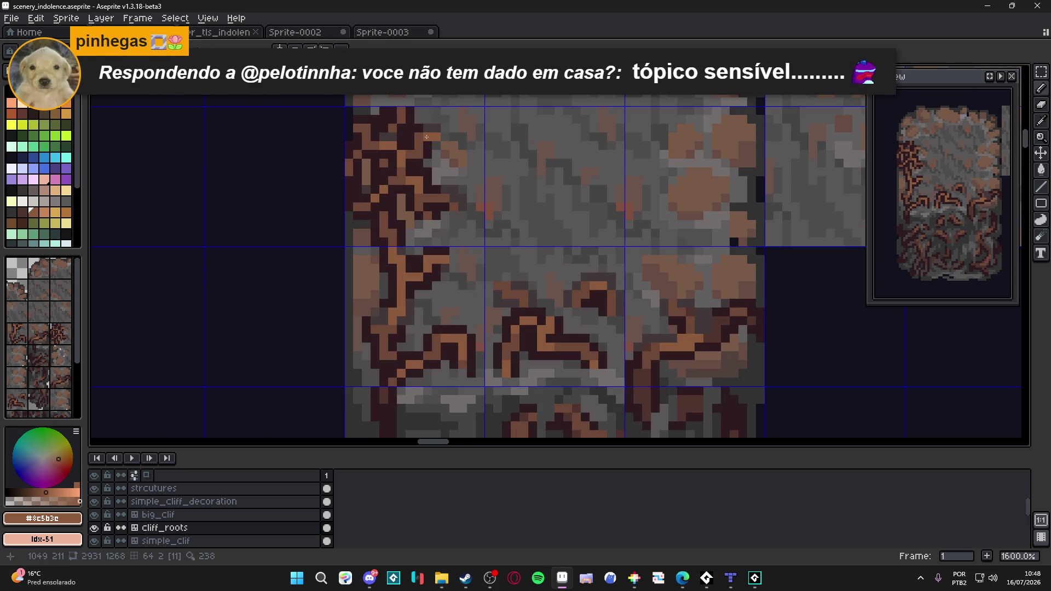
drag(426, 137, 441, 154)
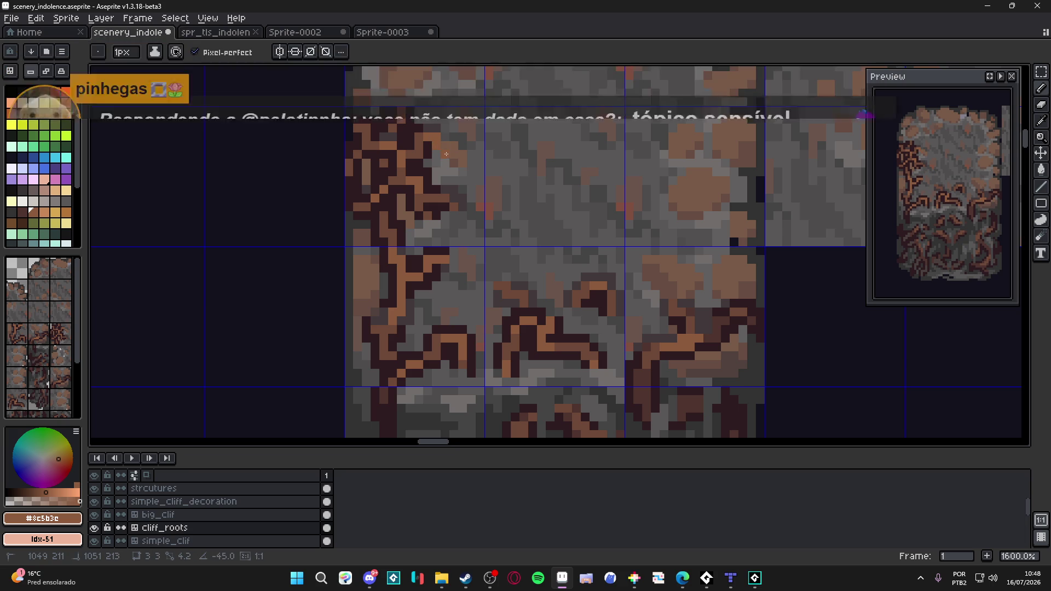
drag(446, 153, 444, 144)
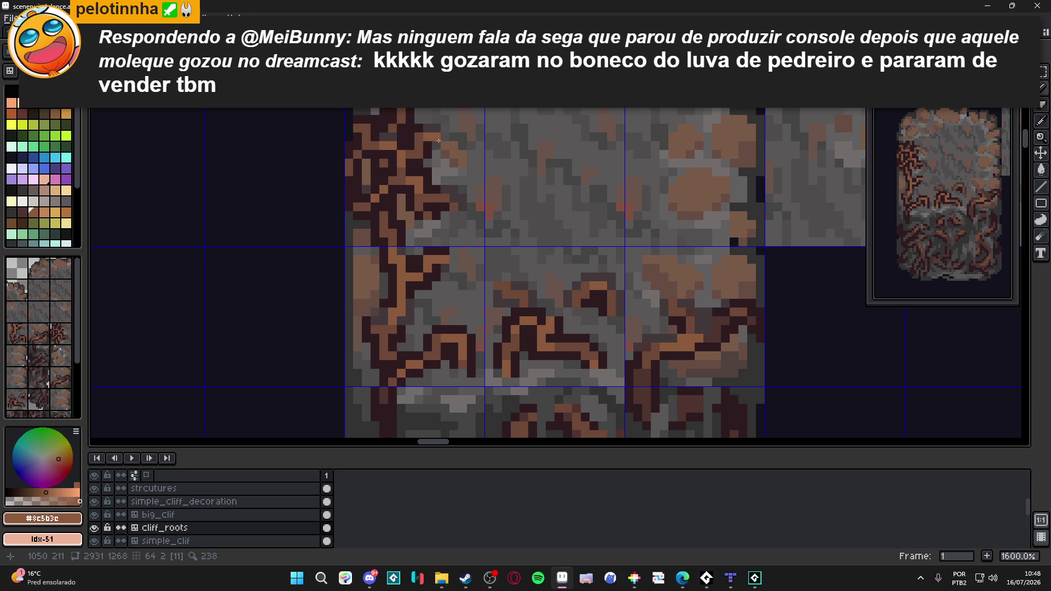
drag(437, 140, 451, 156)
scroll(450, 157, down, 2)
scroll(452, 164, down, 1)
- Save scenery_indolence with the new root highlights and pan to review the other cliff tiles
key(ctrl+s)
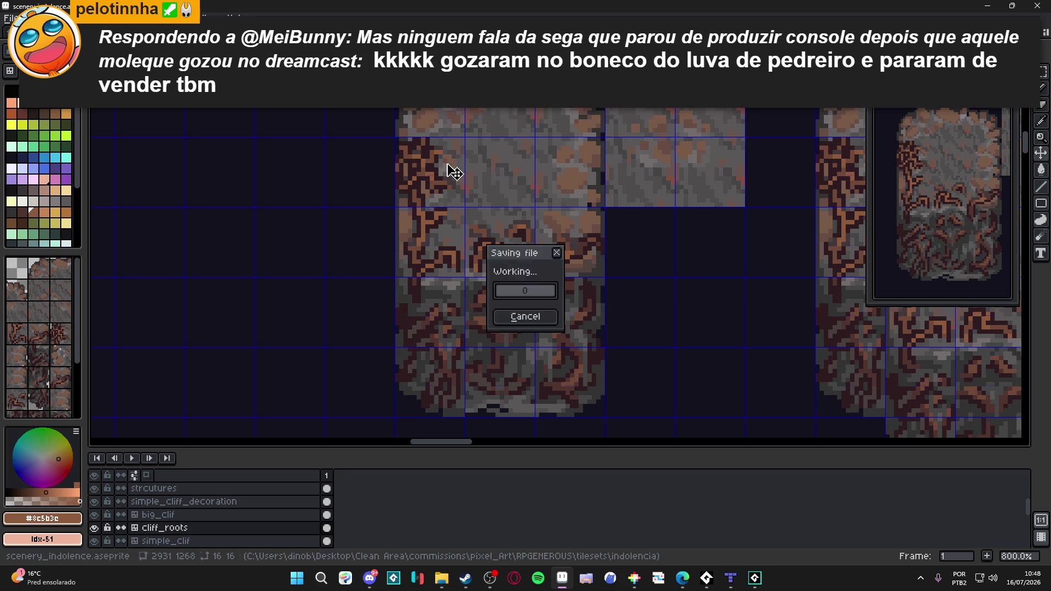
scroll(458, 176, down, 3)
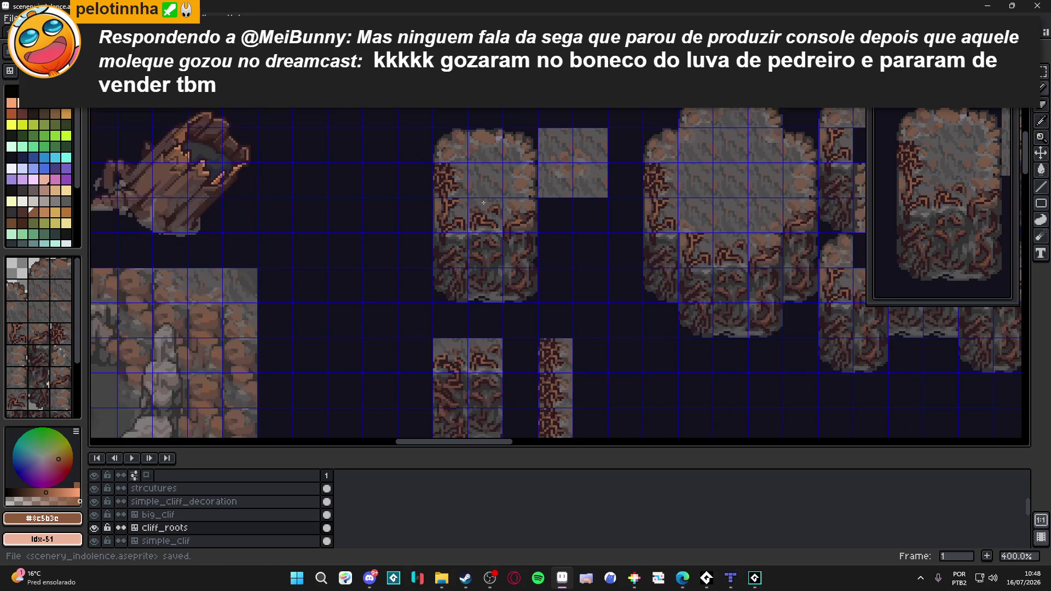
drag(458, 155, 422, 186)
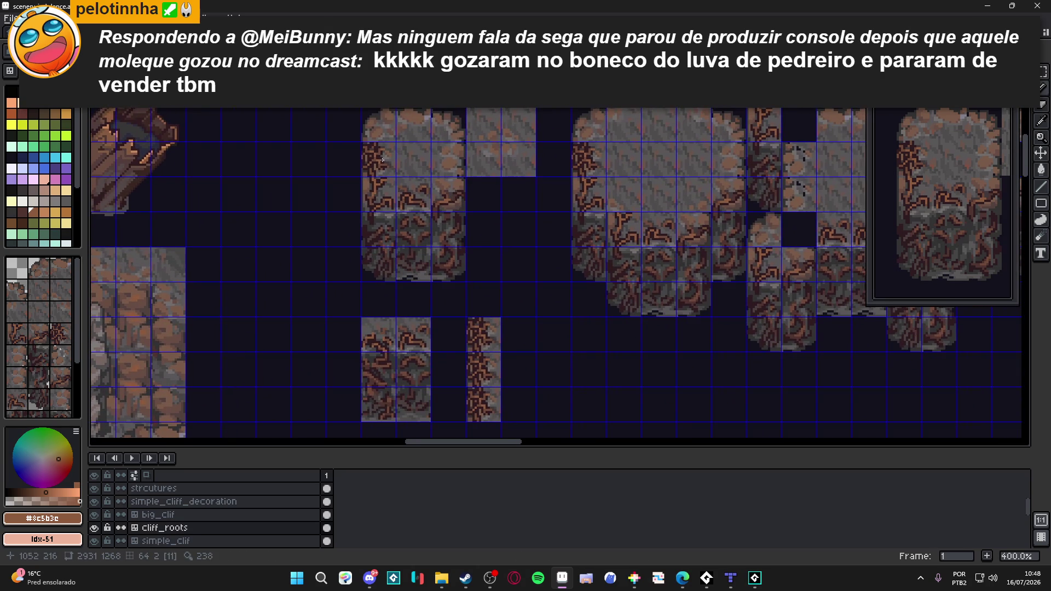
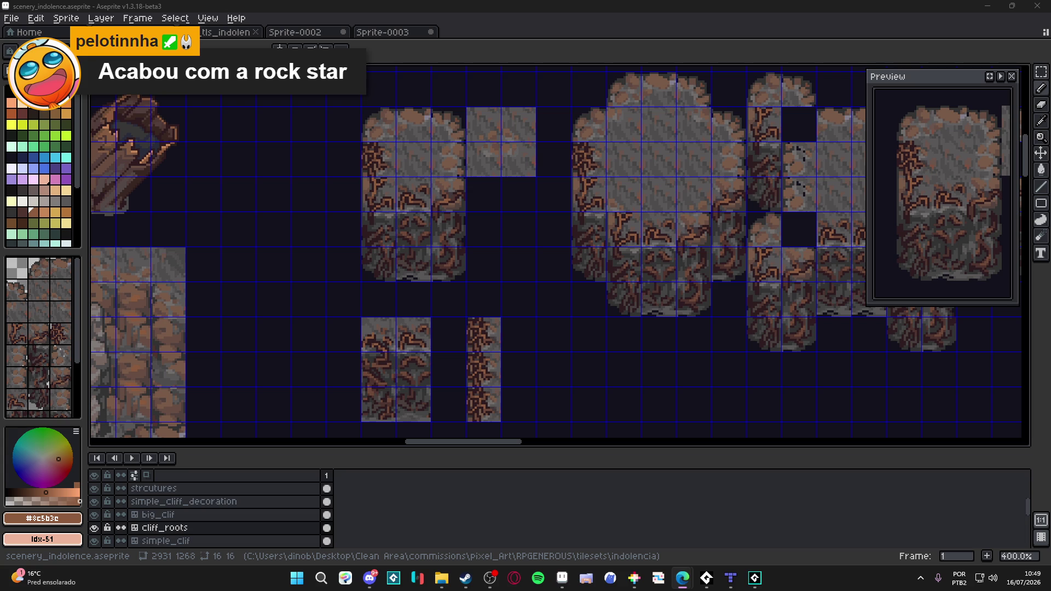
- Hide the tile grid overlay and shift the view across the cliff tiles
key(ctrl+apostrophe)
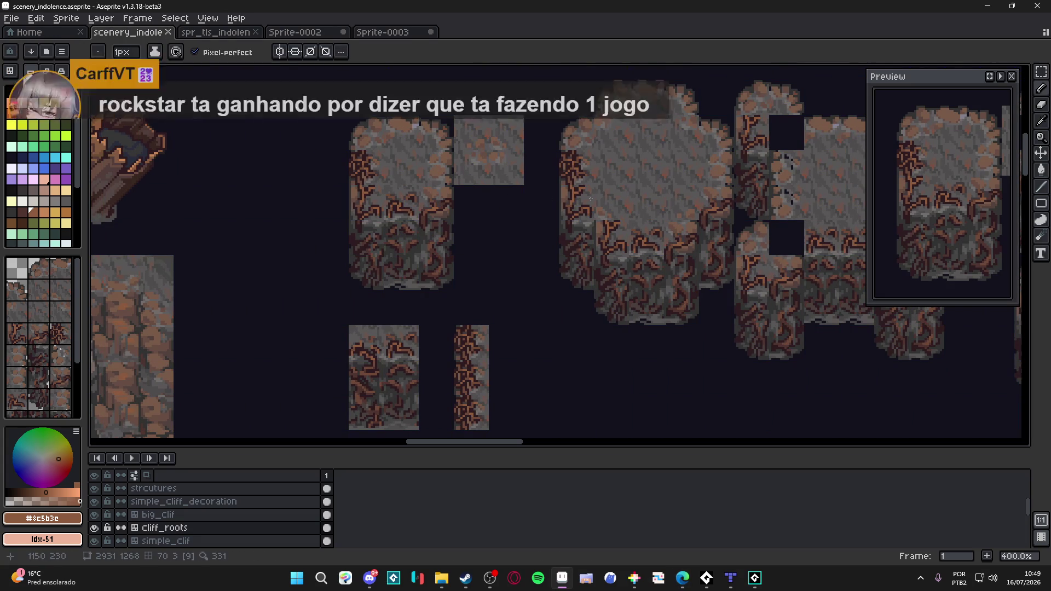
drag(603, 224, 554, 236)
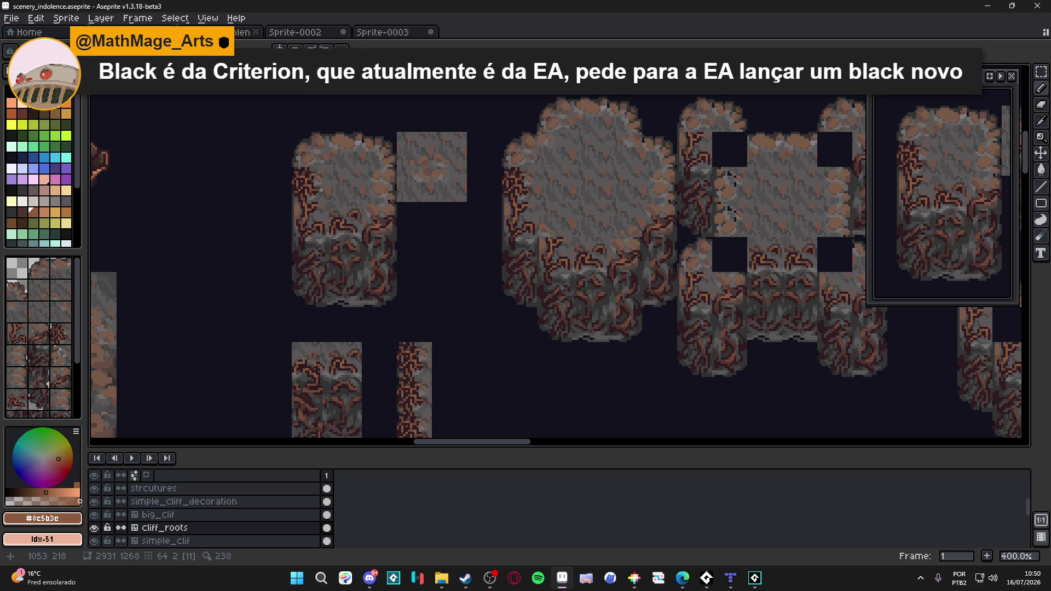
scroll(310, 186, down, 1)
- Dab and undo dark-brown root pixels on the cliff's left edge, saving the tileset between strokes
key(ctrl+s)
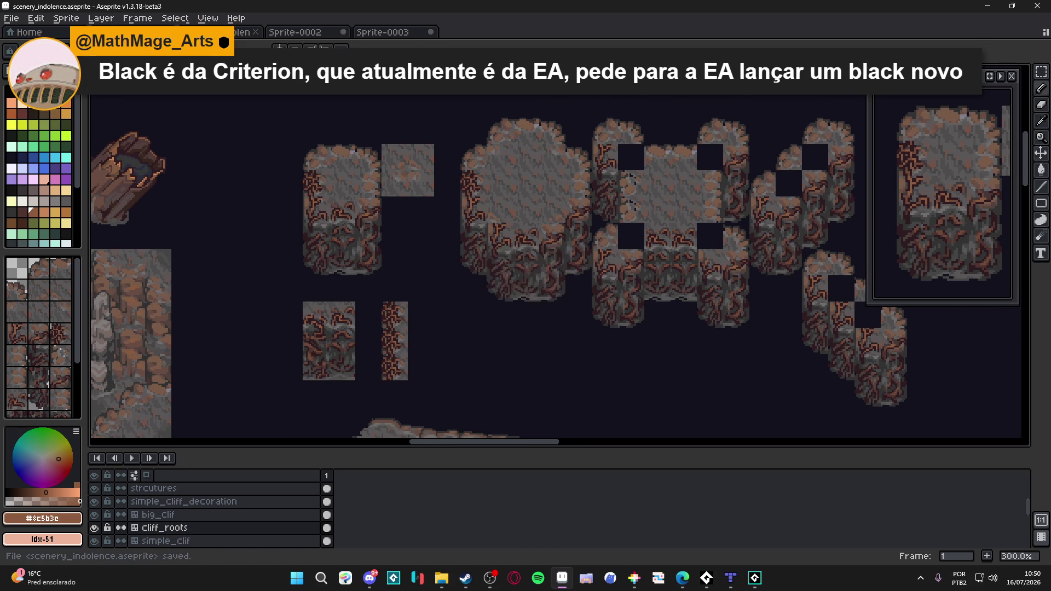
scroll(319, 200, up, 3)
scroll(319, 199, up, 3)
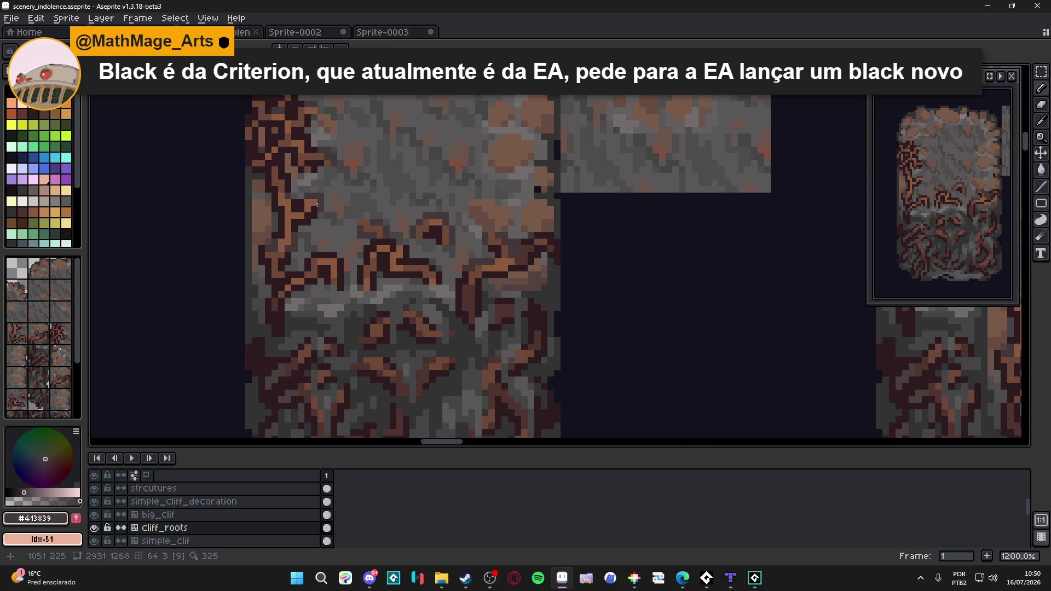
click(314, 208)
scroll(321, 215, down, 4)
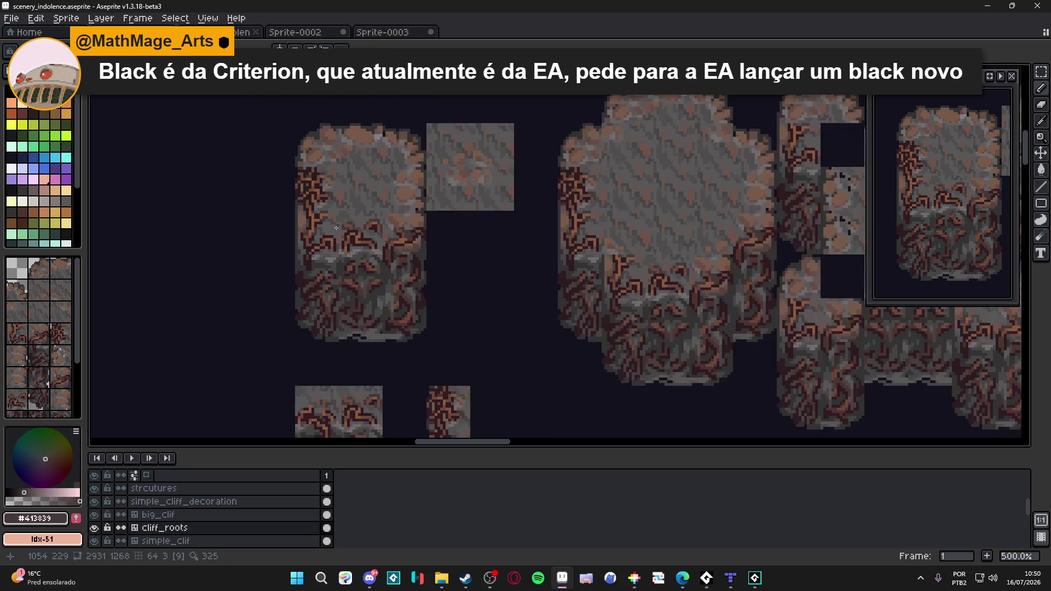
key(ctrl+s)
scroll(330, 224, up, 2)
alt+click(310, 207)
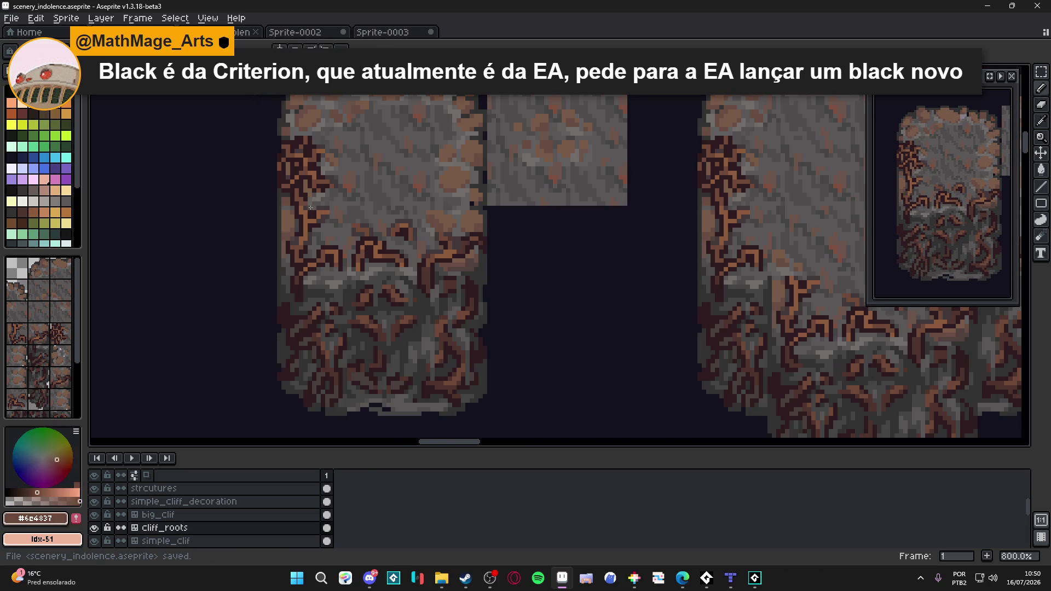
scroll(333, 218, up, 3)
alt+click(331, 219)
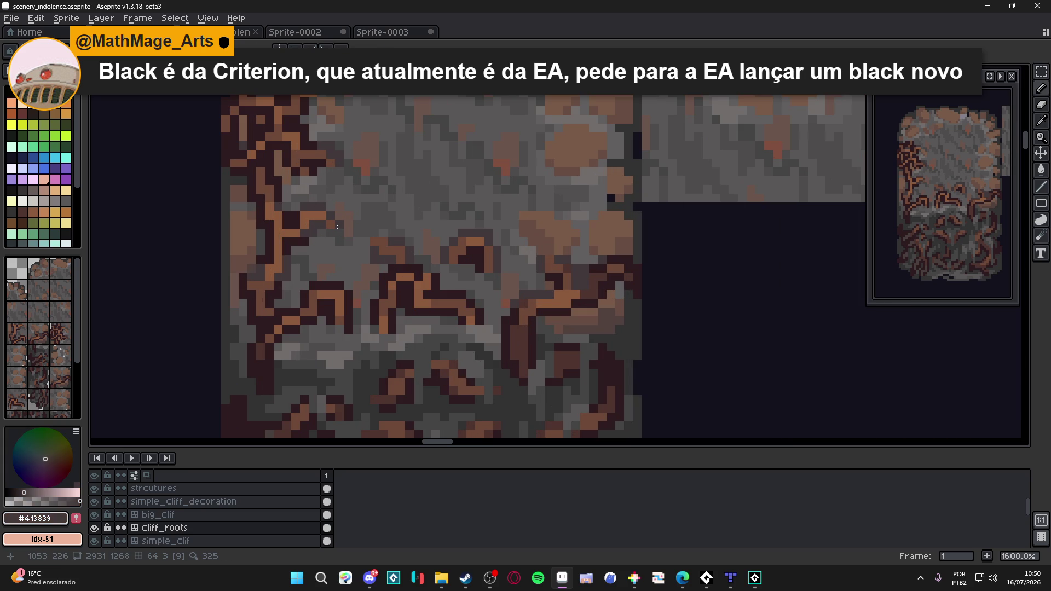
key(ctrl+z)
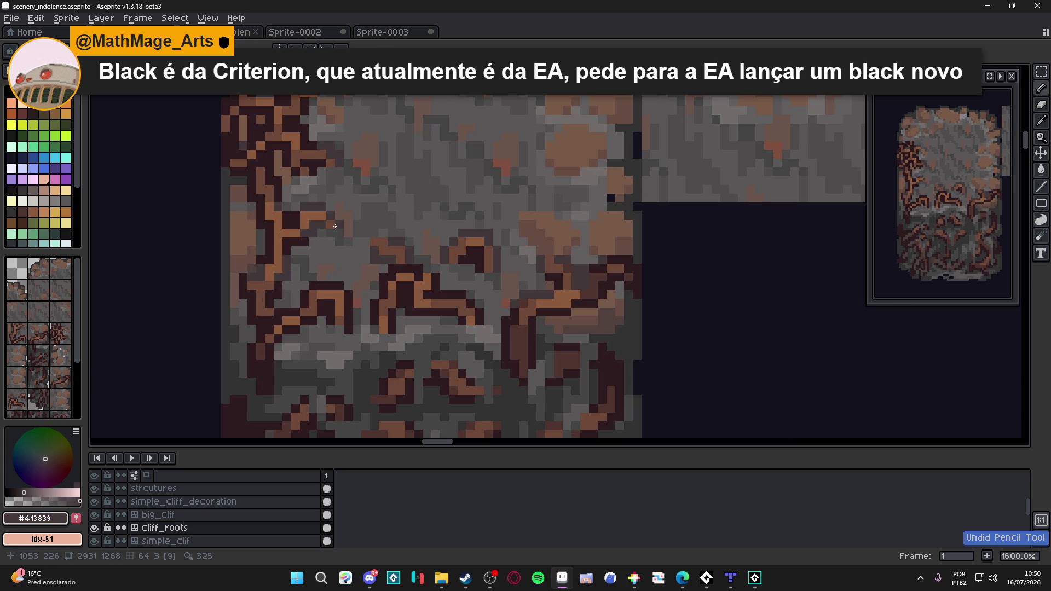
drag(342, 233, 343, 246)
key(ctrl+s)
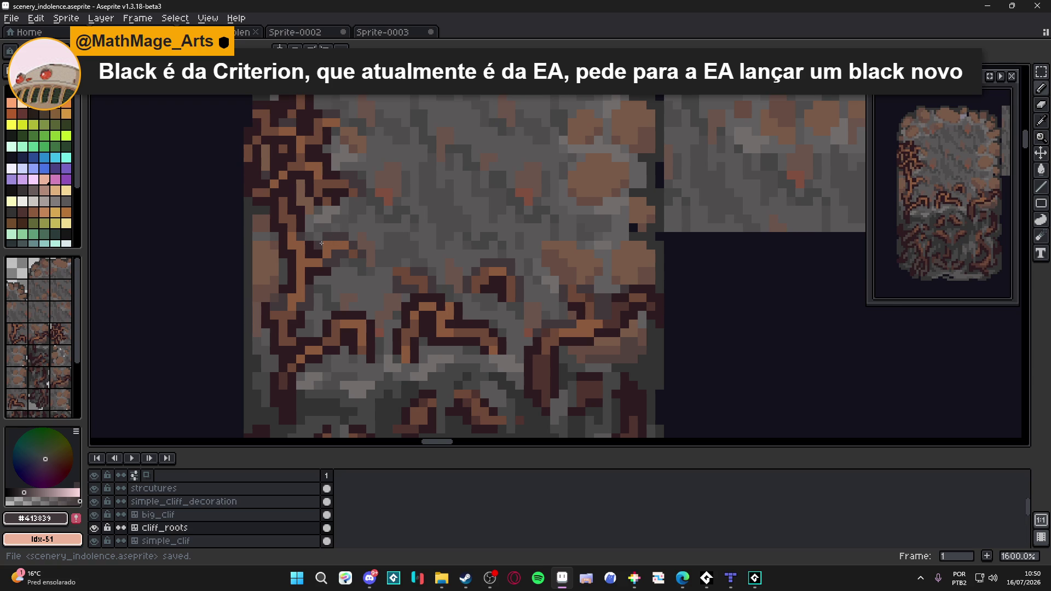
scroll(320, 243, down, 1)
scroll(325, 179, up, 1)
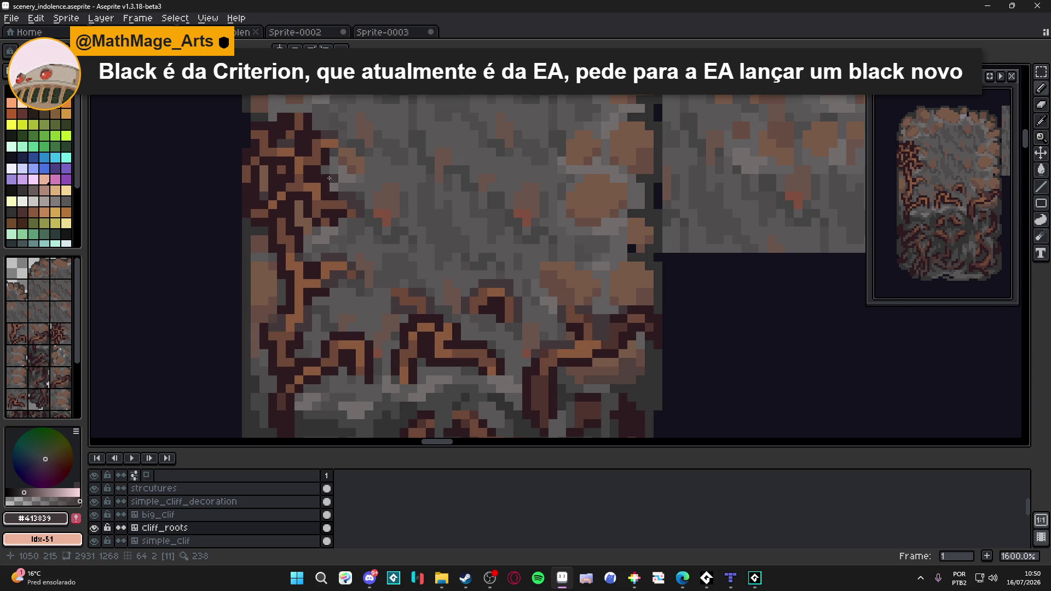
scroll(326, 180, down, 1)
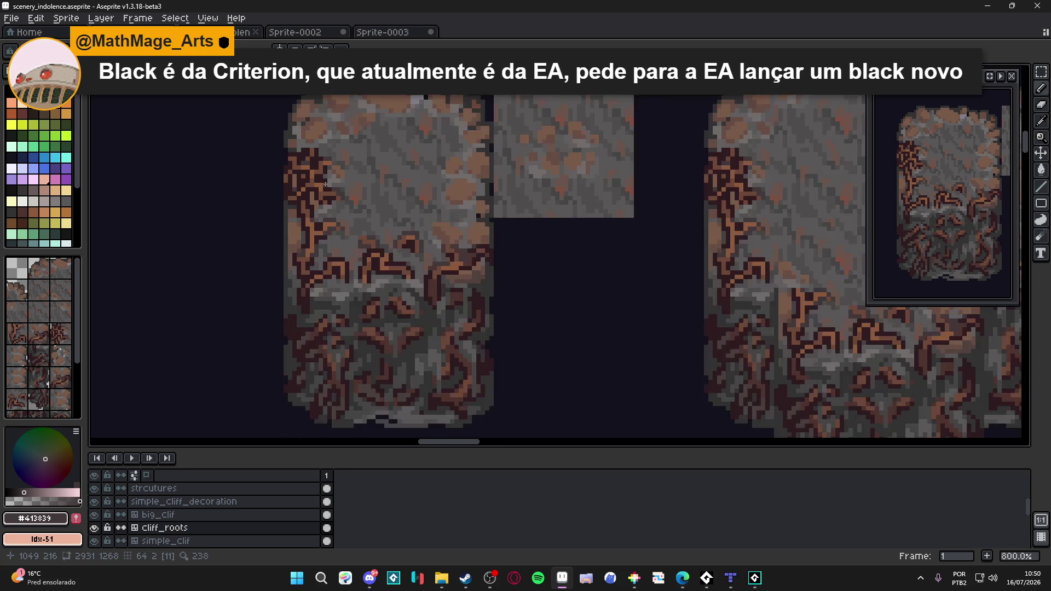
scroll(327, 180, up, 1)
- Undo a stray root stroke, re-pick the darkest root brown, save, then sample the grey stone #525050
key(ctrl+z)
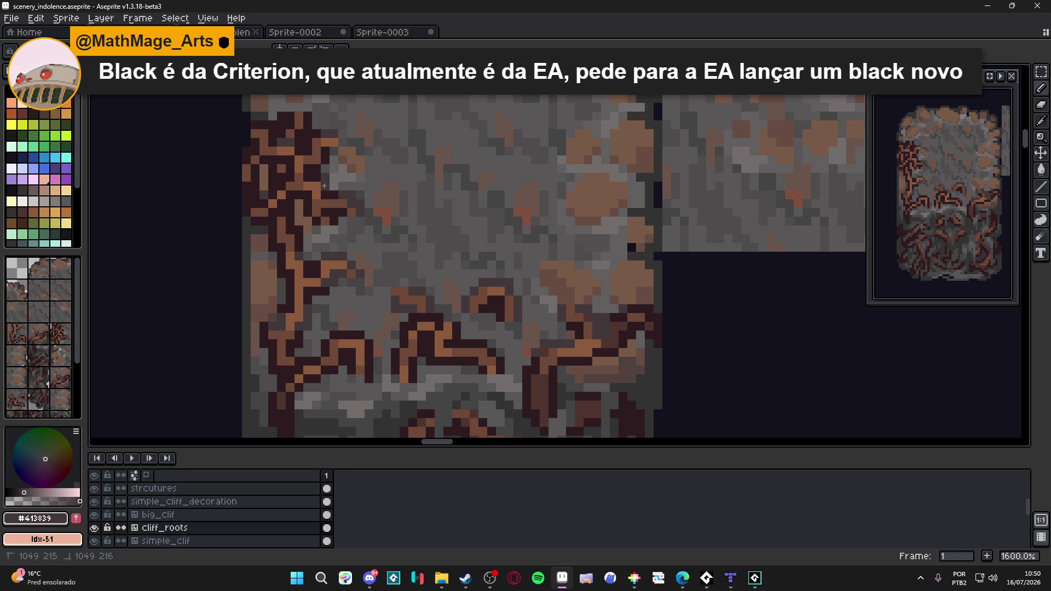
scroll(327, 174, down, 3)
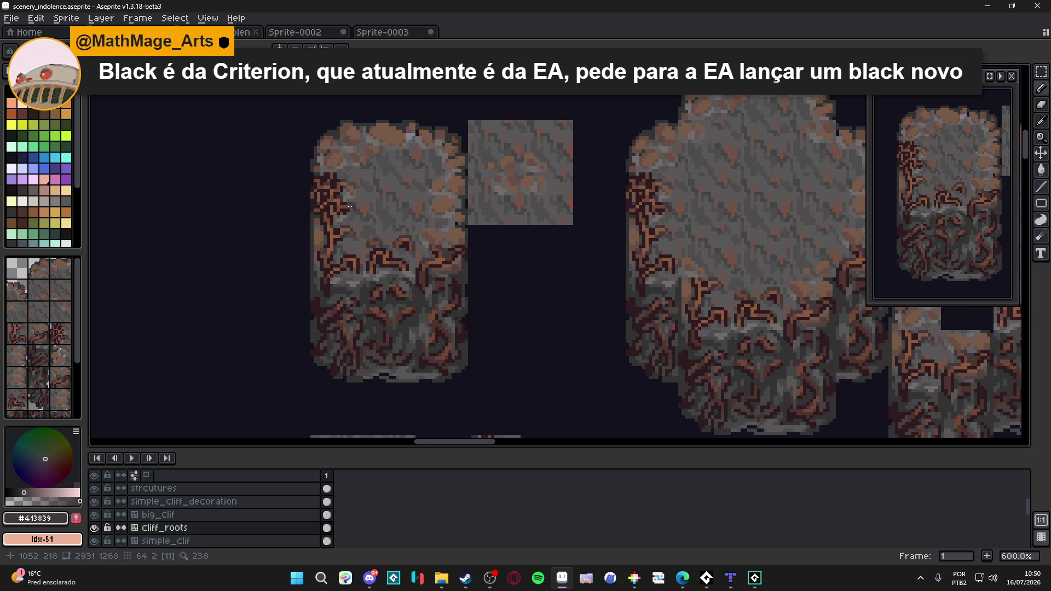
key(ctrl+s)
scroll(340, 208, up, 3)
alt+click(337, 210)
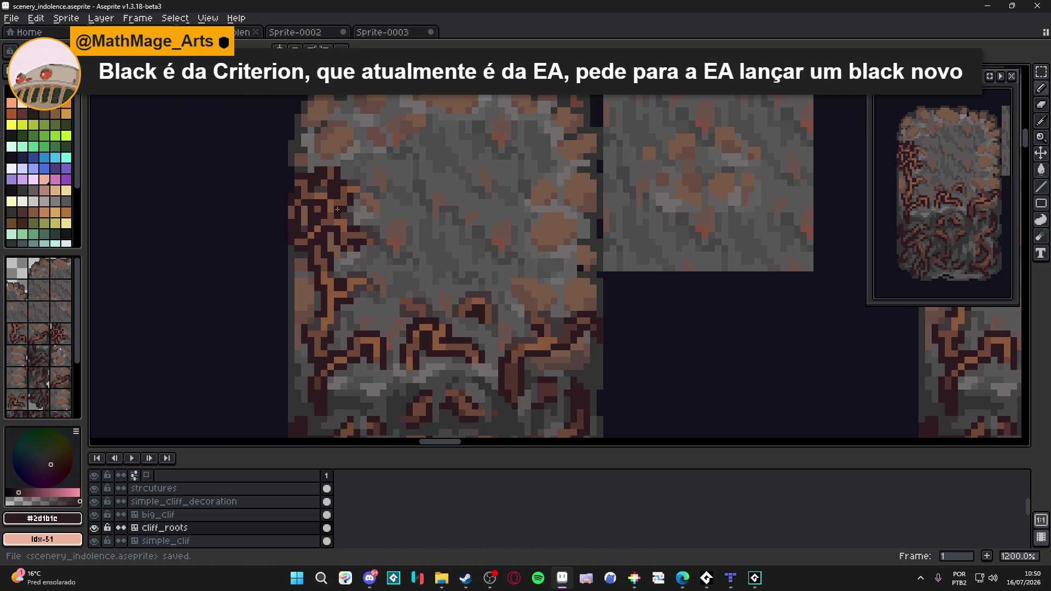
key(ctrl+s)
scroll(347, 207, up, 3)
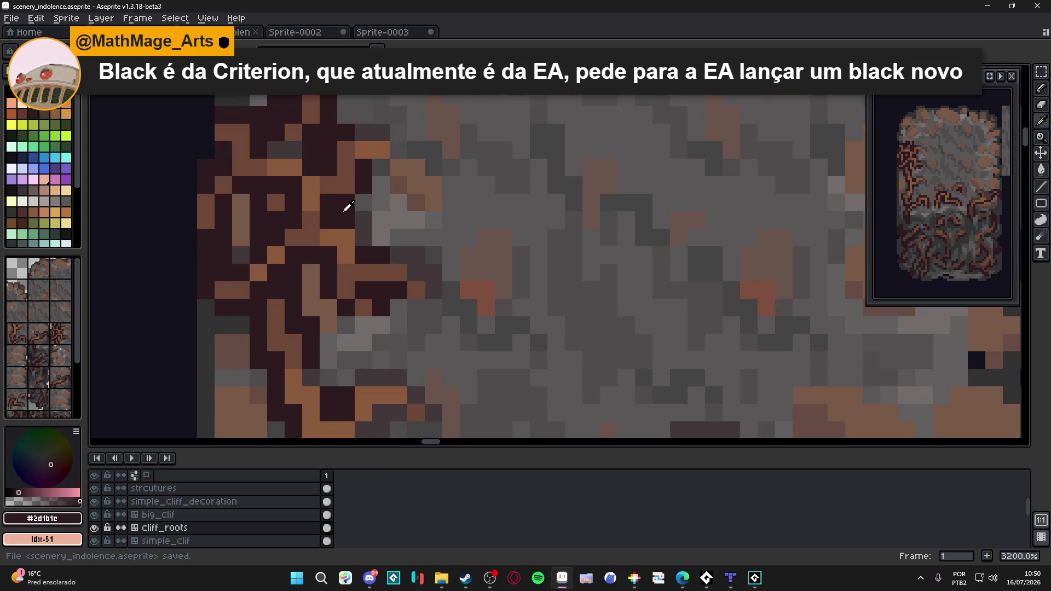
alt+click(378, 220)
scroll(347, 216, down, 4)
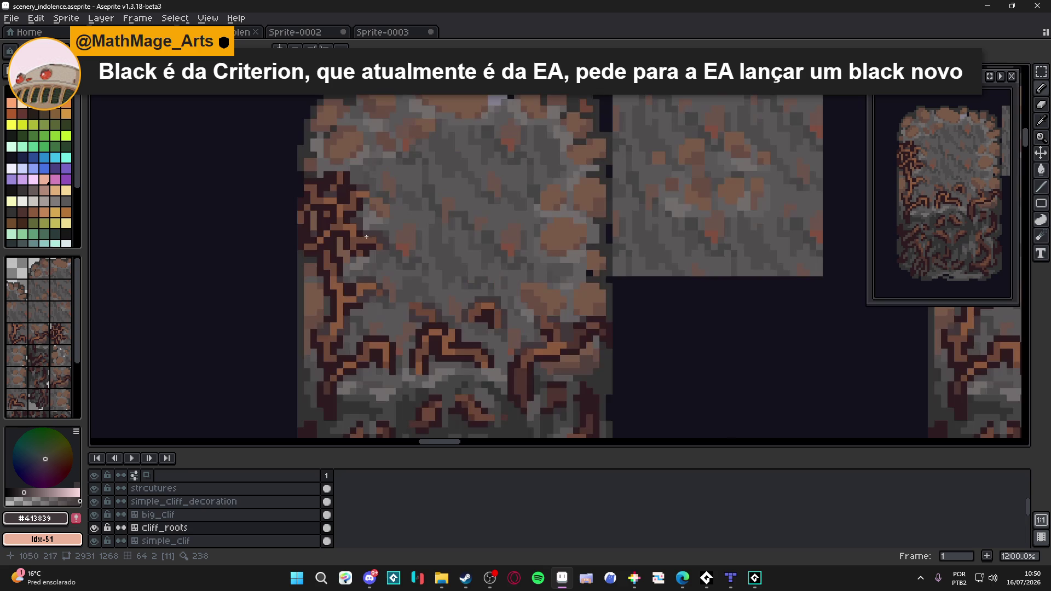
scroll(362, 230, up, 1)
key(ctrl+s)
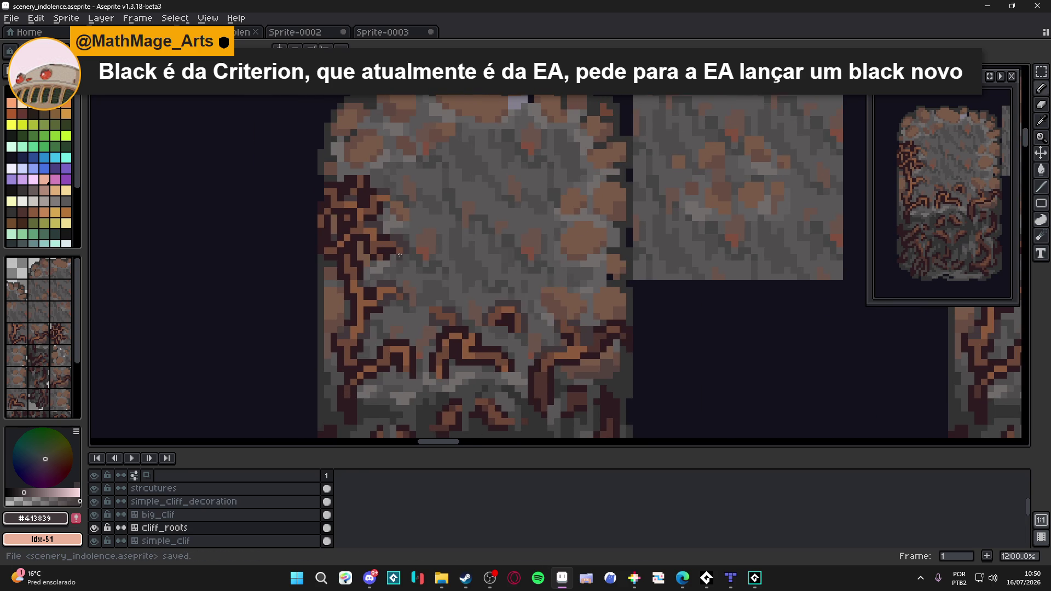
scroll(395, 255, down, 1)
scroll(394, 255, up, 2)
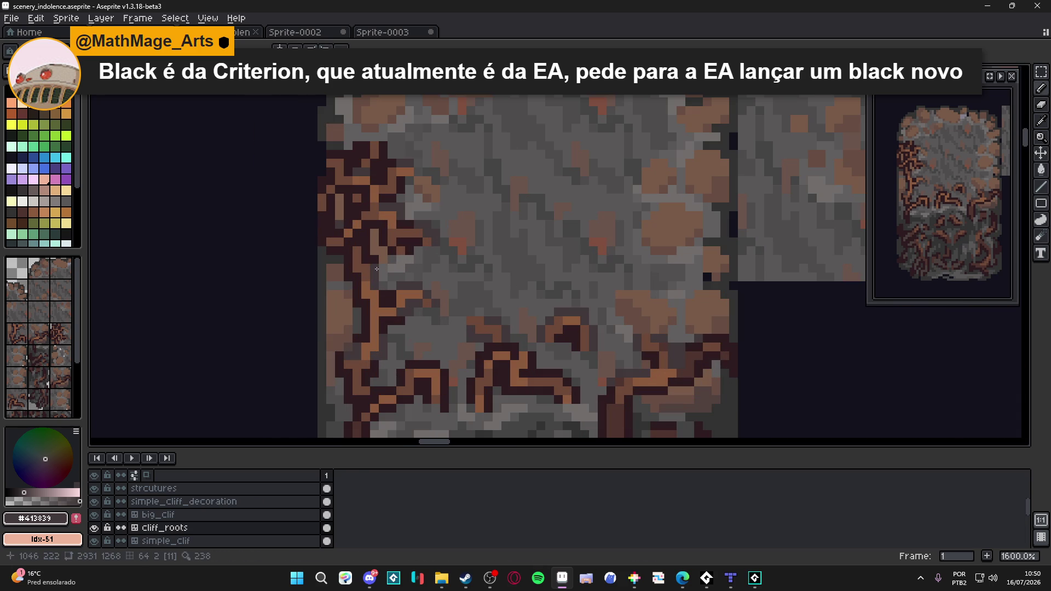
scroll(365, 252, down, 1)
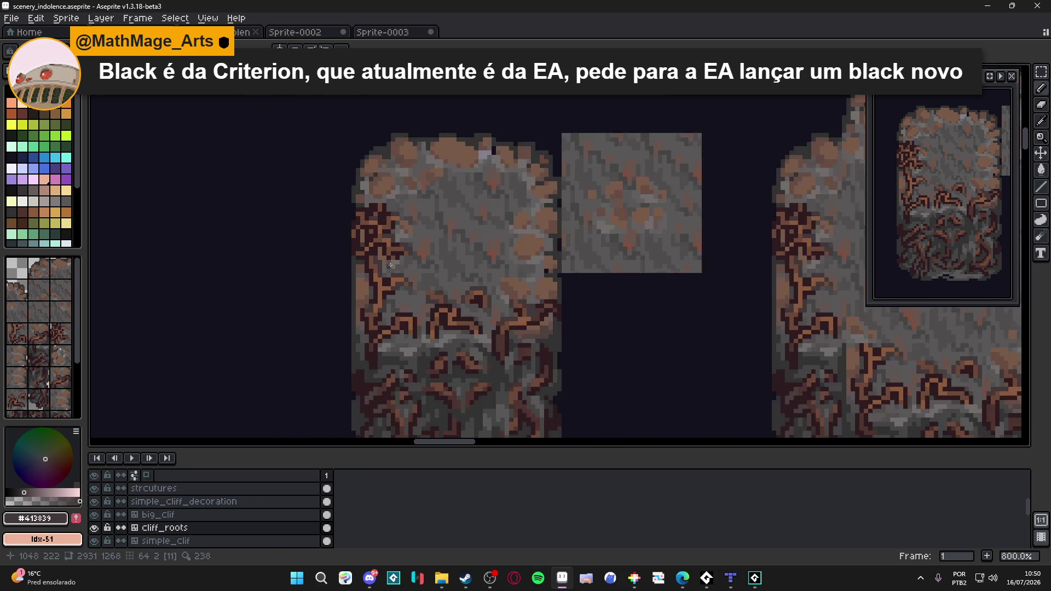
key(ctrl+s)
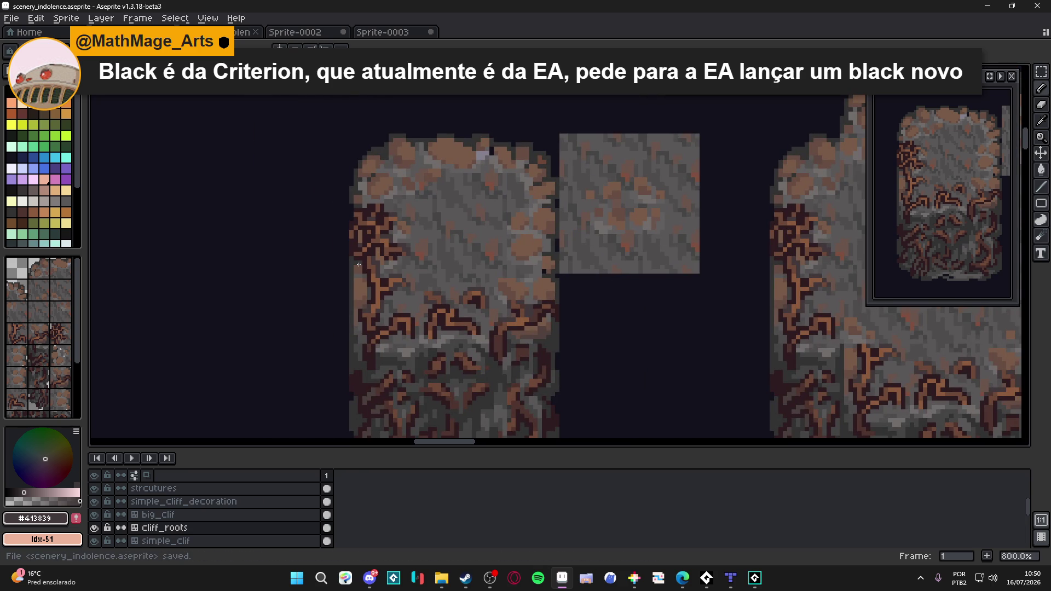
scroll(356, 256, up, 1)
scroll(357, 256, up, 1)
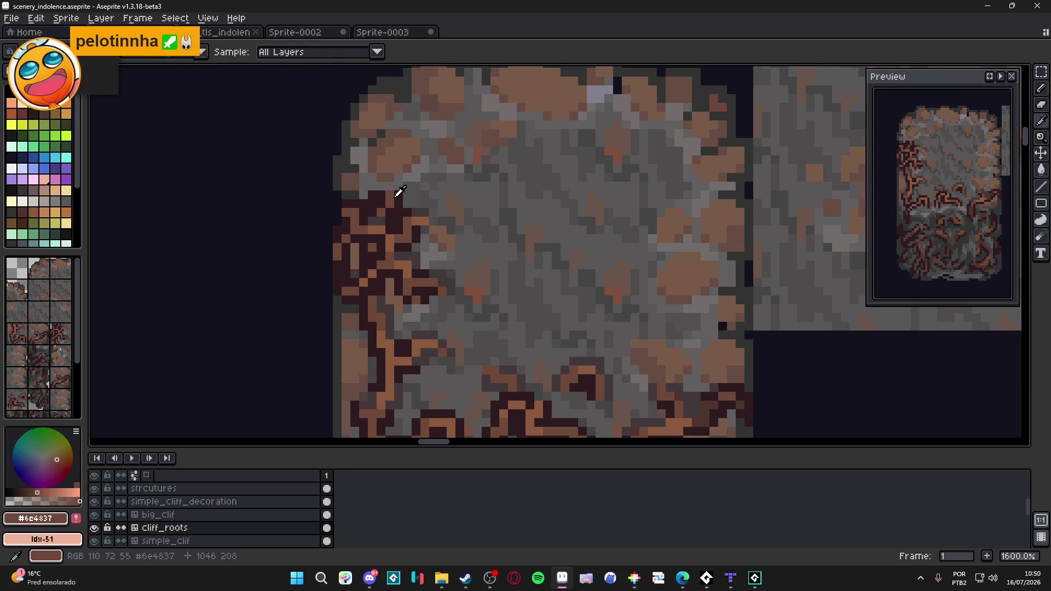
key(i)
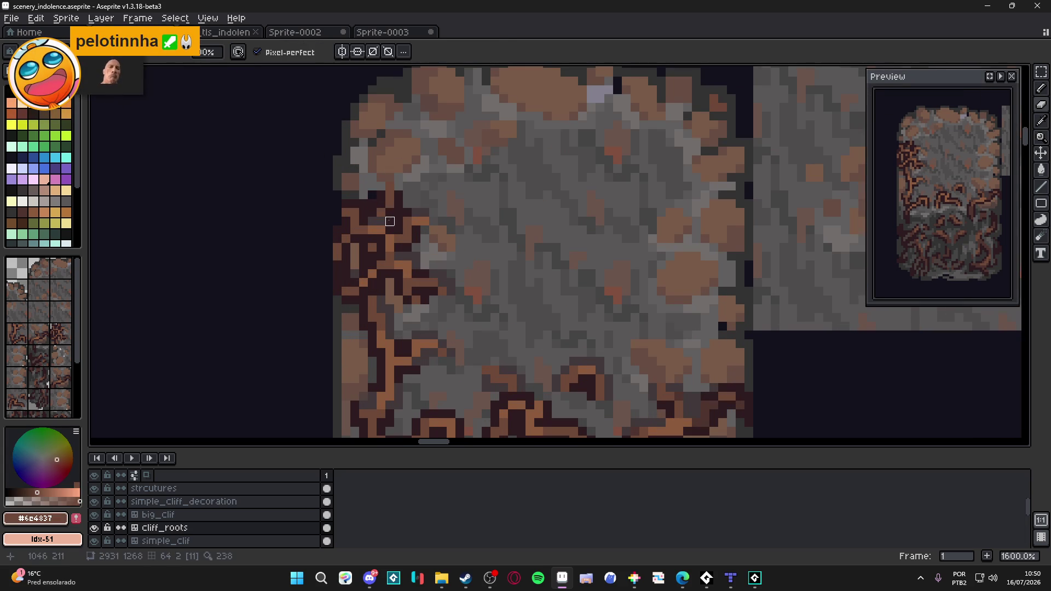
click(370, 190)
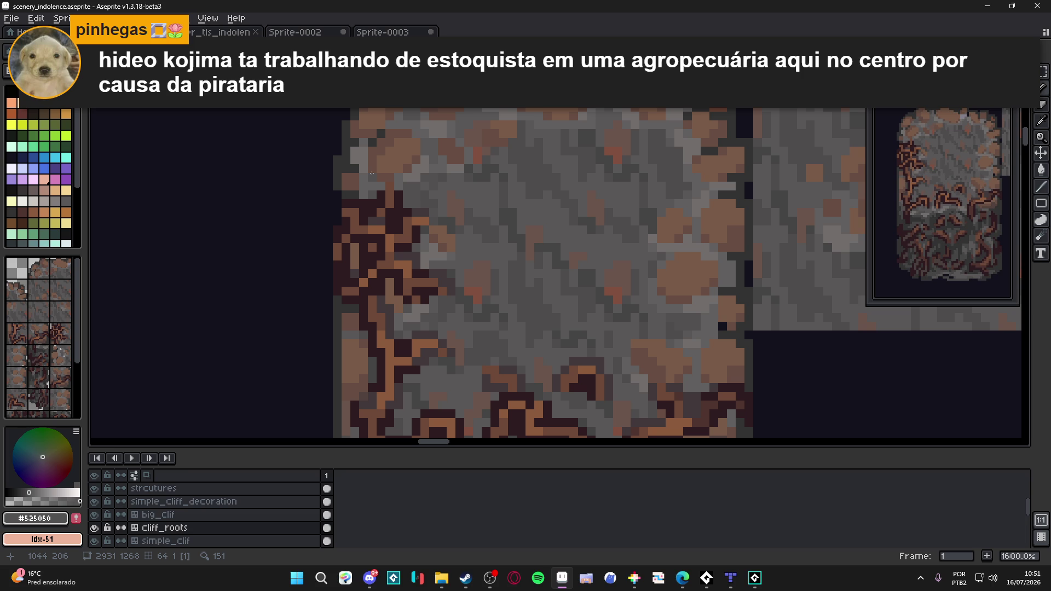
scroll(372, 172, down, 3)
scroll(395, 174, left, 3)
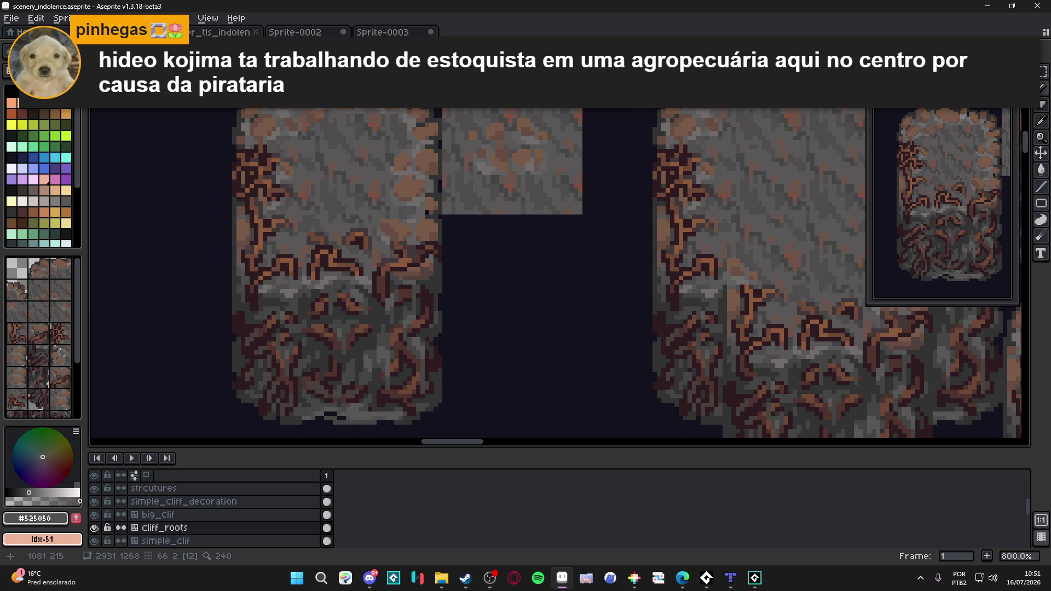
drag(411, 177, 497, 272)
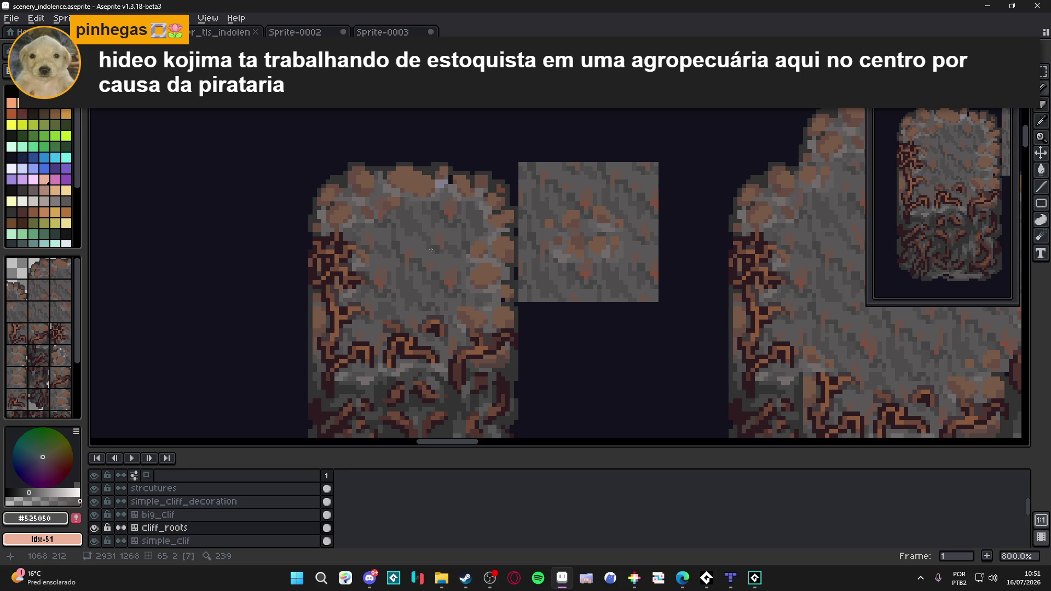
scroll(421, 276, down, 1)
scroll(421, 276, down, 1)
scroll(423, 271, down, 1)
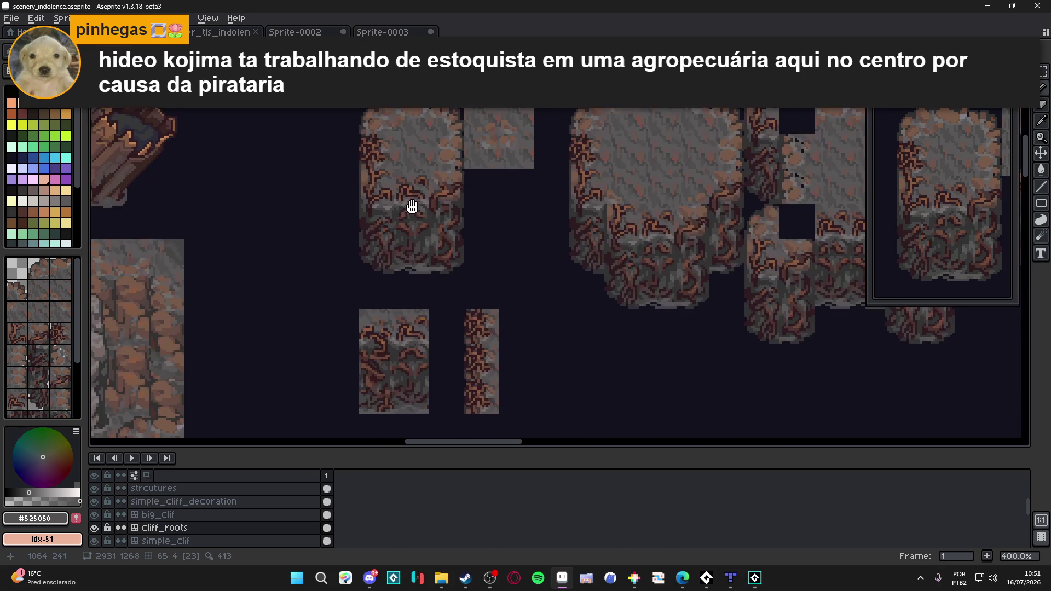
scroll(431, 231, down, 1)
scroll(444, 249, right, 1)
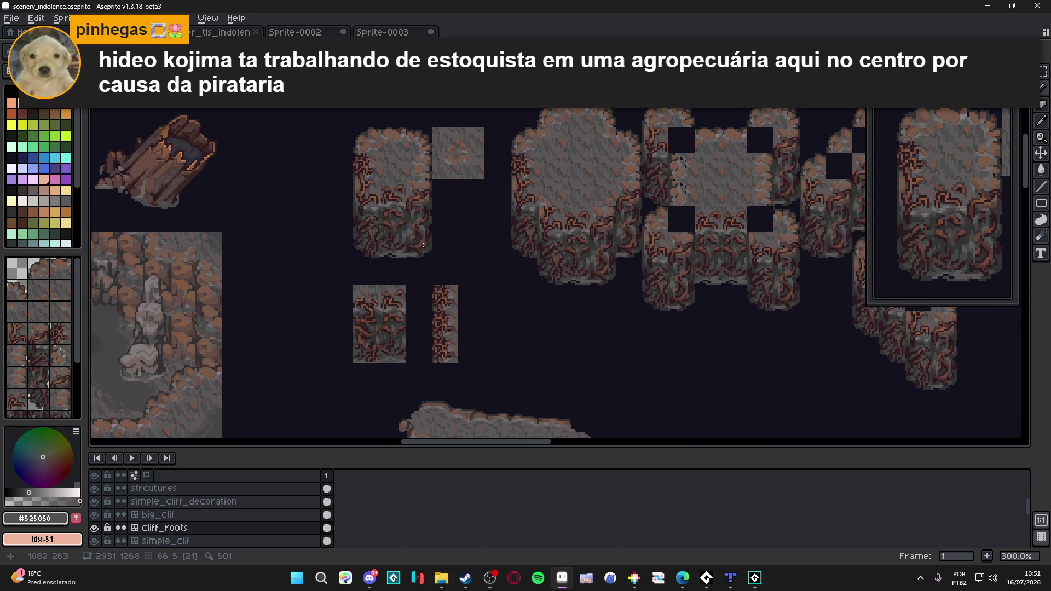
- Save scenery_indolence.aseprite twice while shifting the view over the tileset
key(ctrl+s)
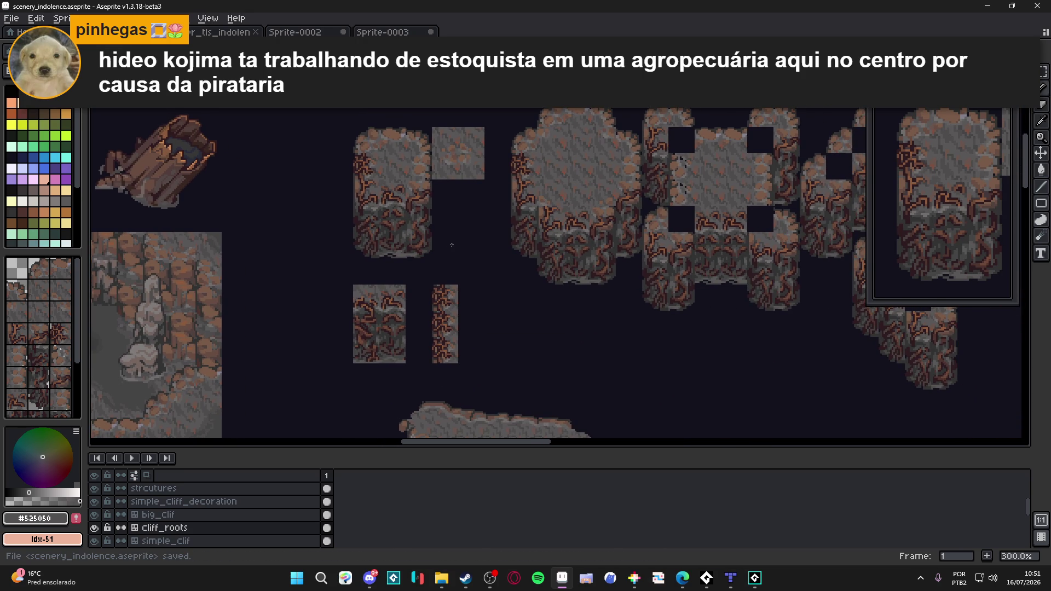
drag(451, 245, 432, 249)
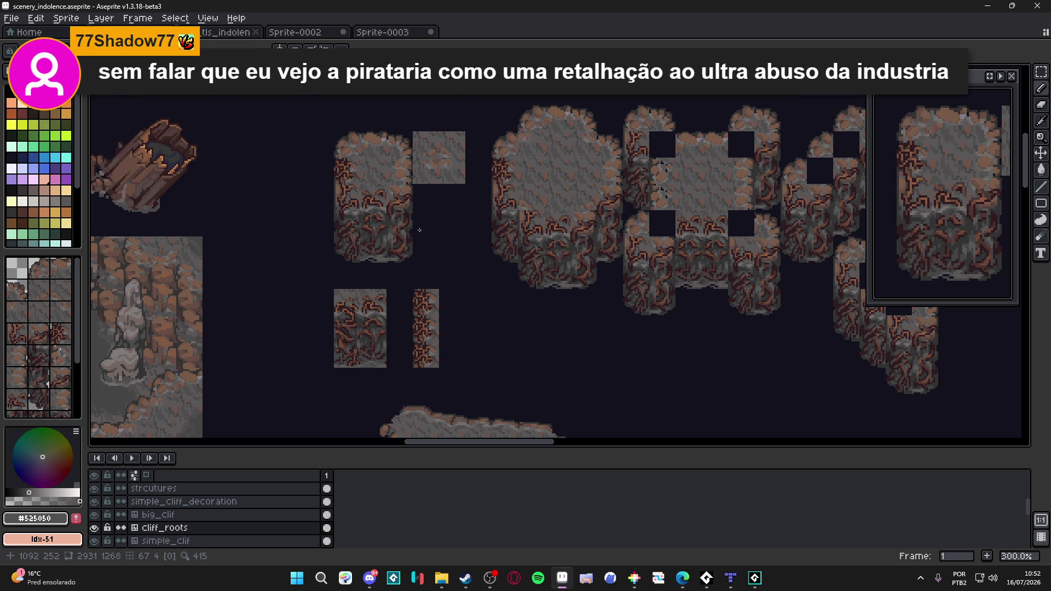
scroll(431, 235, right, 1)
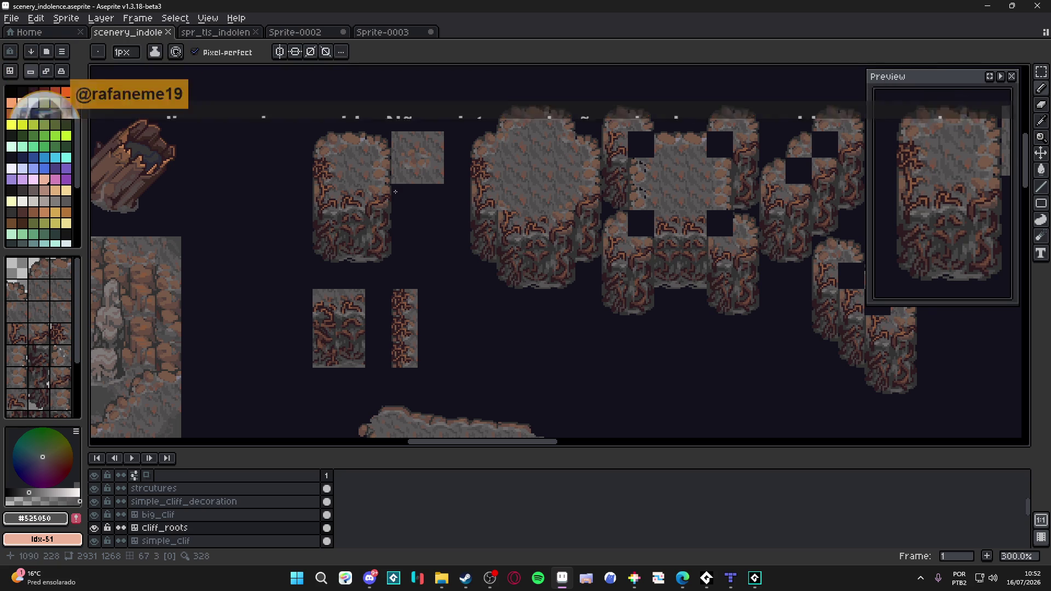
scroll(382, 186, right, 1)
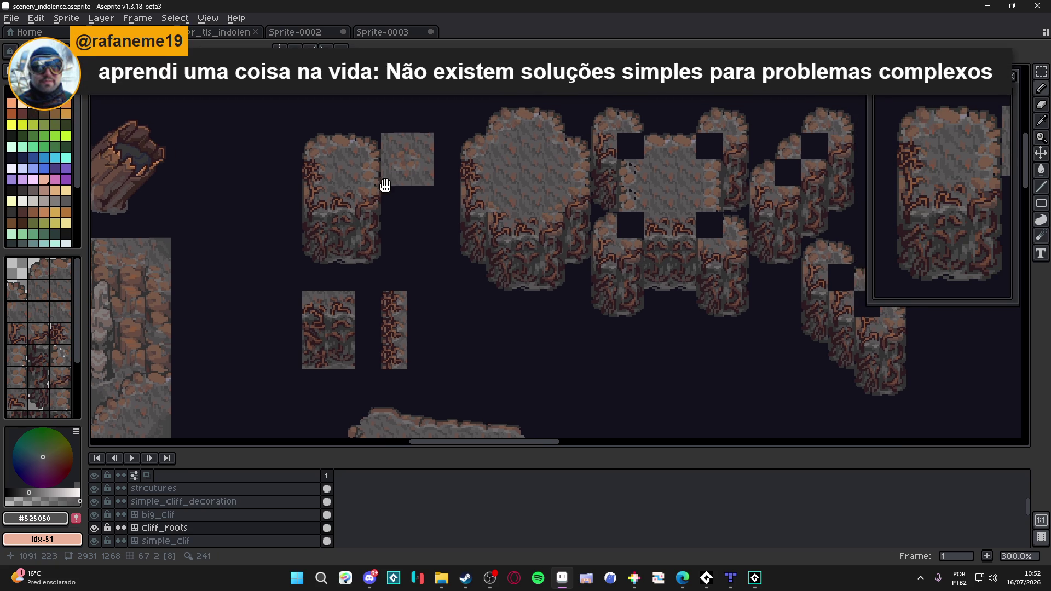
key(ctrl+s)
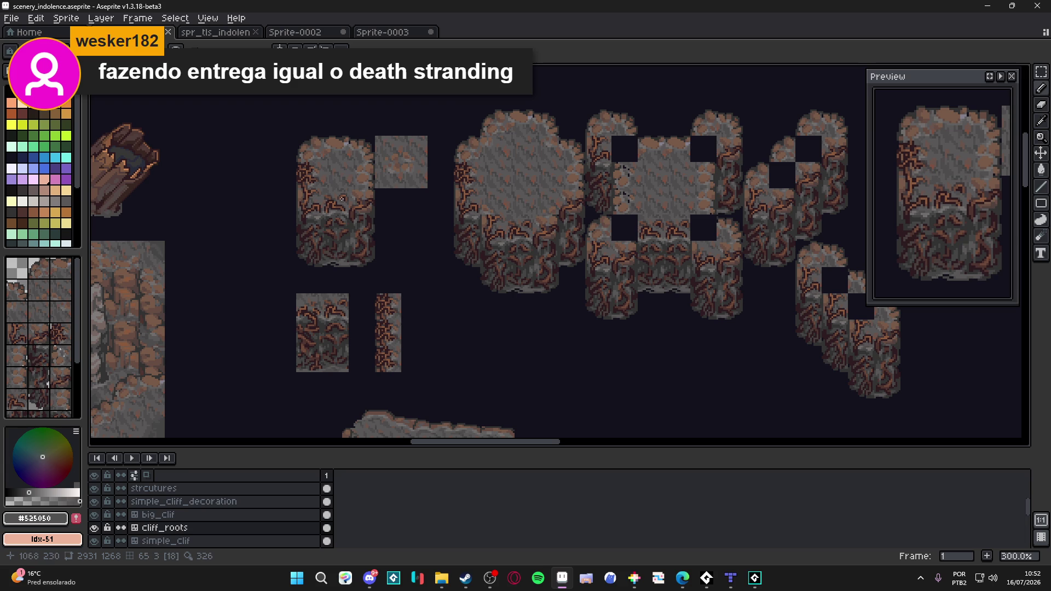
scroll(342, 198, up, 2)
scroll(343, 198, up, 2)
scroll(312, 190, up, 3)
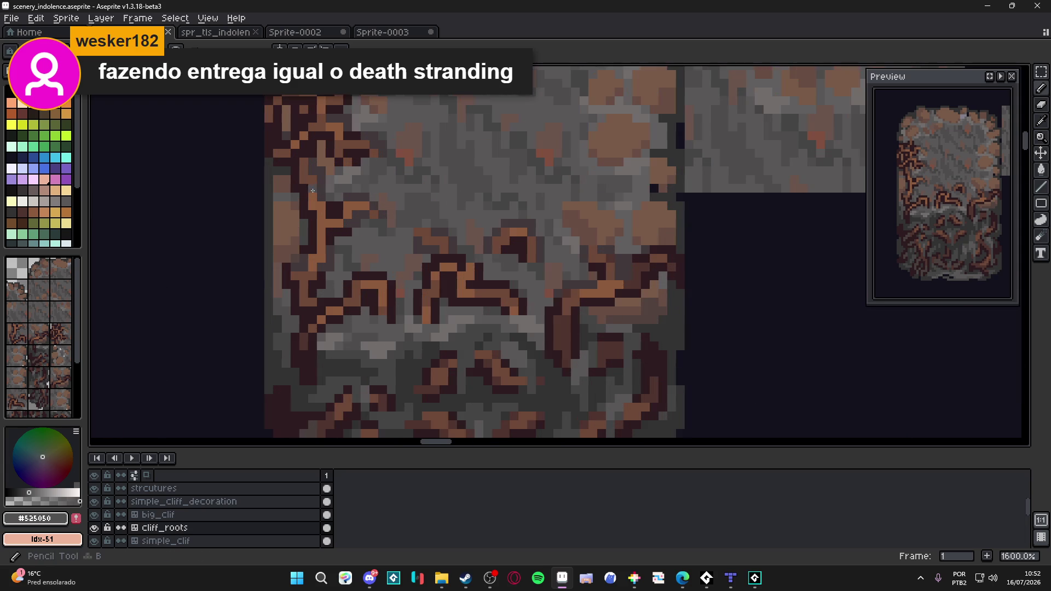
- Sample the brown and dark-brown root colours, undo the last two pencil strokes, and save the scenery file
alt+click(312, 189)
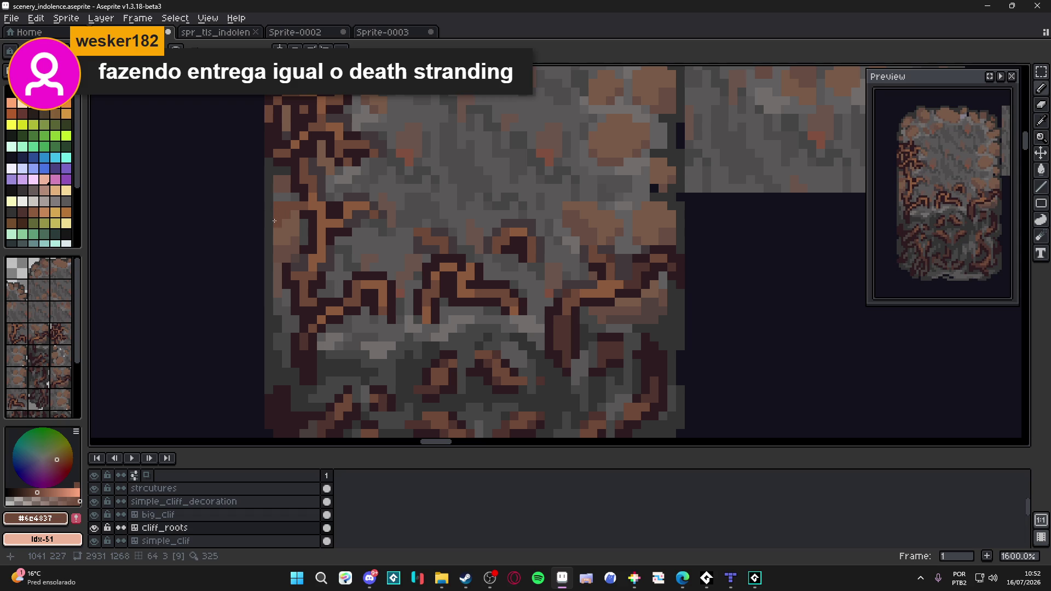
alt+click(301, 196)
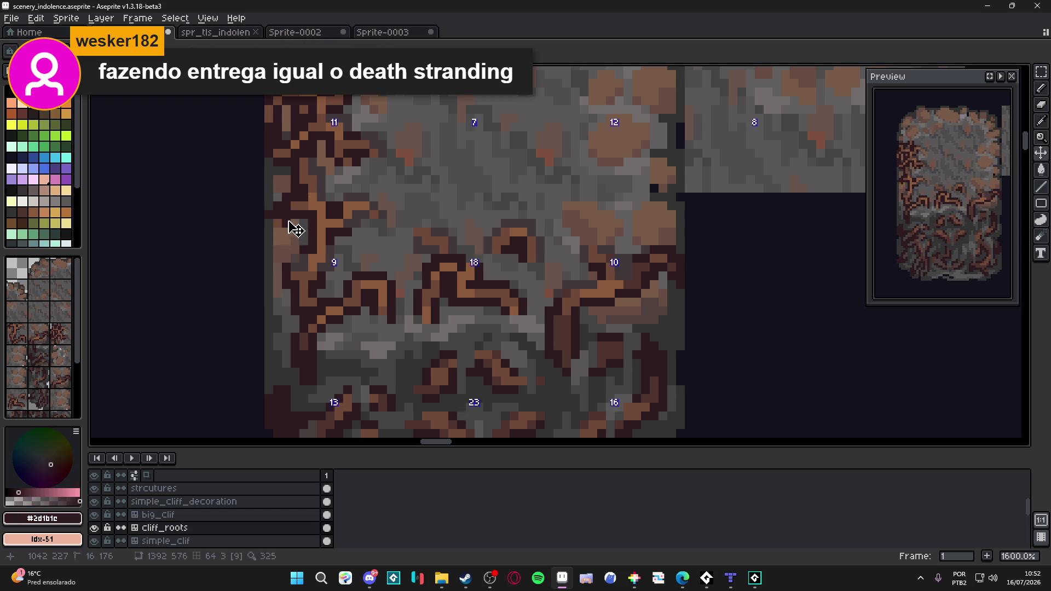
key(ctrl+z)
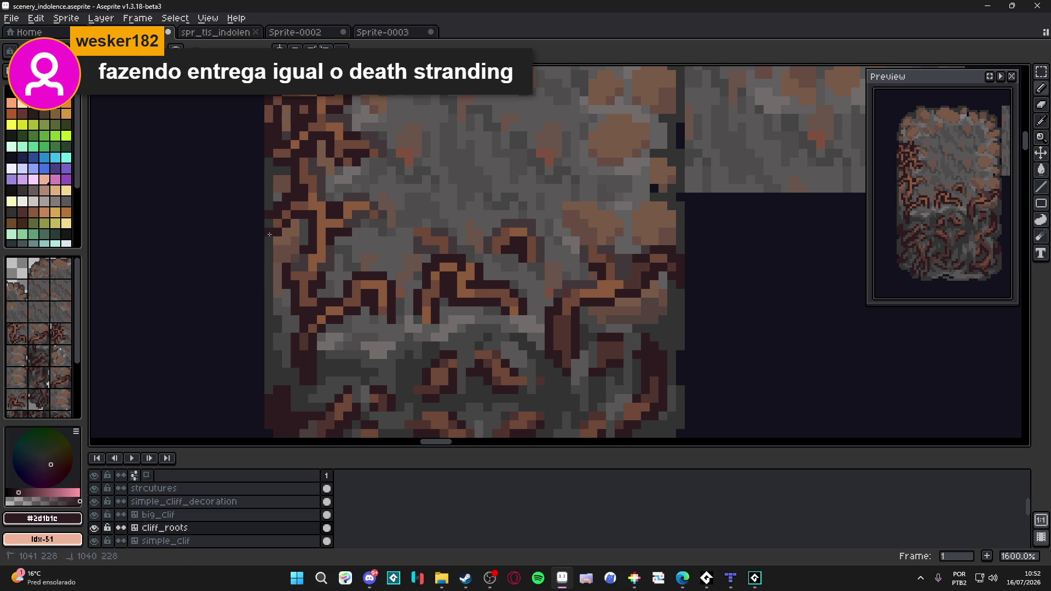
scroll(281, 227, down, 1)
scroll(271, 246, up, 3)
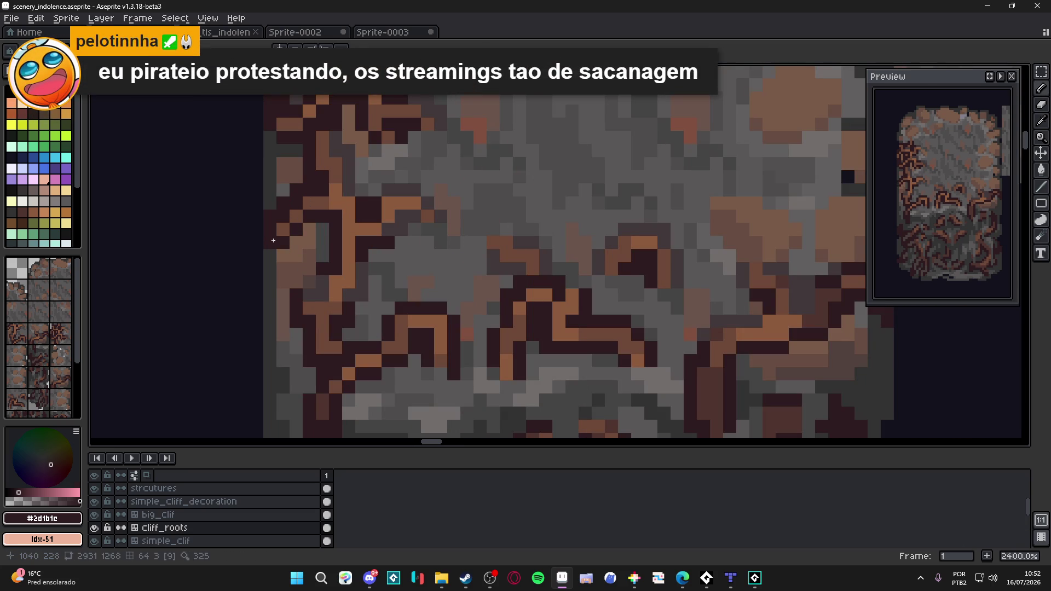
key(ctrl+z)
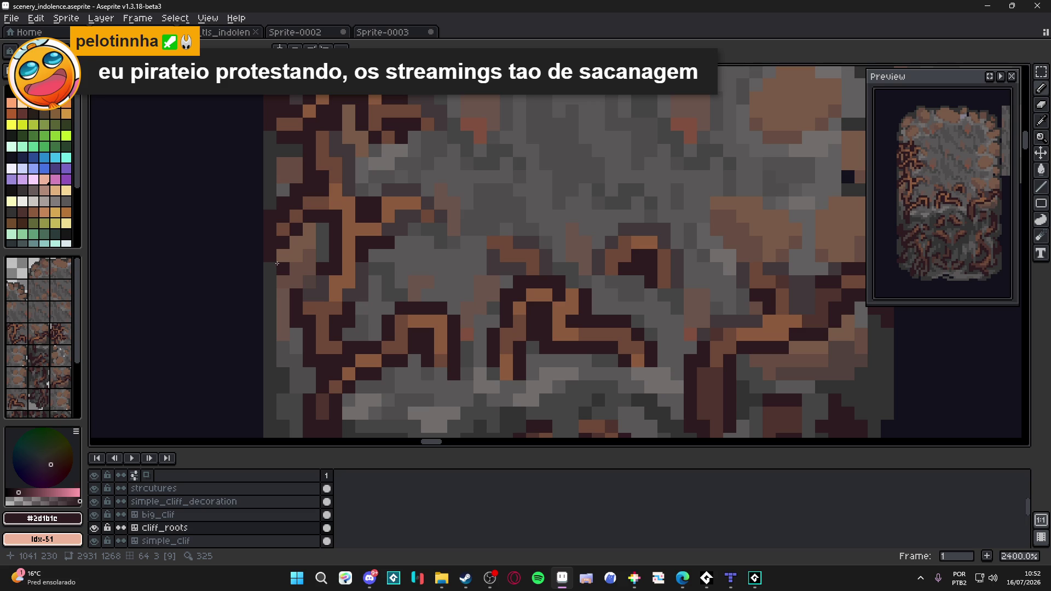
scroll(312, 250, down, 3)
scroll(334, 242, down, 1)
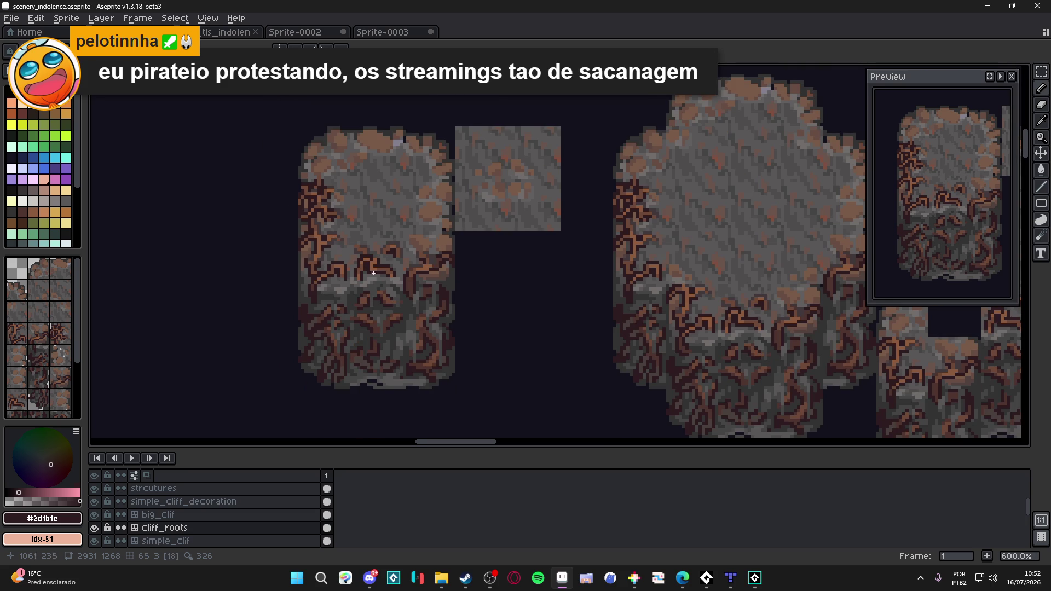
key(ctrl+s)
scroll(394, 289, down, 1)
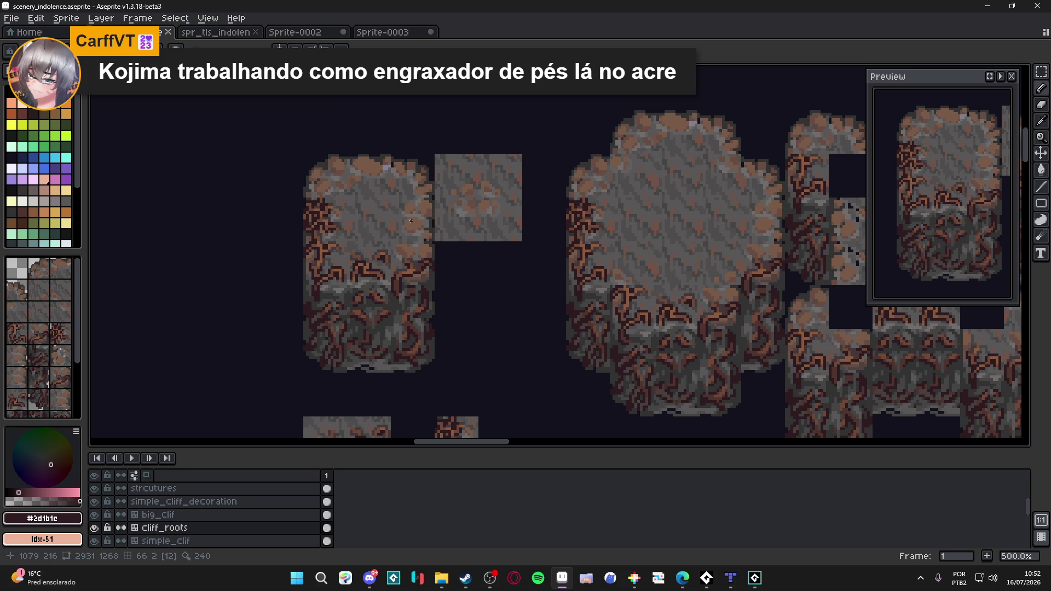
mouse_move(410, 221)
mouse_down()
mouse_move(404, 241)
mouse_move(415, 244)
mouse_up()
key(ctrl+s)
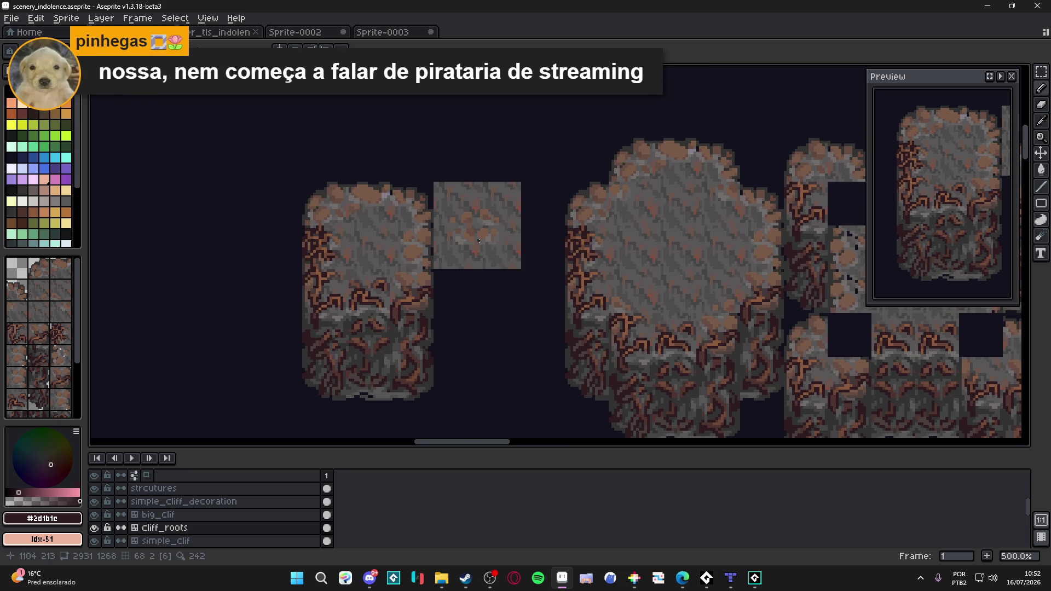
scroll(346, 288, down, 2)
key(ctrl+s)
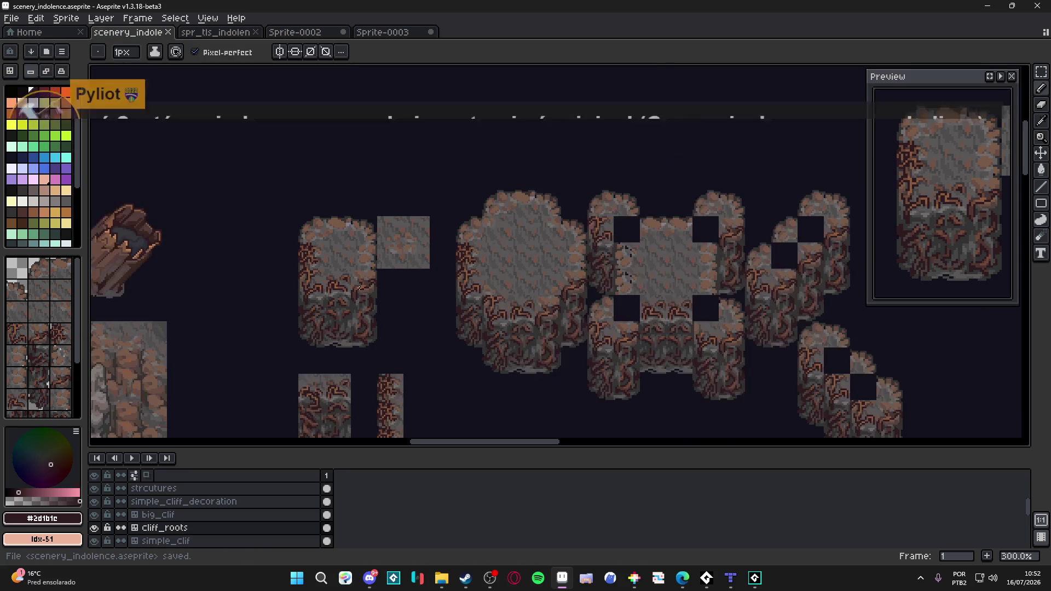
drag(359, 287, 372, 269)
drag(342, 221, 369, 149)
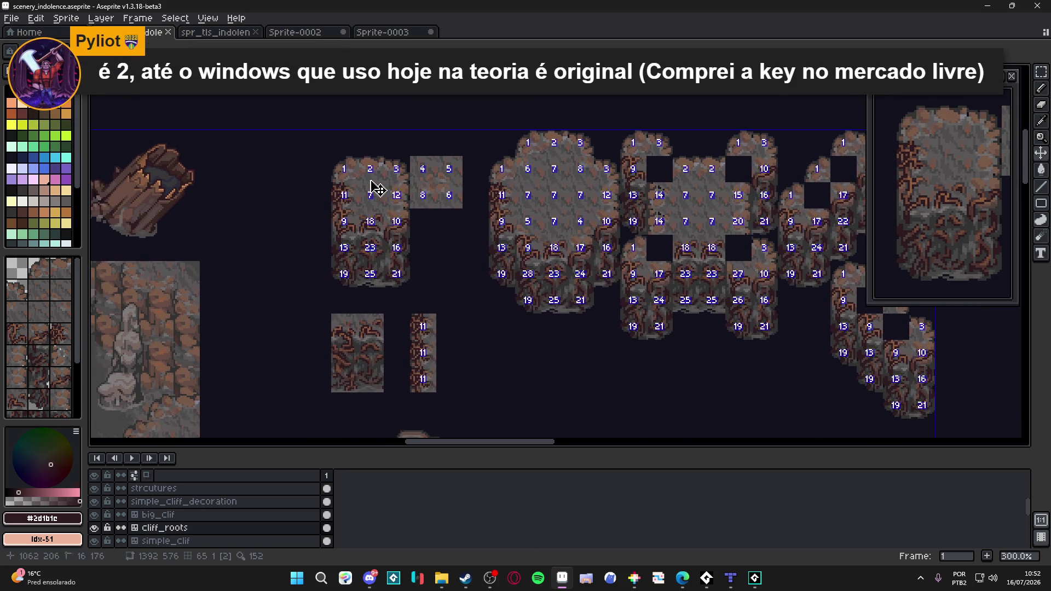
drag(440, 198, 431, 267)
key(ctrl+s)
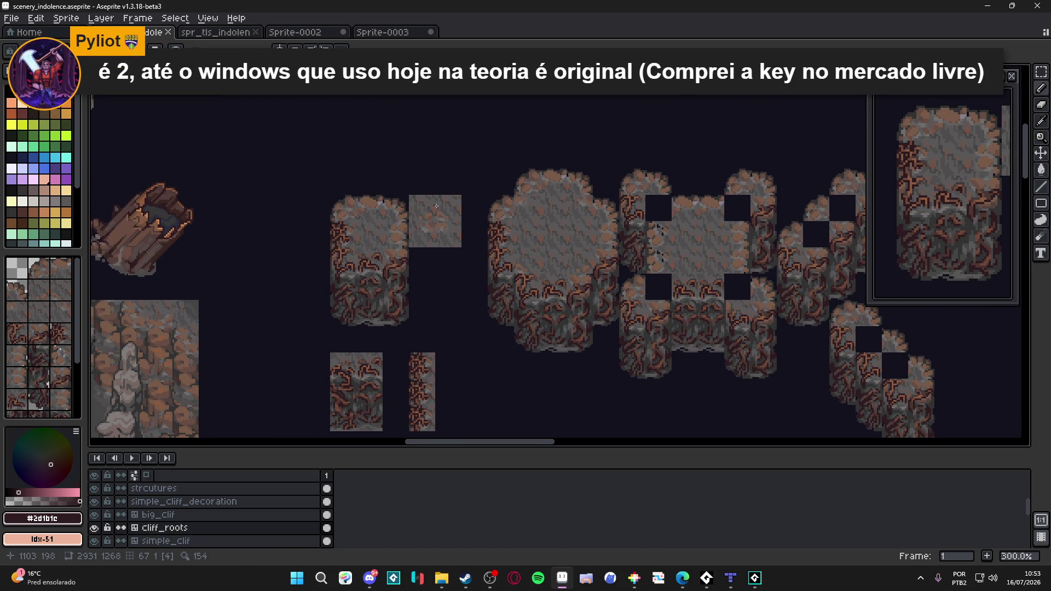
drag(509, 231, 496, 233)
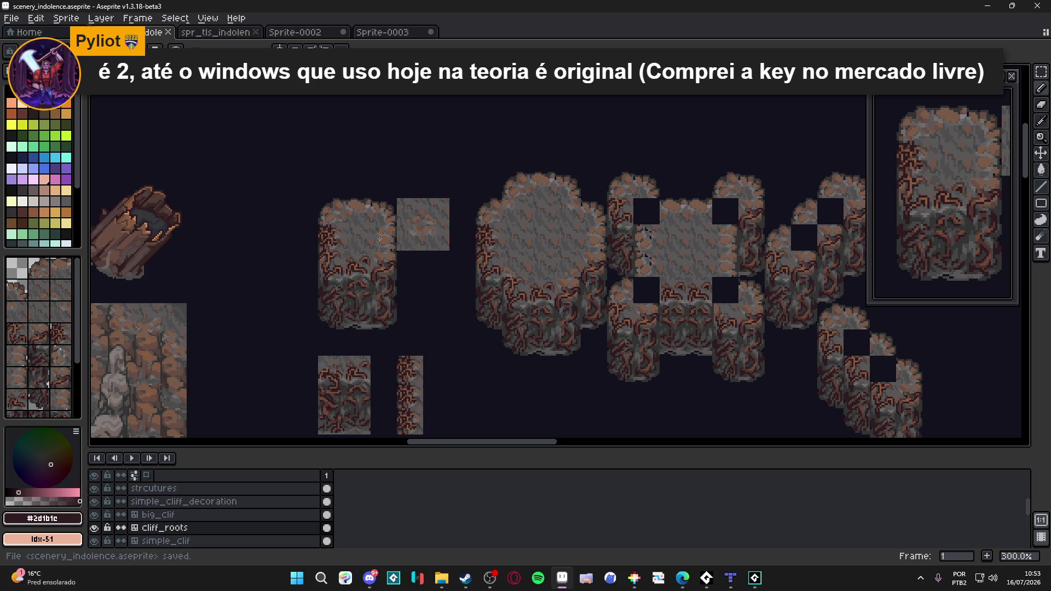
scroll(379, 239, up, 1)
scroll(348, 237, up, 1)
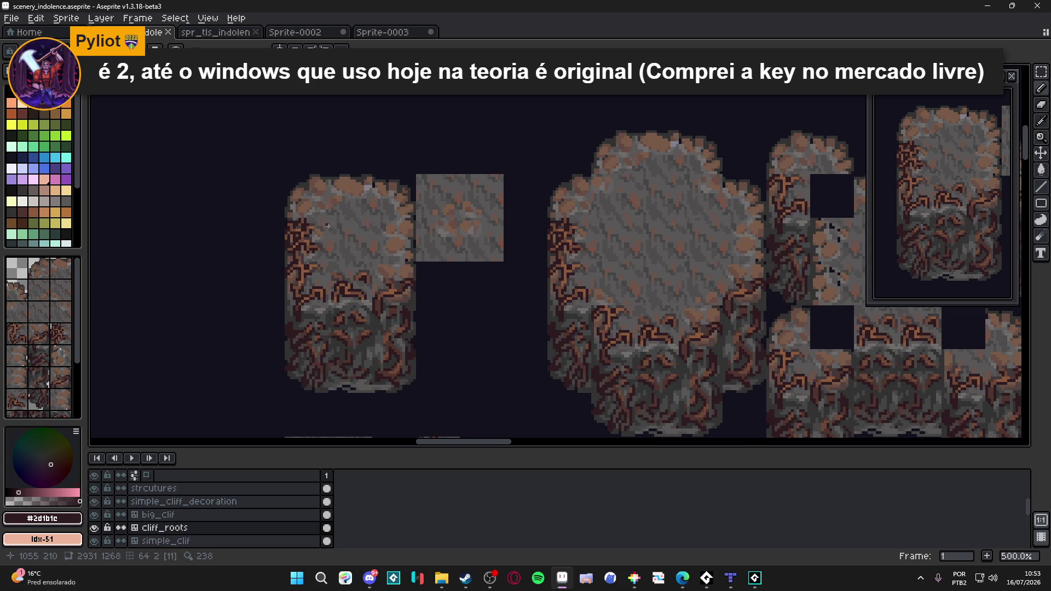
scroll(361, 251, down, 1)
scroll(366, 262, down, 2)
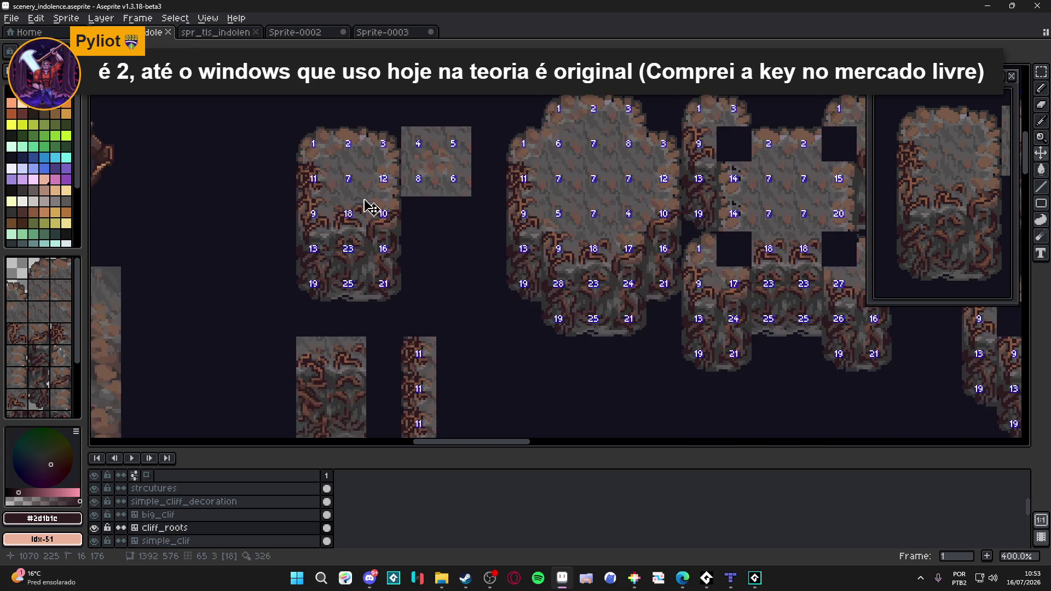
scroll(391, 199, down, 1)
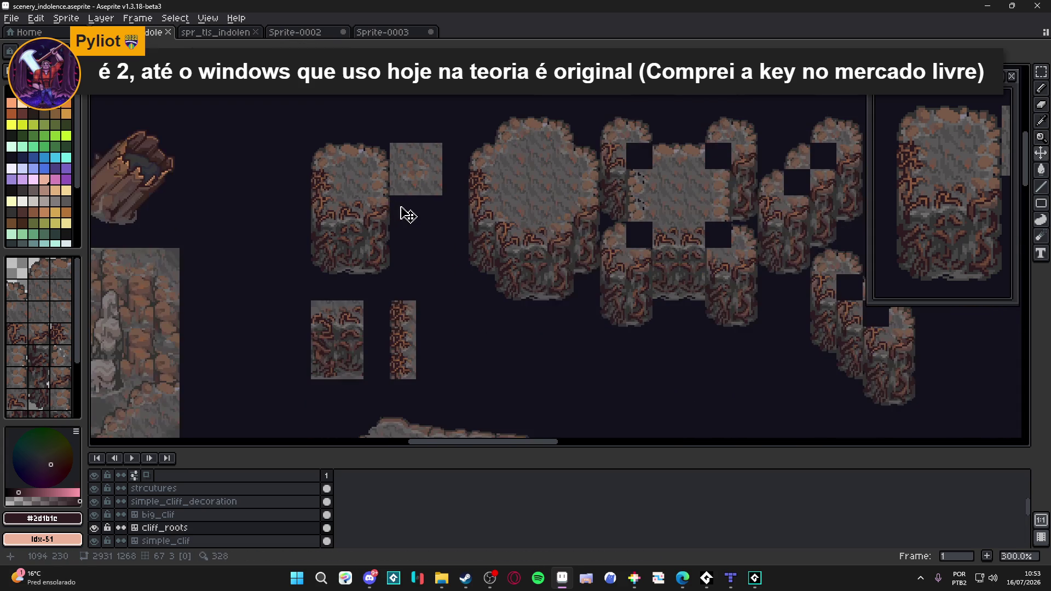
mouse_move(399, 212)
mouse_down()
mouse_move(341, 200)
mouse_move(408, 208)
mouse_up()
scroll(340, 205, down, 1)
key(ctrl+s)
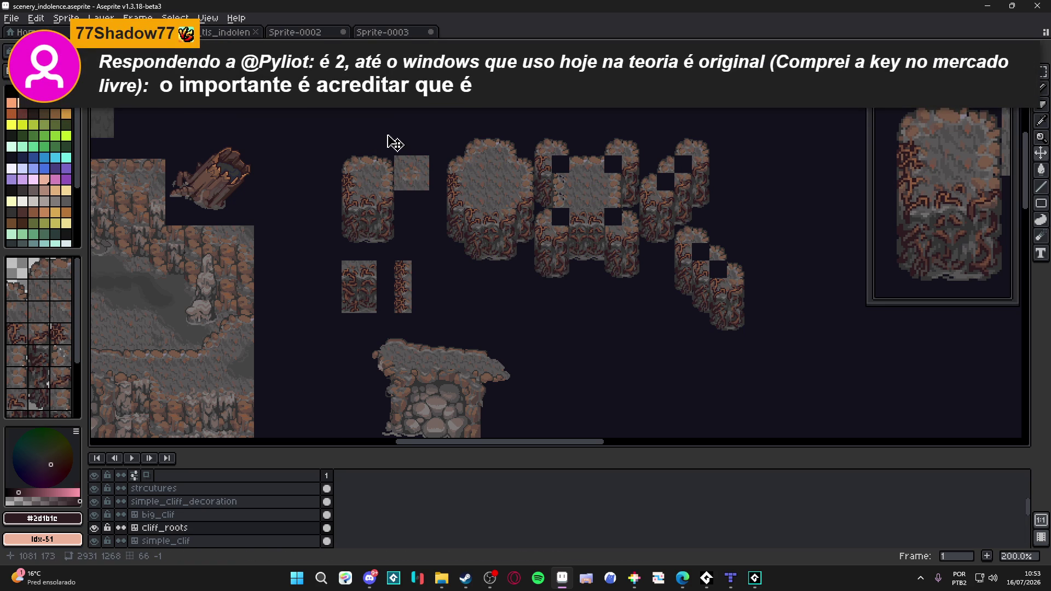
key(ctrl+s)
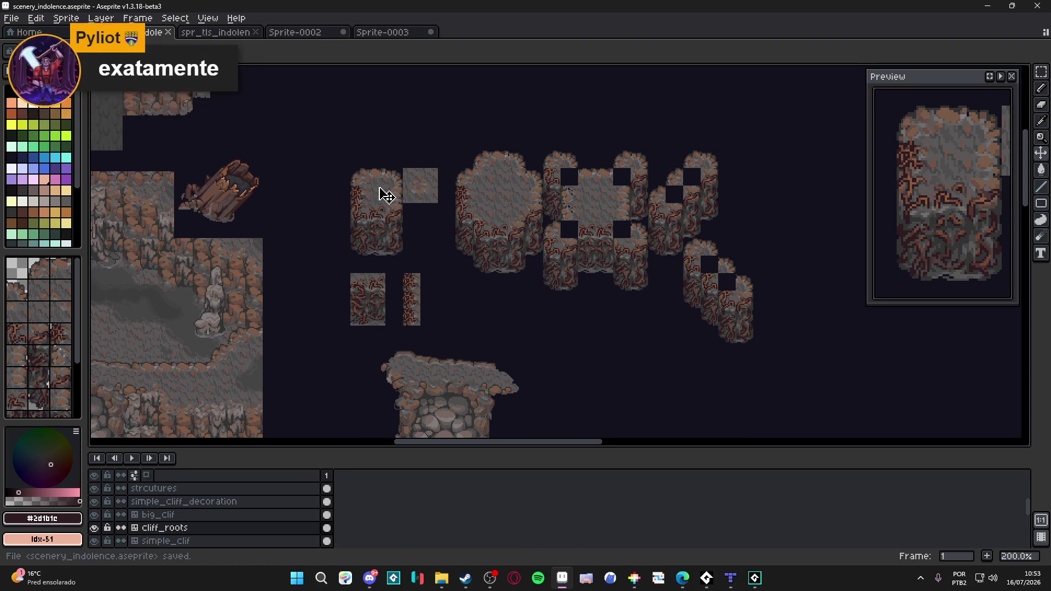
scroll(382, 193, up, 2)
scroll(362, 199, up, 1)
scroll(341, 206, up, 1)
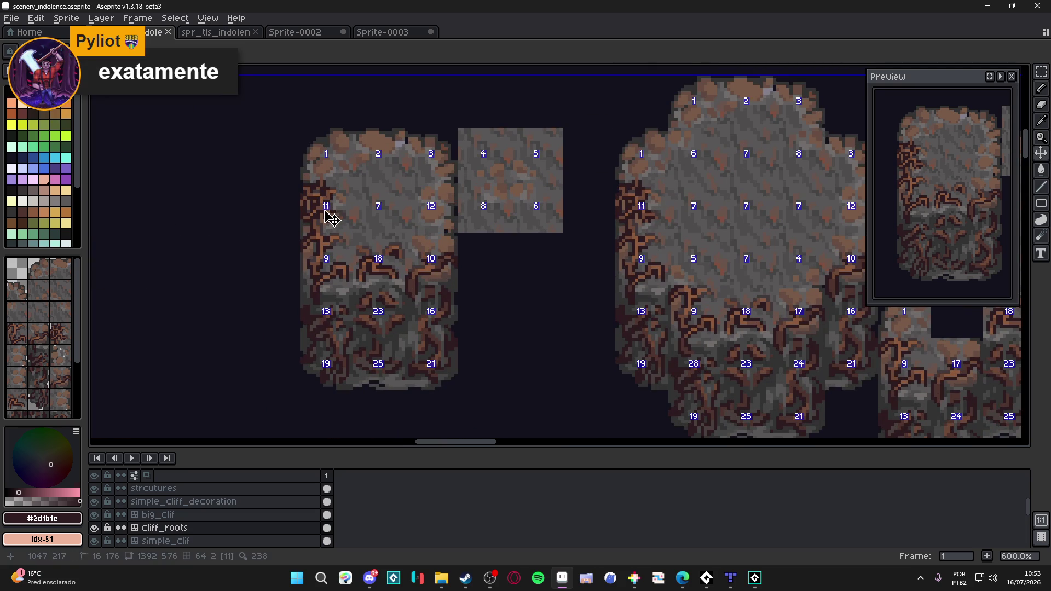
- Sample the orange-brown #8c5b3e, save, return to drawing and sample the mid-brown #6e4837 from a cliff tile
alt+click(327, 211)
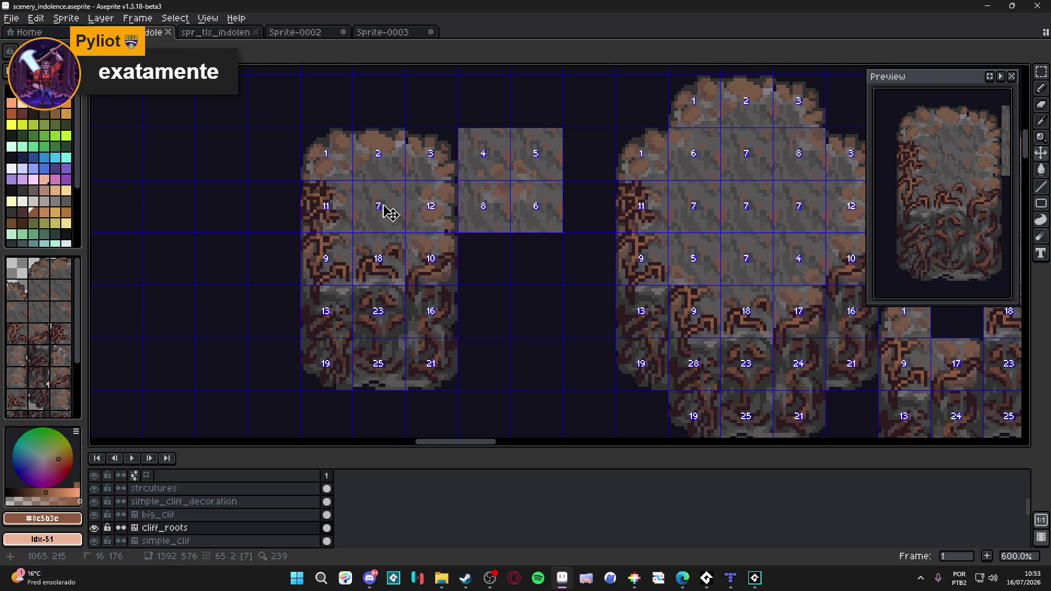
key(ctrl+s)
scroll(322, 205, up, 2)
scroll(321, 203, down, 2)
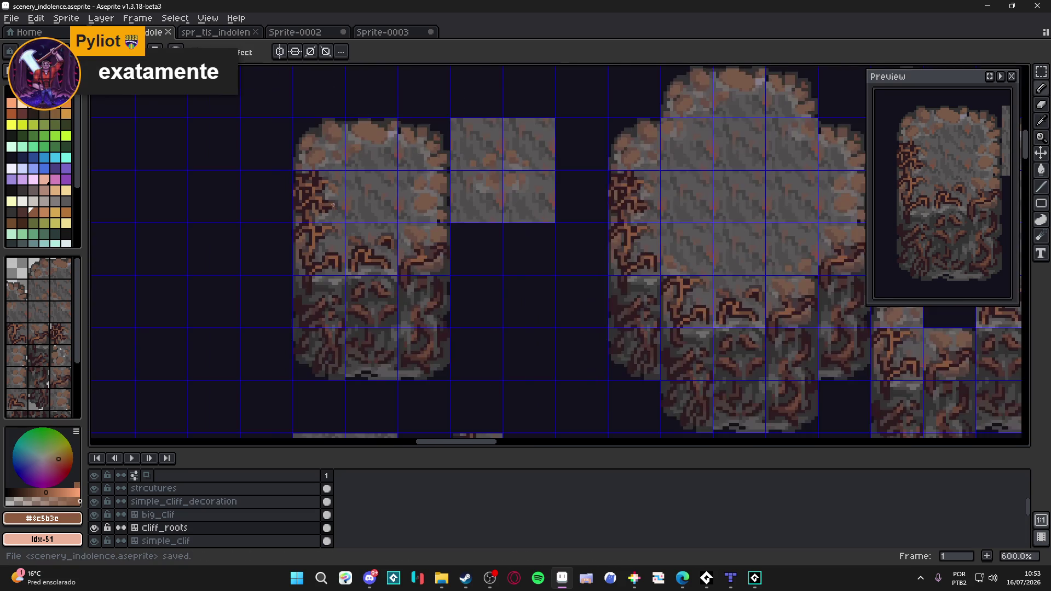
scroll(329, 209, up, 2)
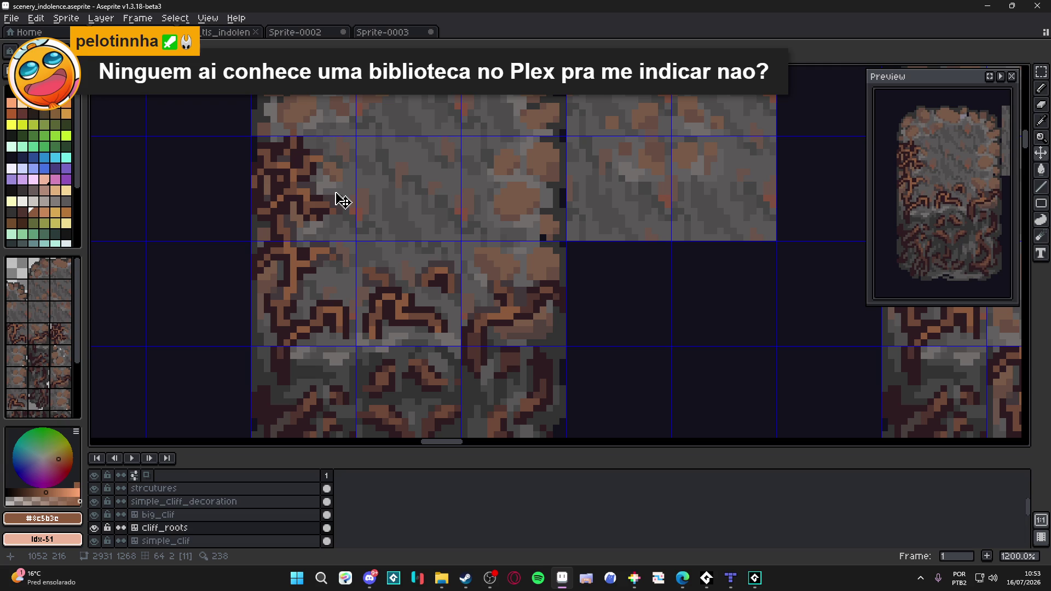
scroll(328, 195, down, 2)
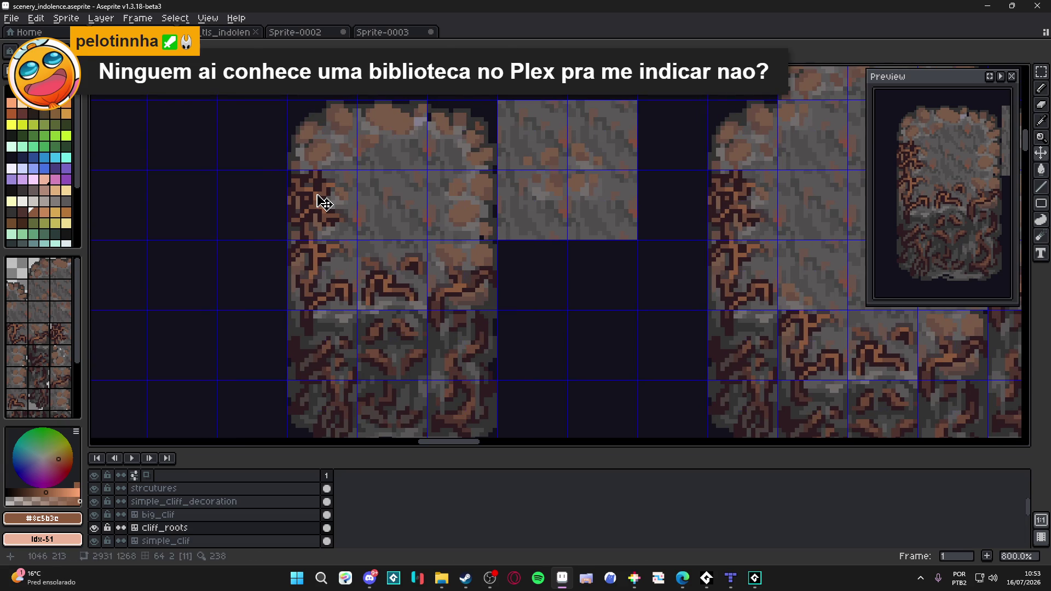
key(space+Tab)
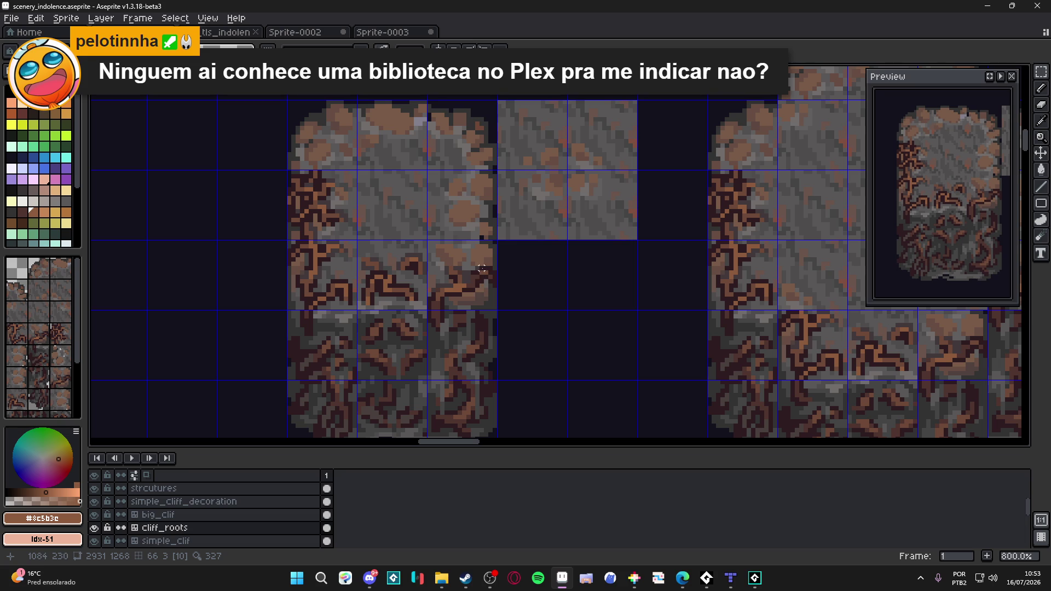
scroll(451, 272, up, 1)
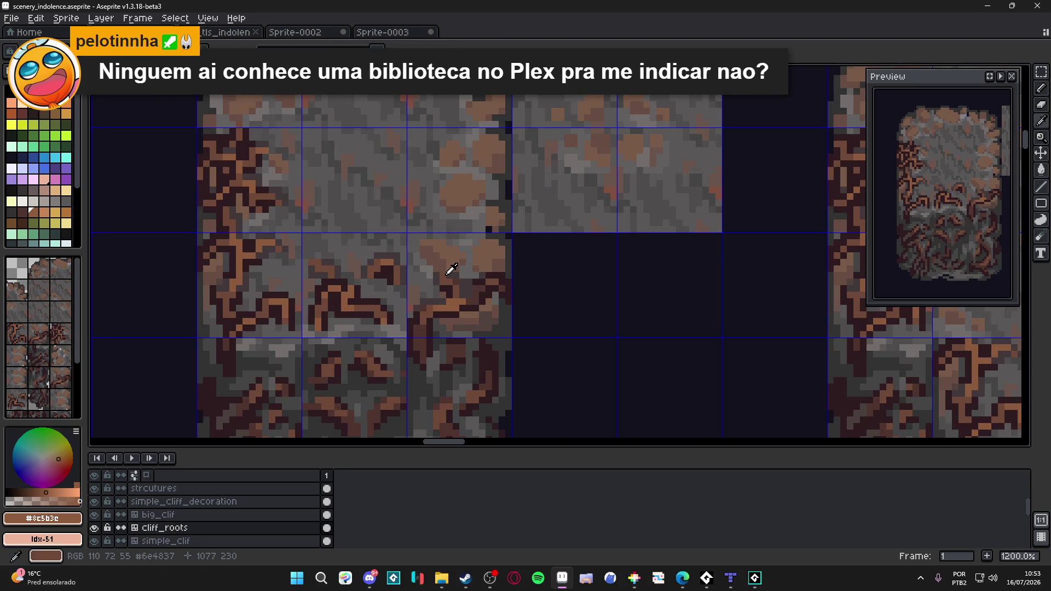
alt+click(443, 275)
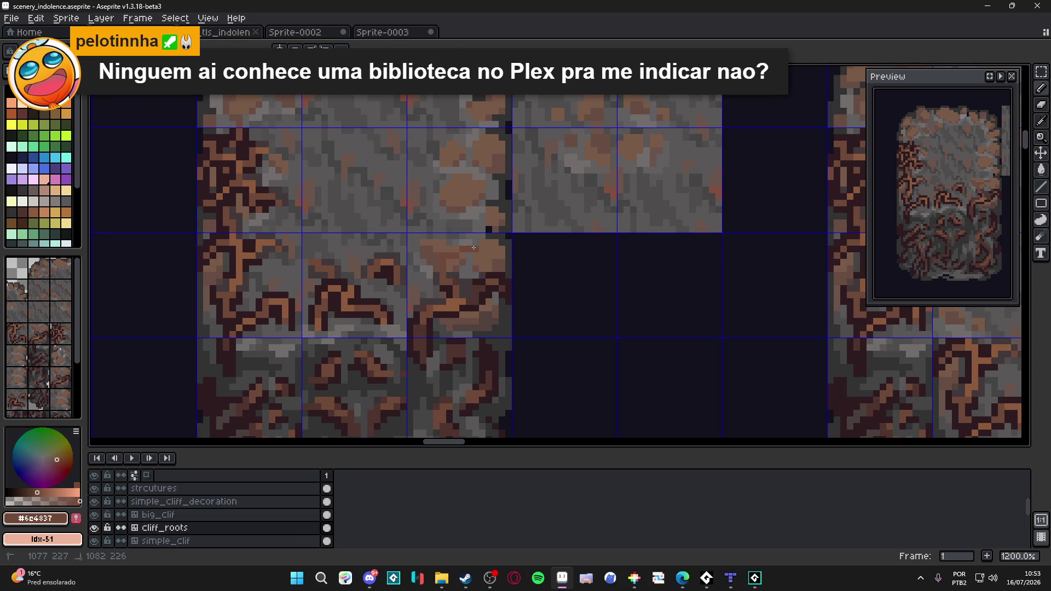
scroll(473, 247, down, 2)
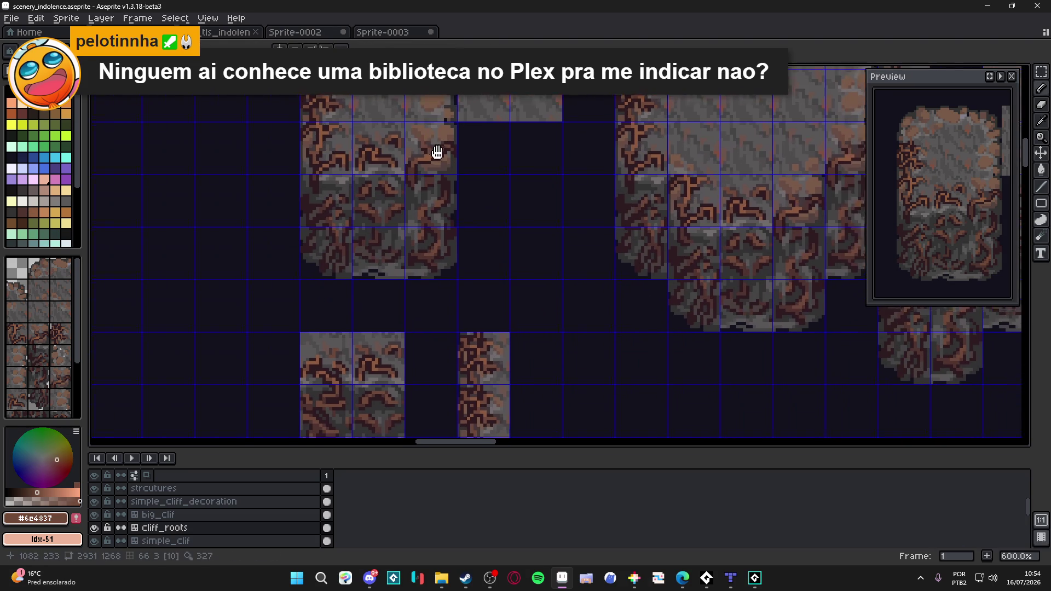
- Stamp three cliff-top tiles into the new narrow column, set a dark grey drawing colour and save
drag(473, 247, 433, 108)
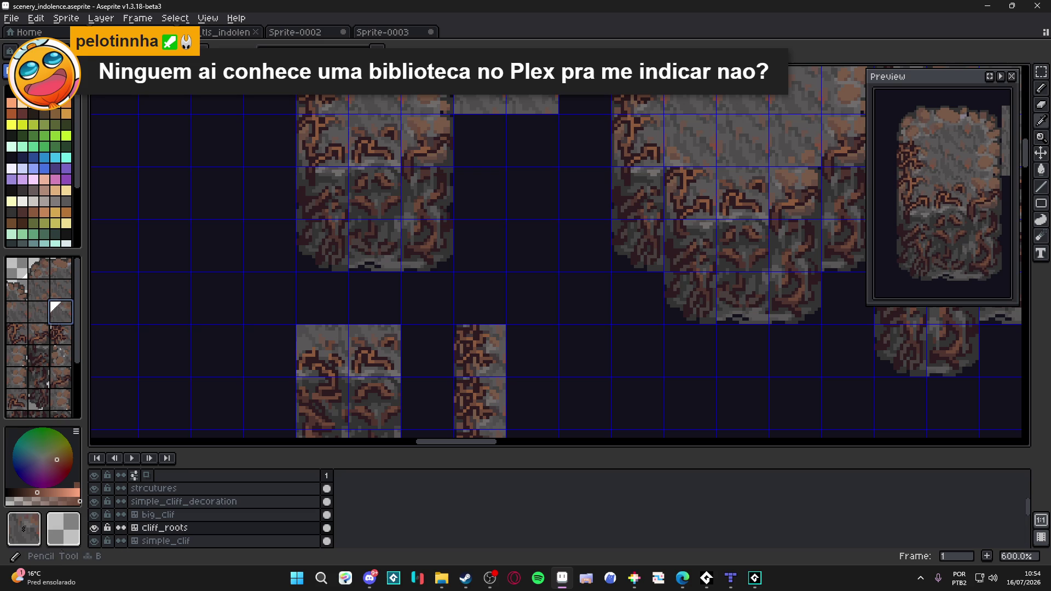
mouse_move(502, 262)
mouse_down()
mouse_move(486, 254)
mouse_move(437, 134)
mouse_up()
click(519, 224)
click(519, 275)
click(519, 329)
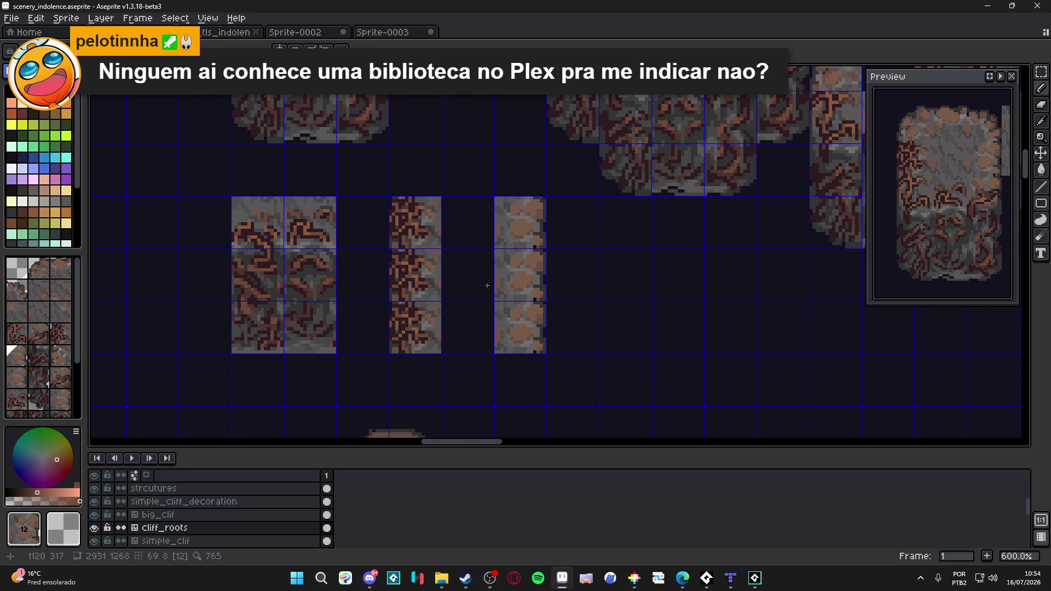
click(59, 150)
scroll(538, 248, up, 4)
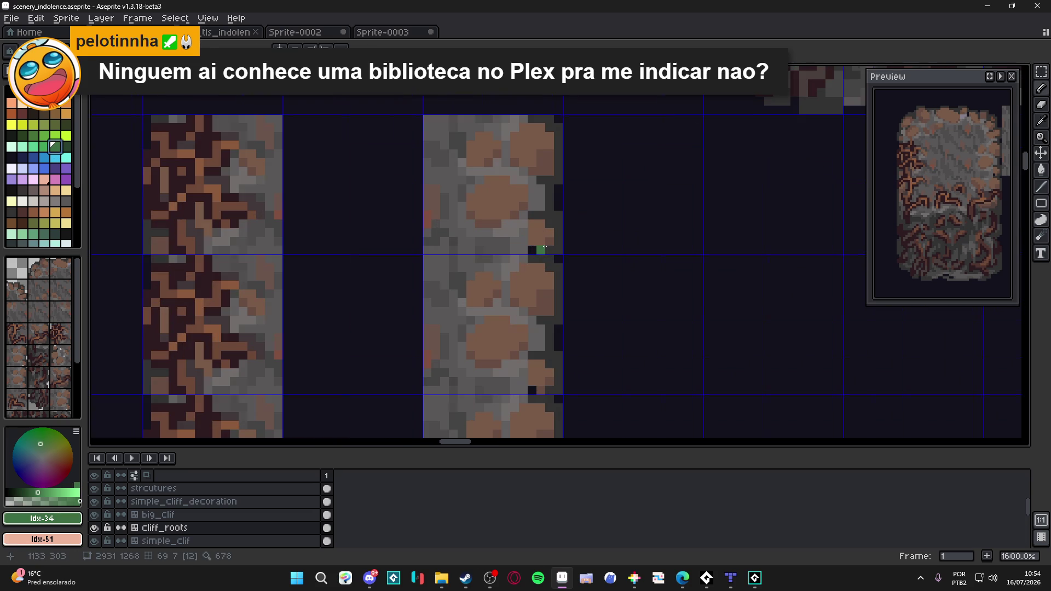
alt+click(494, 248)
scroll(525, 344, down, 3)
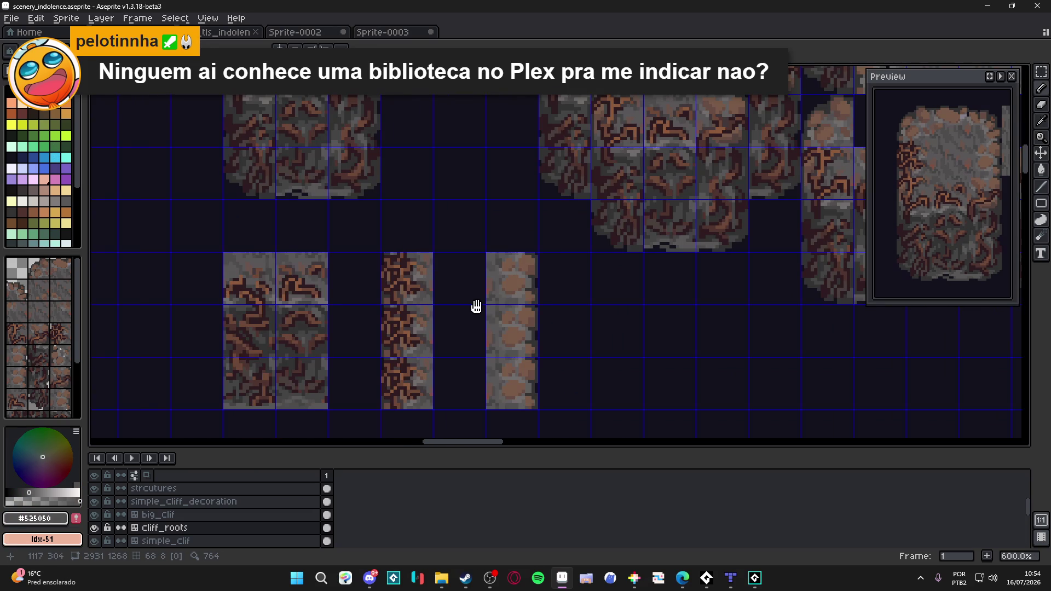
key(ctrl+s)
scroll(422, 214, down, 1)
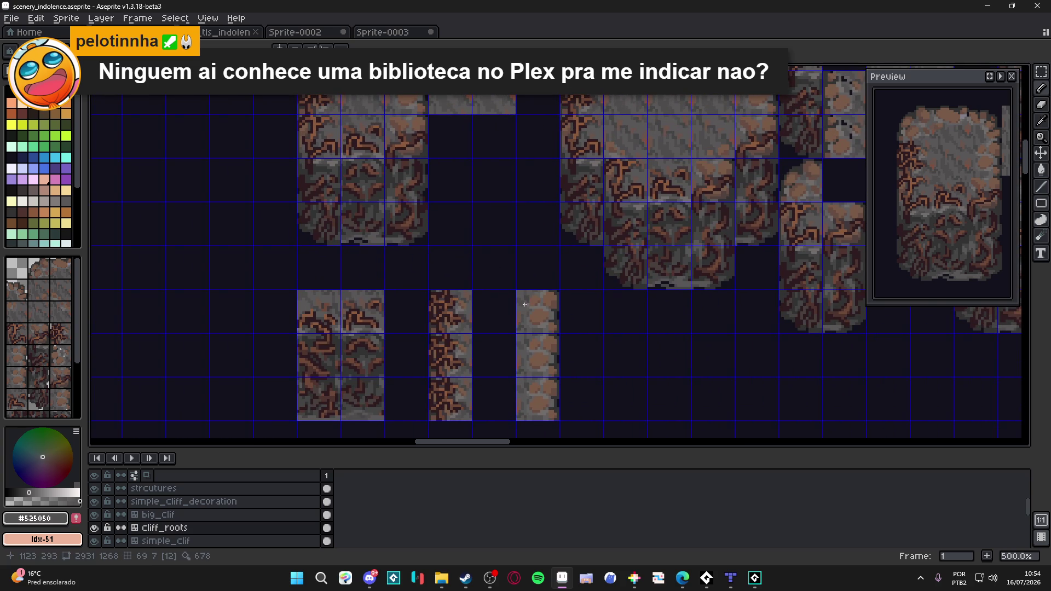
- Sample the brown root colour with the Pencil and paint brown detail pixels into the cliff-edge tile, saving
drag(343, 186, 367, 235)
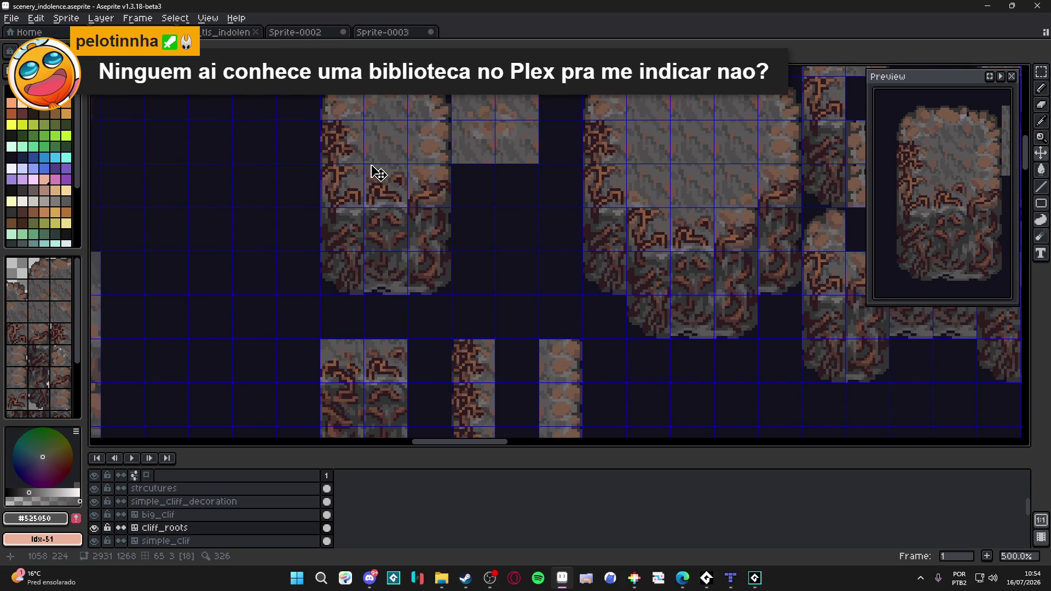
drag(375, 174, 390, 199)
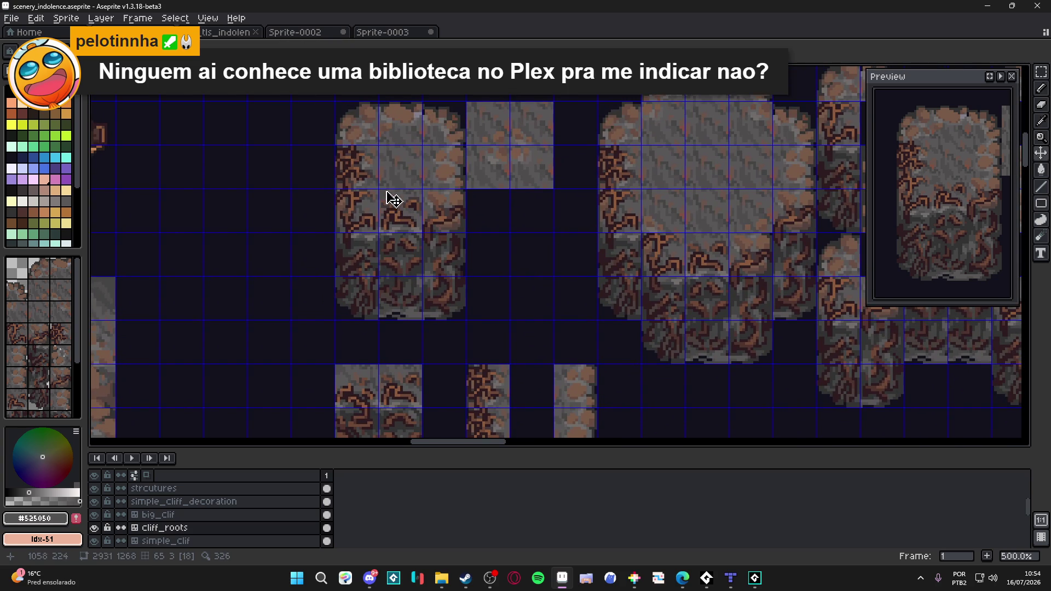
scroll(431, 202, up, 1)
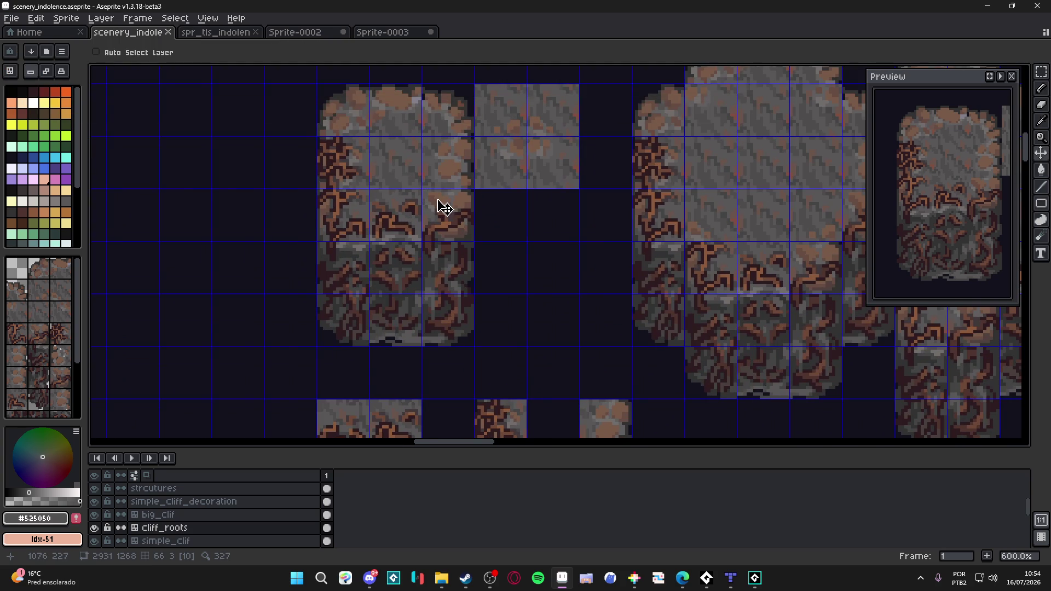
scroll(444, 207, up, 2)
key(i)
click(445, 215)
key(b)
scroll(504, 170, down, 2)
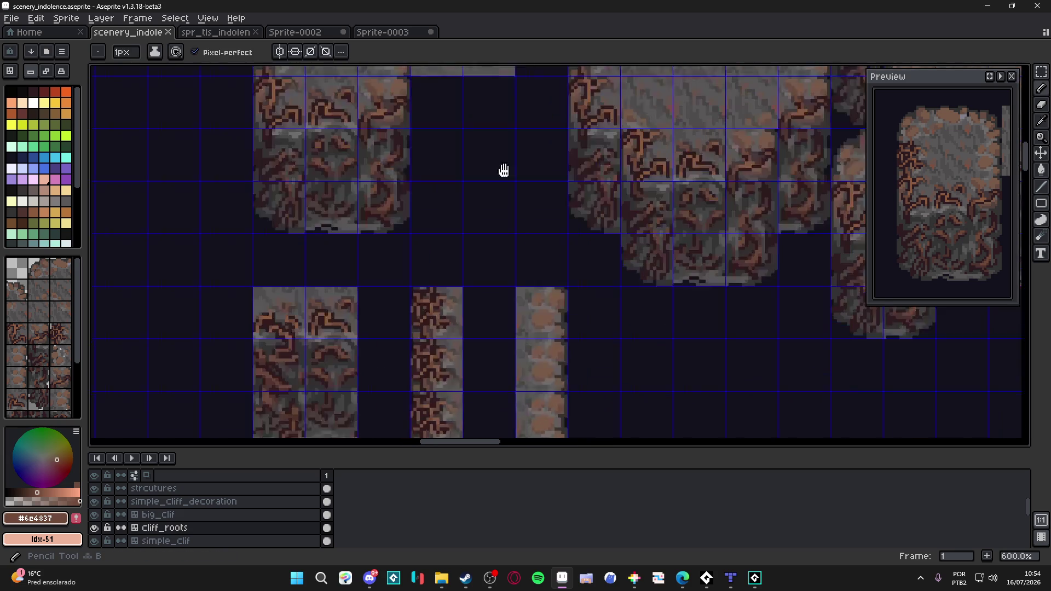
drag(504, 171, 495, 137)
key(ctrl+s)
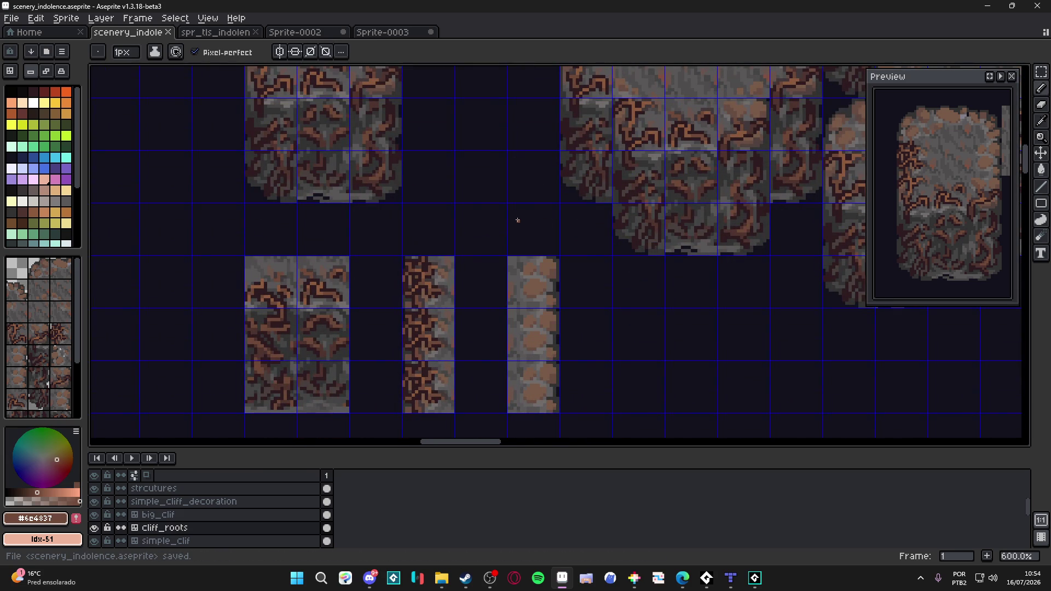
scroll(522, 316, up, 2)
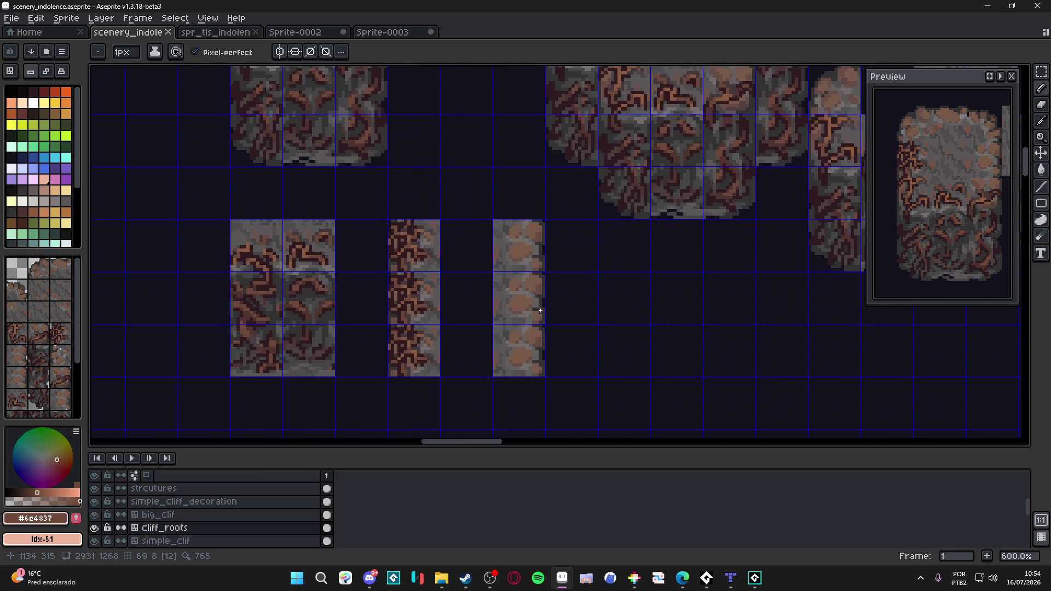
drag(519, 315, 538, 237)
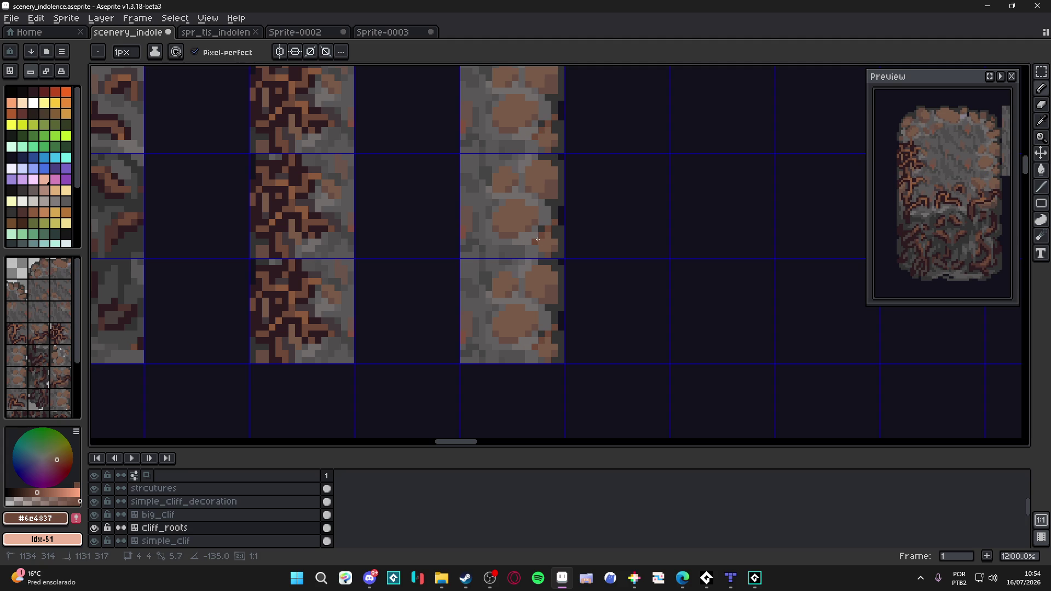
mouse_move(549, 243)
mouse_down()
mouse_move(531, 280)
mouse_move(546, 292)
mouse_move(537, 329)
mouse_up()
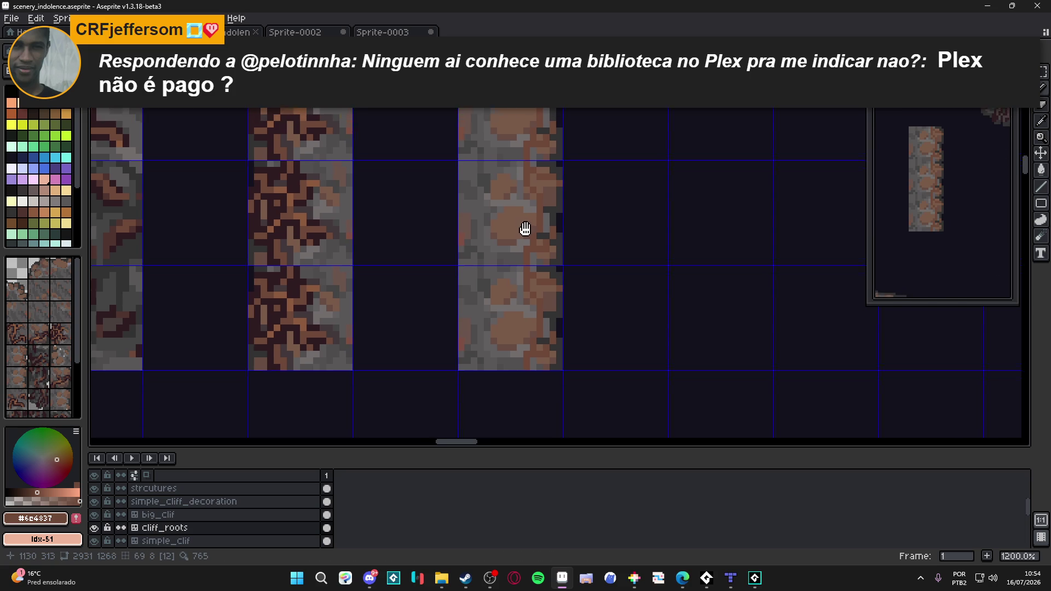
- Sample the dark root colour #2d1b1e and draw dark pixels along the upper root crack of the large cliff tile
drag(525, 228, 526, 245)
scroll(527, 246, down, 2)
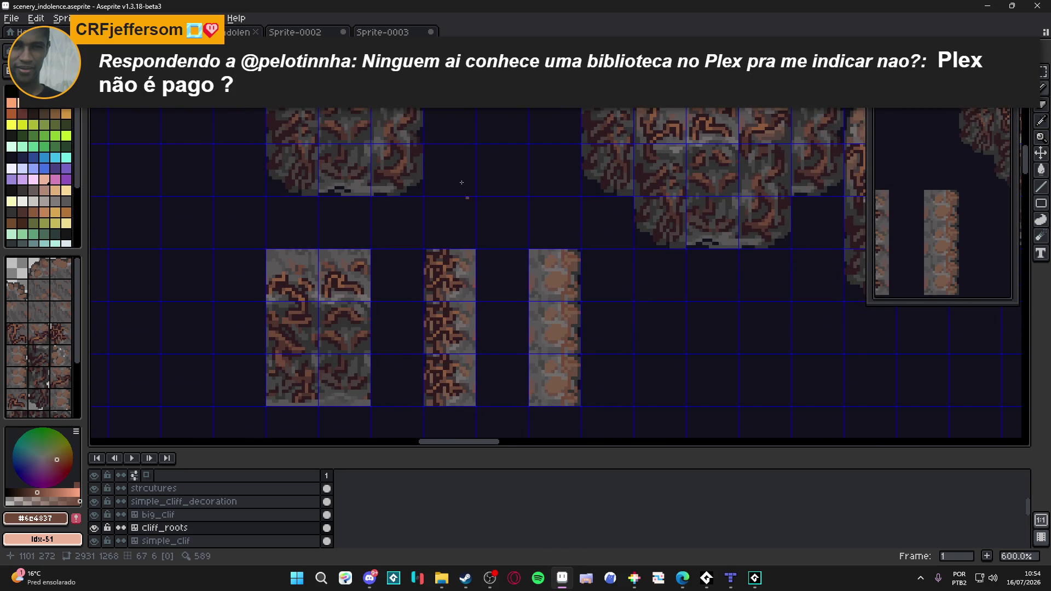
mouse_move(460, 184)
mouse_down()
mouse_move(459, 218)
mouse_move(447, 166)
mouse_up()
scroll(501, 258, up, 1)
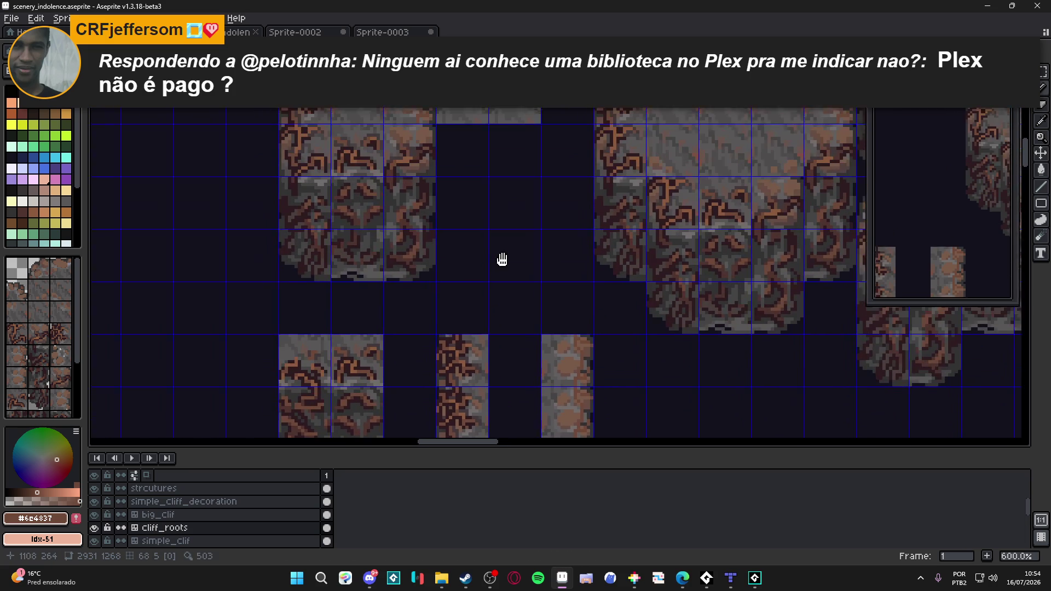
drag(501, 258, 507, 285)
scroll(397, 272, up, 2)
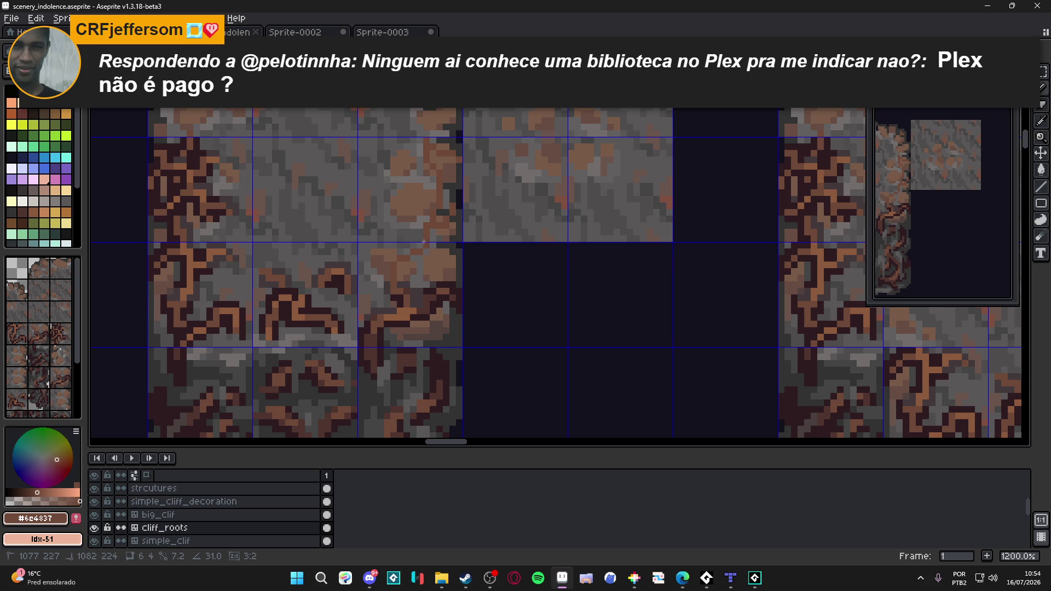
drag(474, 198, 425, 238)
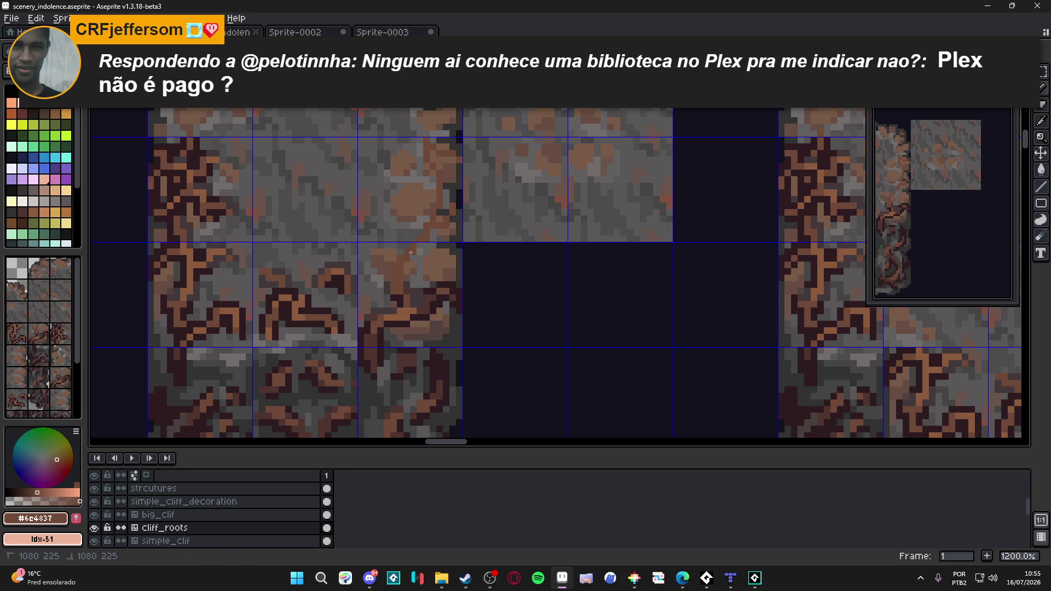
scroll(445, 265, down, 2)
scroll(445, 262, down, 1)
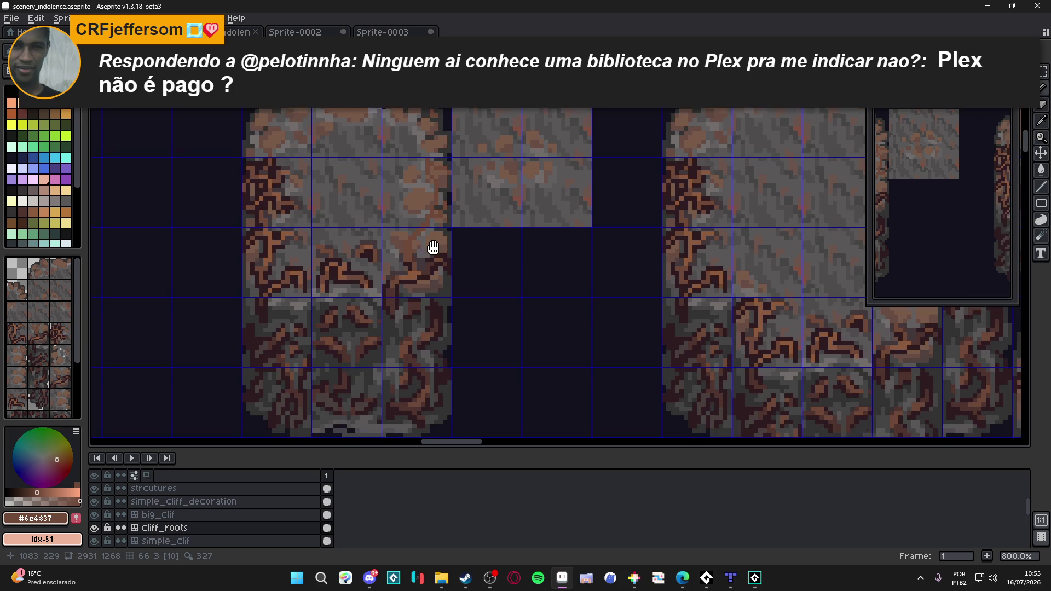
scroll(437, 253, up, 3)
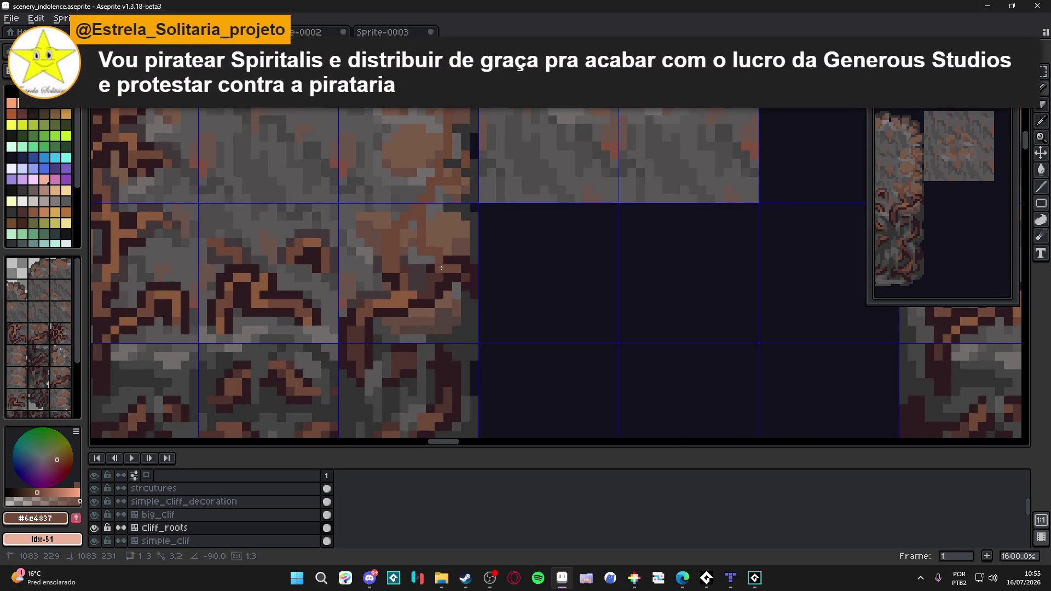
alt+click(450, 255)
click(441, 242)
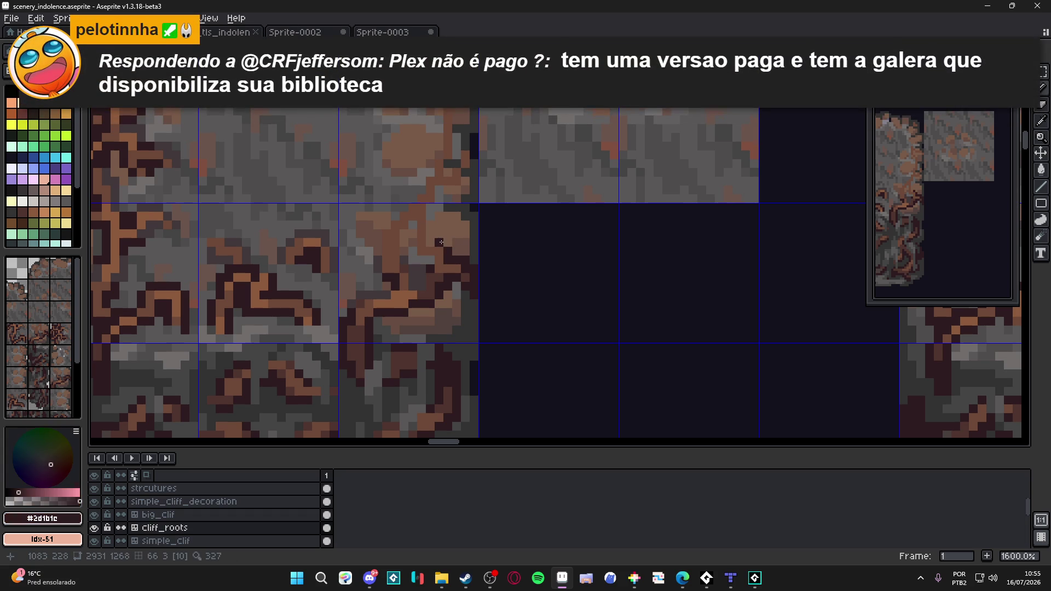
drag(436, 243, 443, 243)
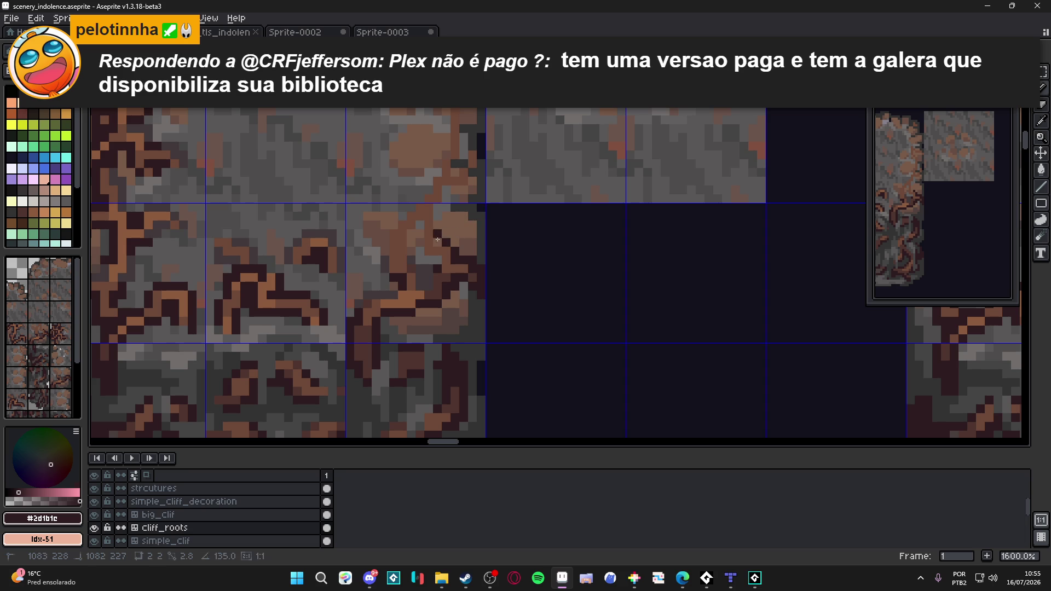
click(437, 207)
mouse_move(437, 207)
mouse_down()
mouse_move(465, 189)
mouse_move(464, 174)
mouse_up()
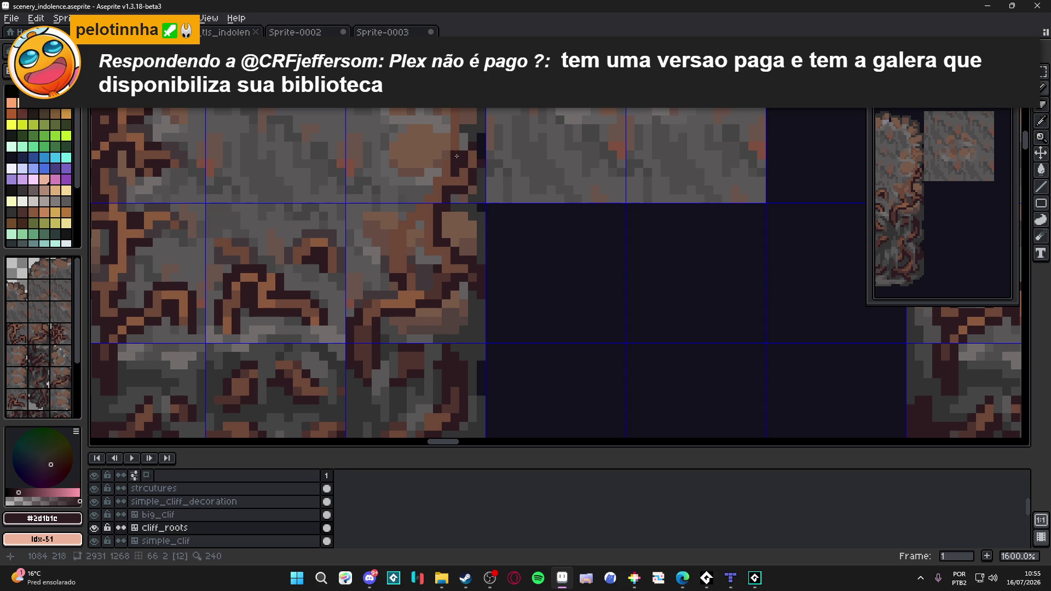
mouse_move(463, 138)
mouse_down()
mouse_move(461, 124)
mouse_move(472, 177)
mouse_up()
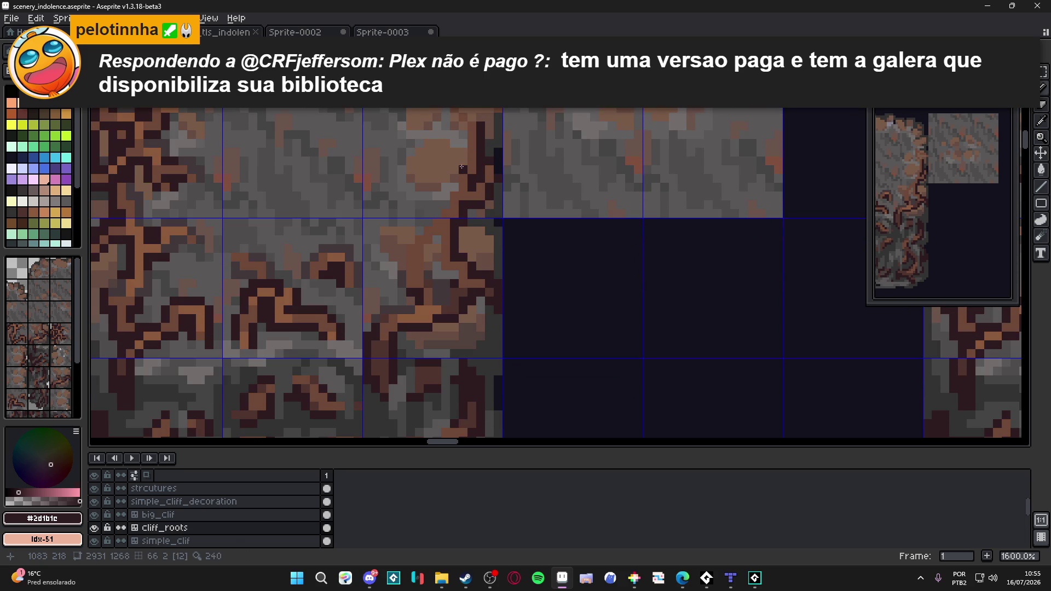
drag(460, 138, 461, 115)
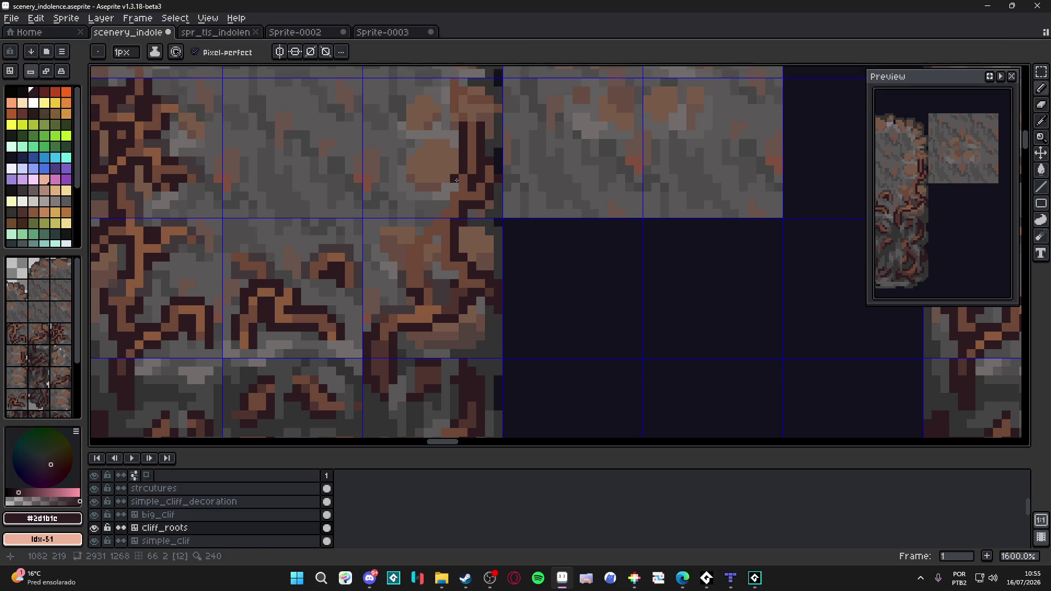
- Extend and thicken the dark crack down through the tile, save the tileset, then sample the grey #595757
drag(458, 164, 413, 237)
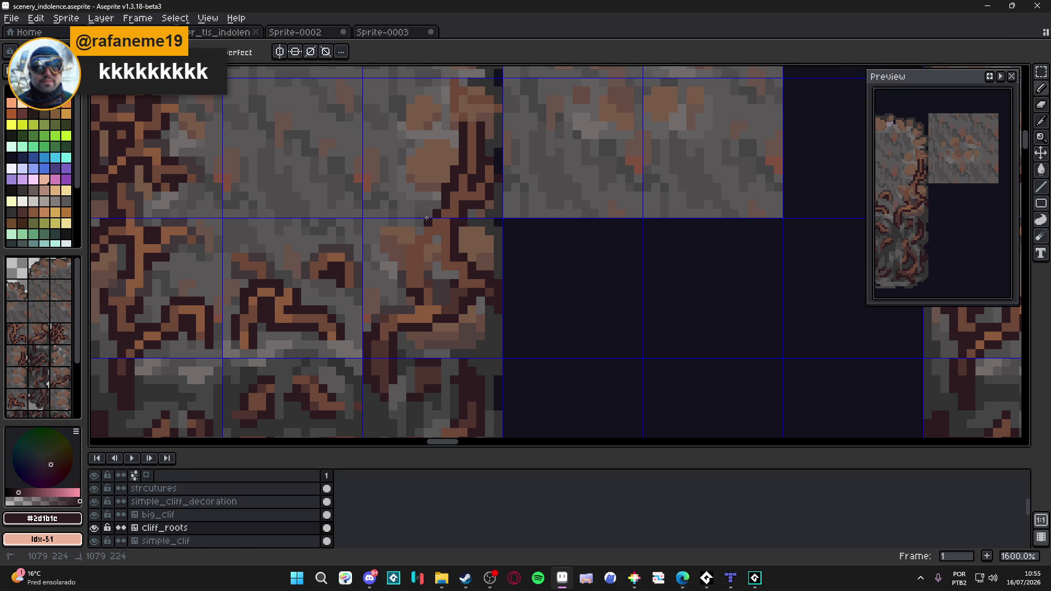
click(409, 237)
drag(406, 246, 398, 285)
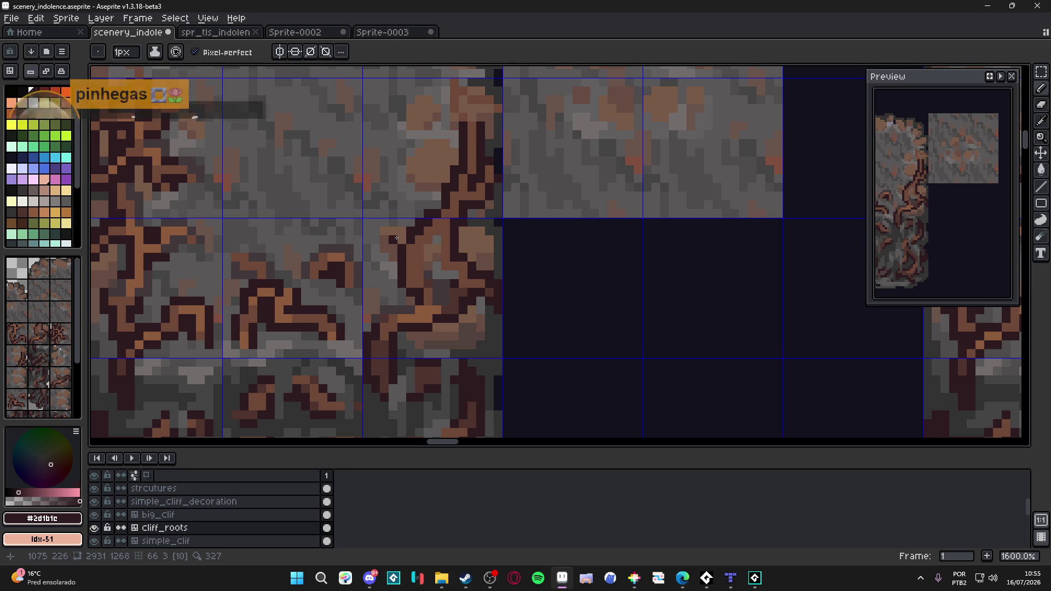
scroll(410, 239, down, 1)
key(ctrl+s)
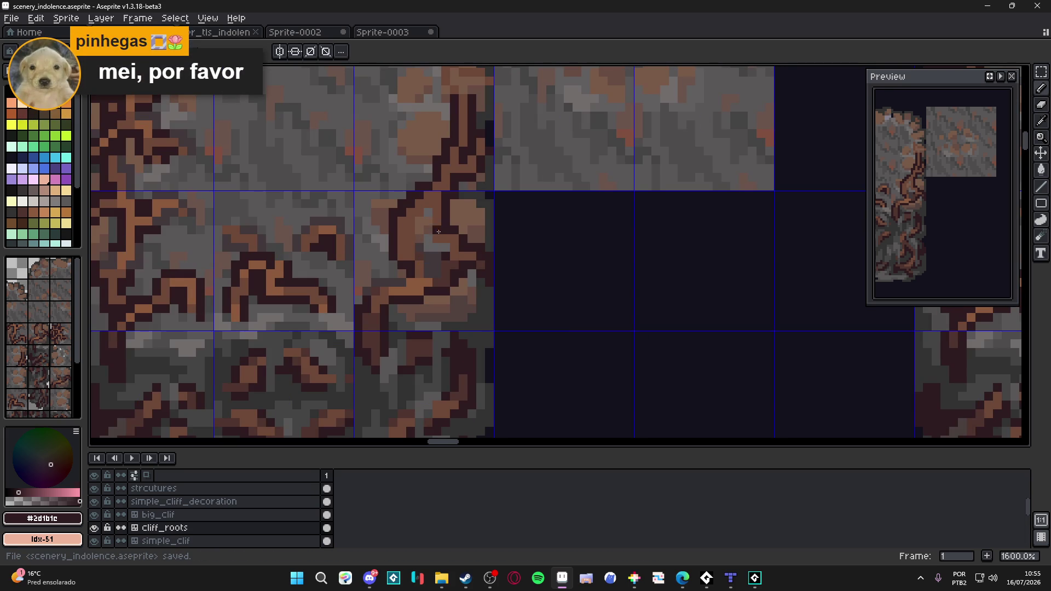
drag(434, 217, 425, 243)
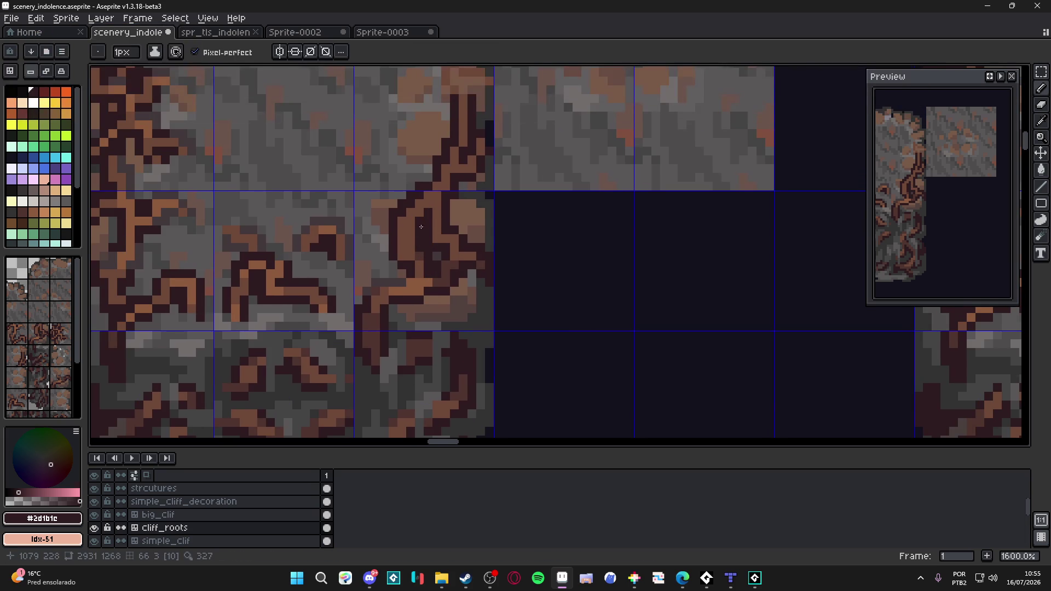
key(ctrl)
key(ctrl+s)
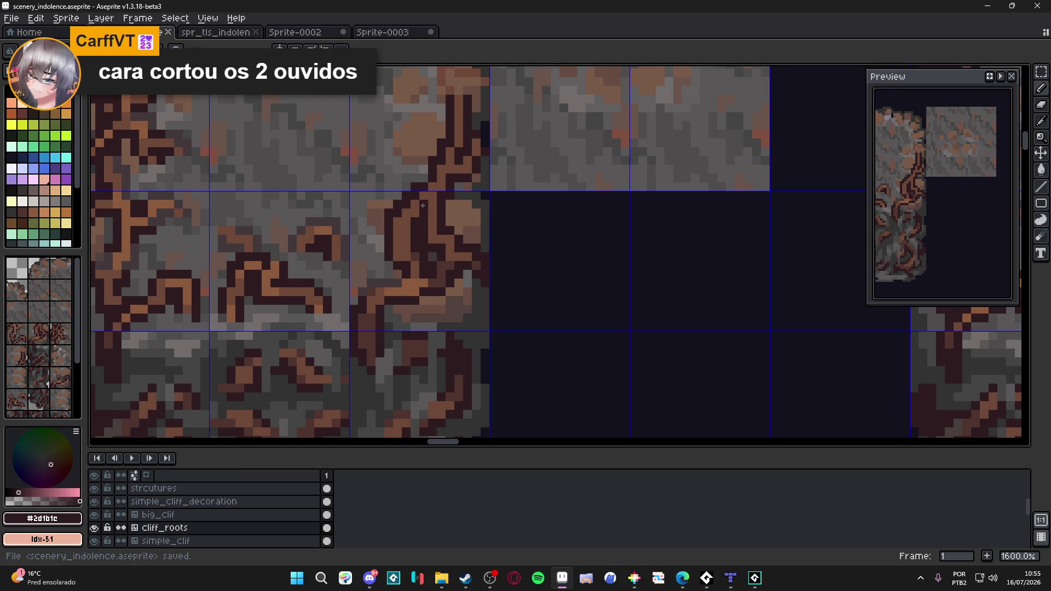
scroll(421, 204, down, 1)
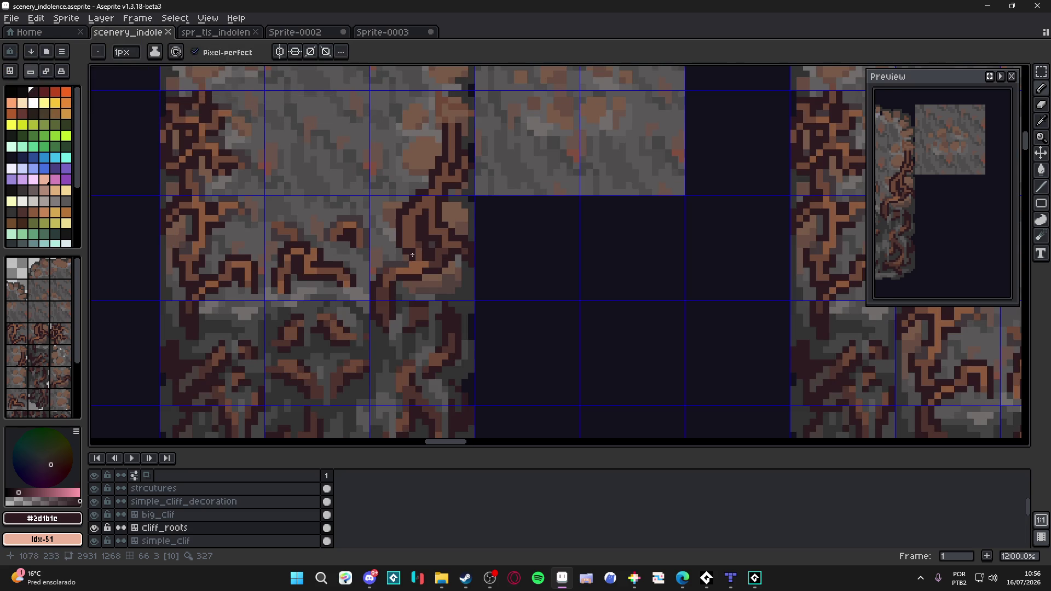
scroll(410, 250, up, 1)
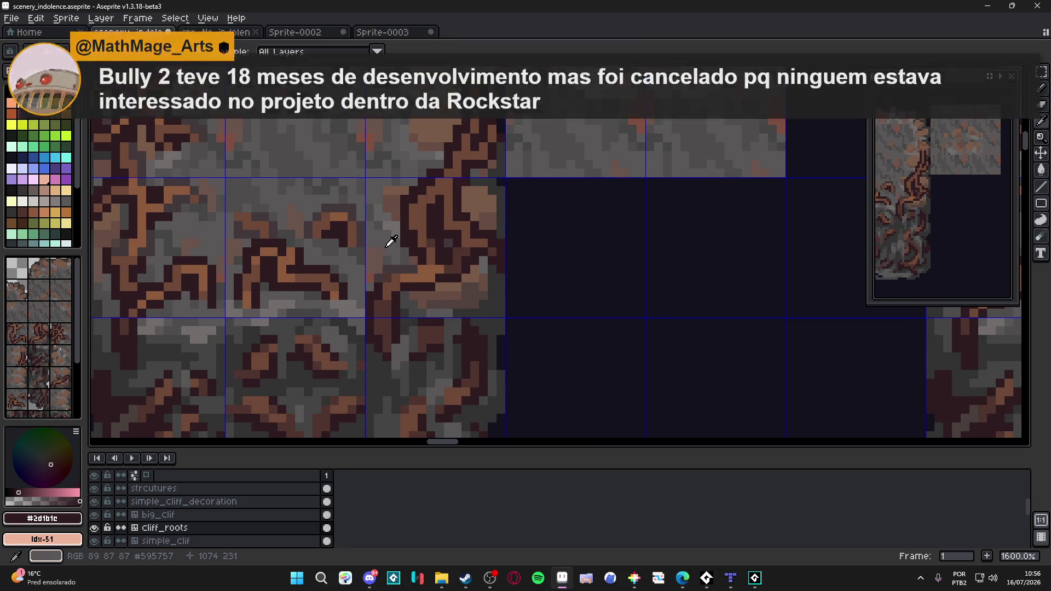
alt+click(394, 240)
scroll(404, 249, down, 6)
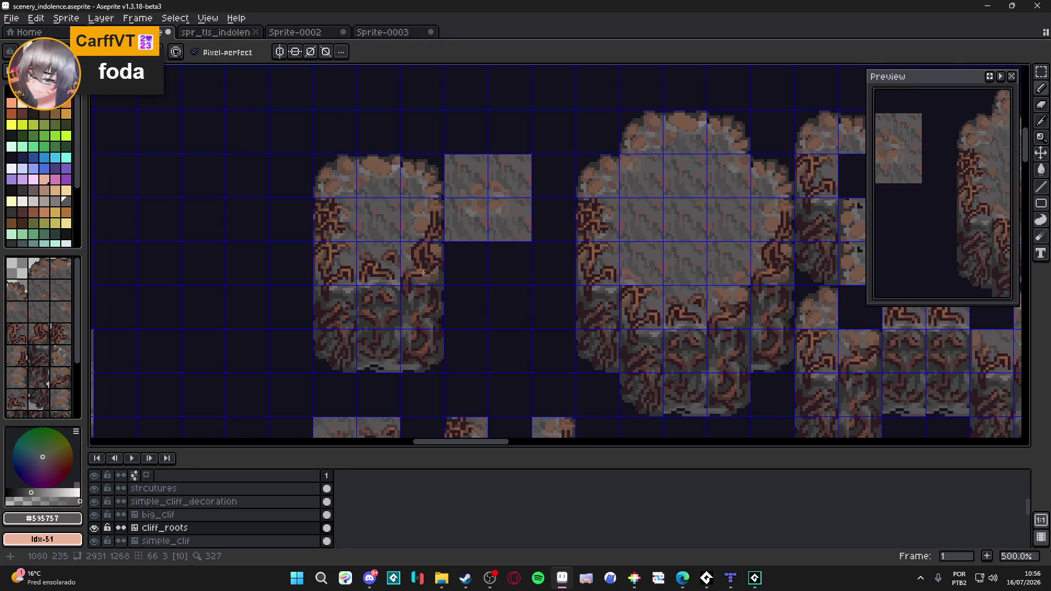
- Sample brown, dark root and dark grey-brown #413839, undo the last pencil stroke and save the tileset
key(ctrl+s)
scroll(407, 268, up, 4)
scroll(406, 267, up, 1)
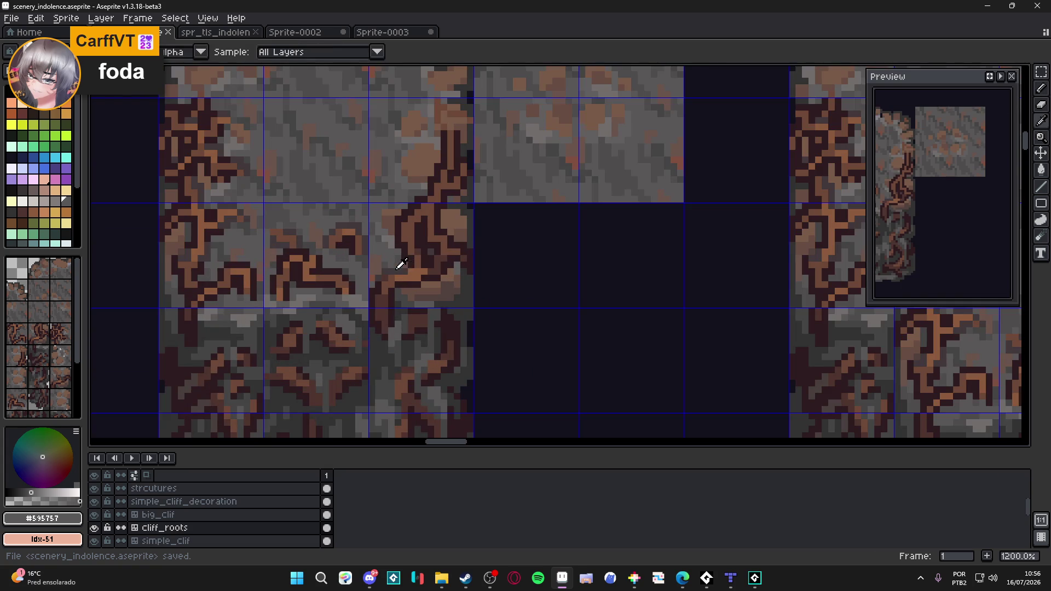
alt+click(405, 268)
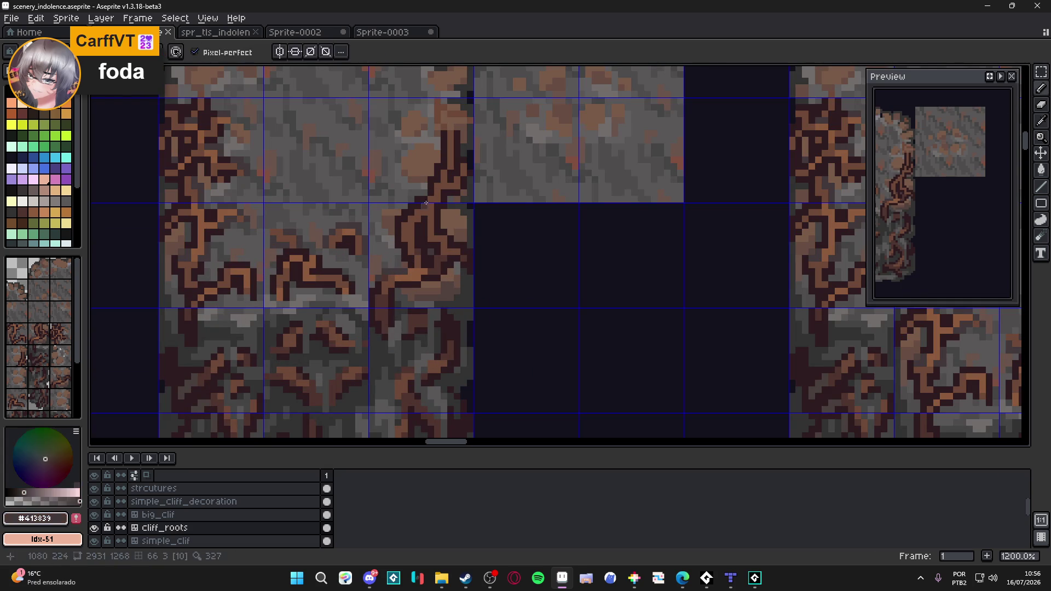
alt+click(403, 268)
alt+click(403, 268)
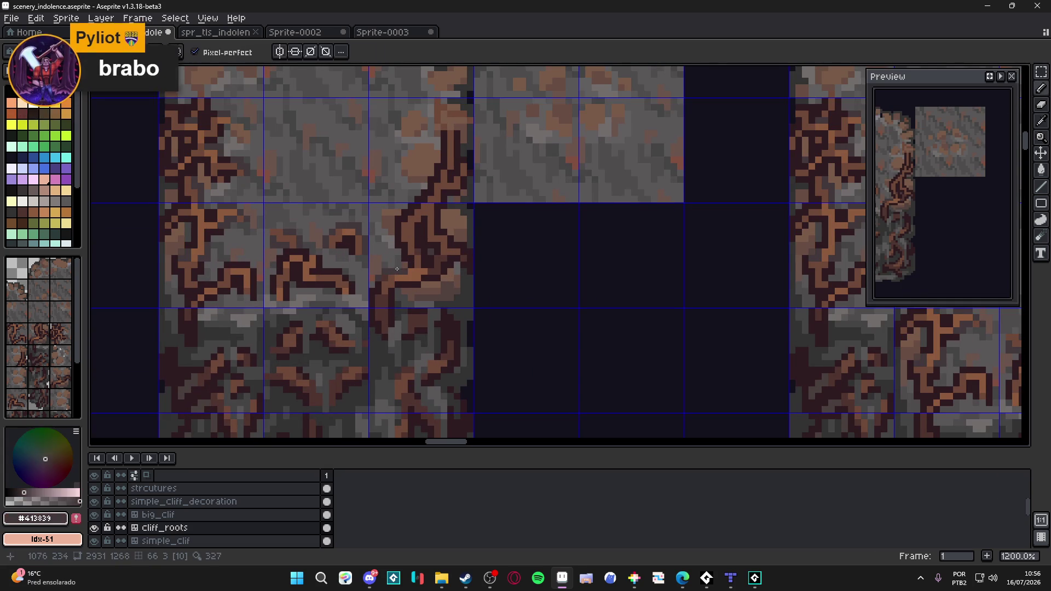
key(ctrl+s)
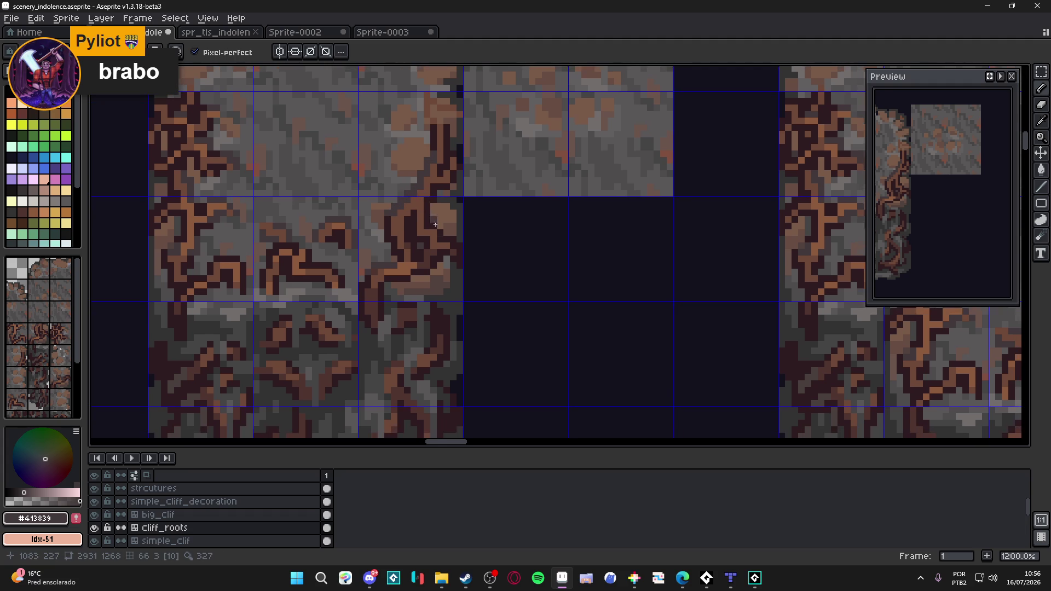
scroll(420, 252, up, 1)
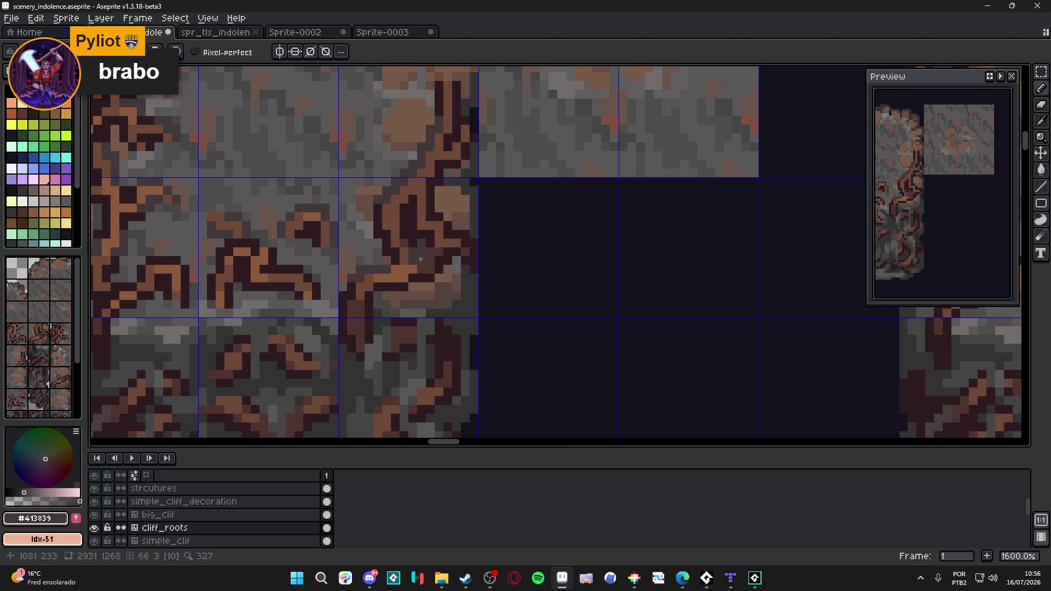
key(ctrl+z)
key(ctrl+s)
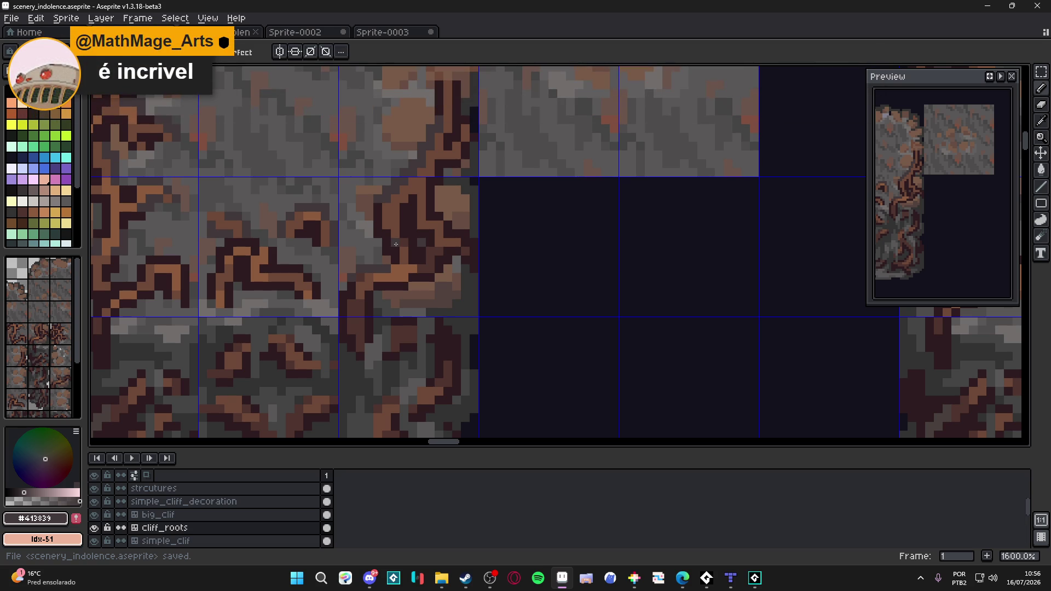
scroll(456, 226, down, 2)
scroll(455, 227, up, 2)
- Sample the dark root colour and pencil dark pixels plus a vertical root line down the tile's right edge
key(alt)
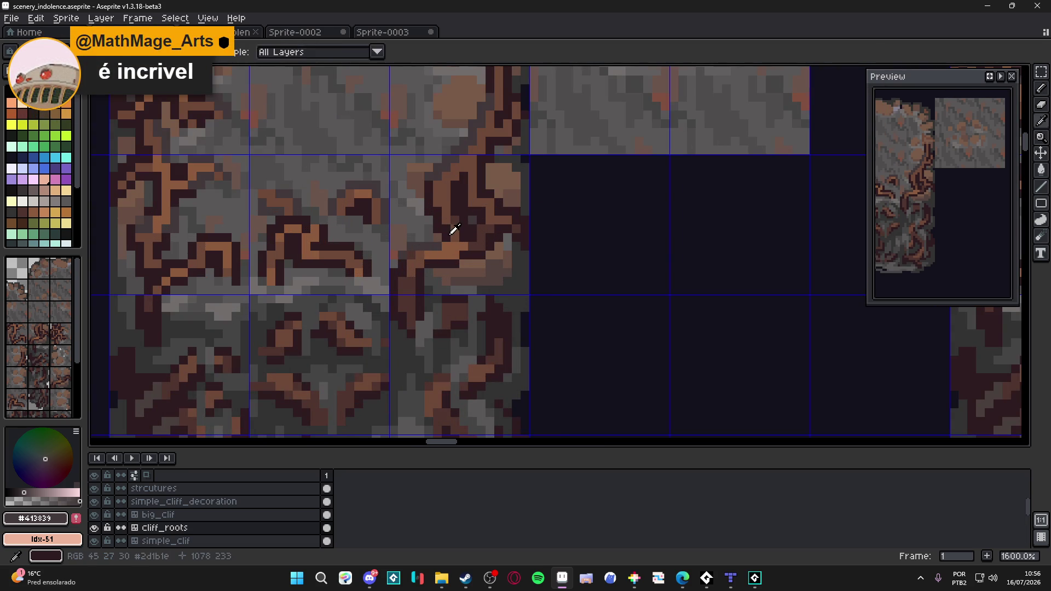
alt+click(451, 233)
alt+click(403, 251)
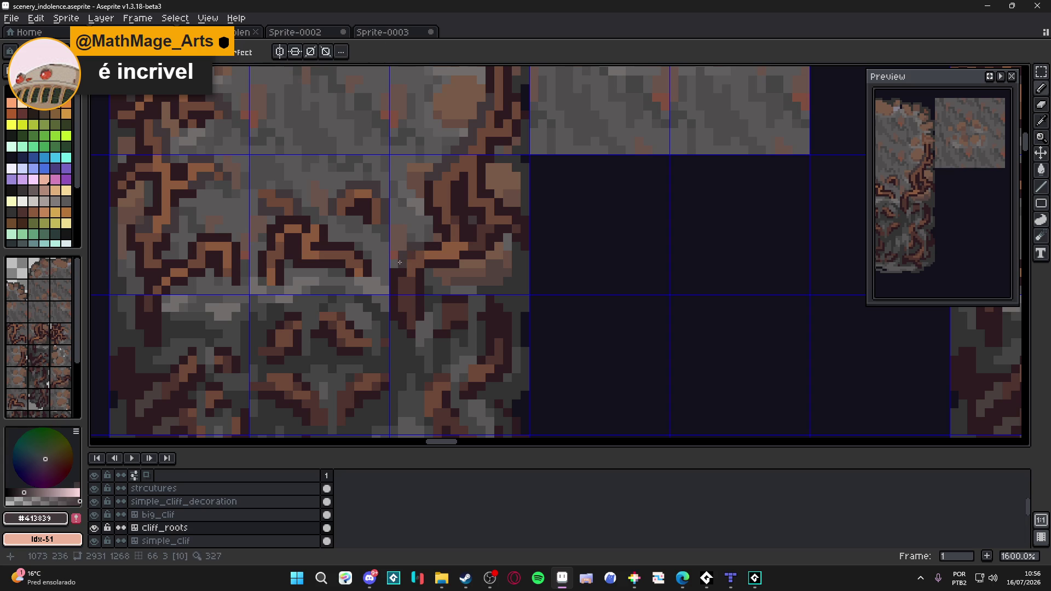
scroll(431, 238, down, 2)
scroll(462, 175, up, 2)
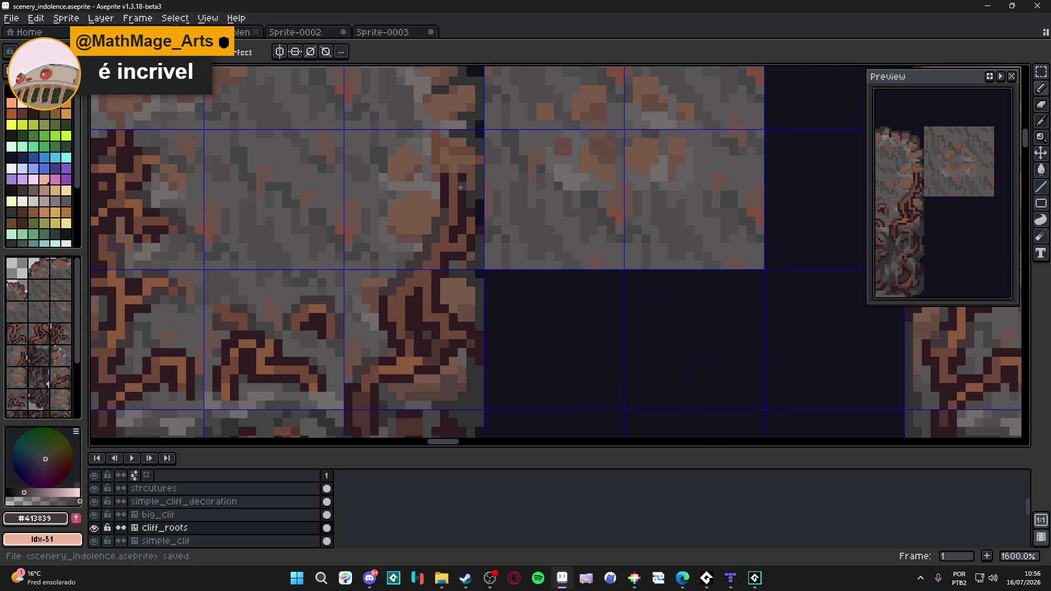
key(ctrl+s)
alt+click(459, 175)
click(444, 160)
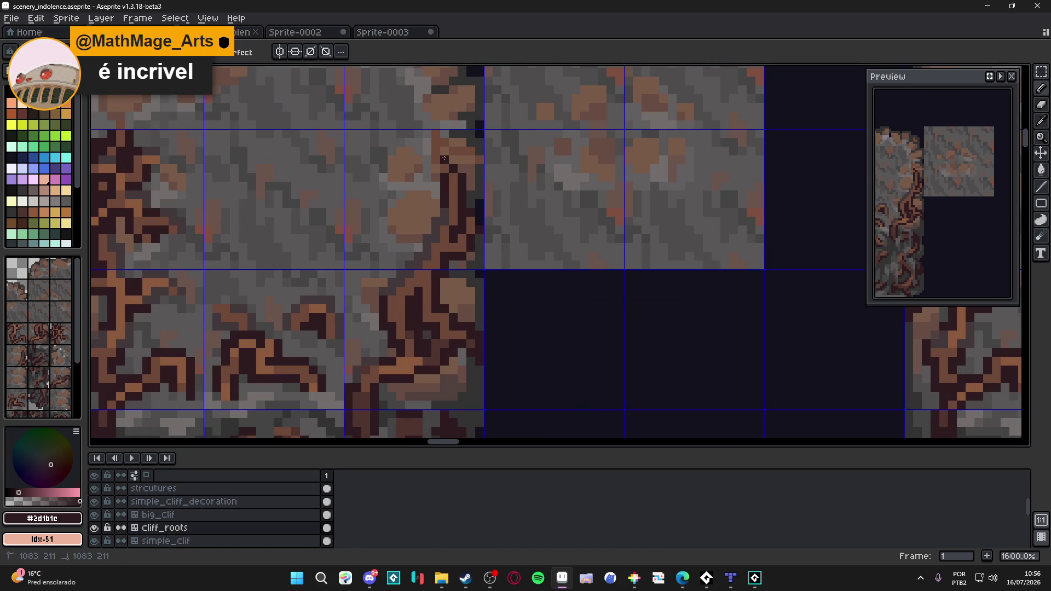
click(470, 160)
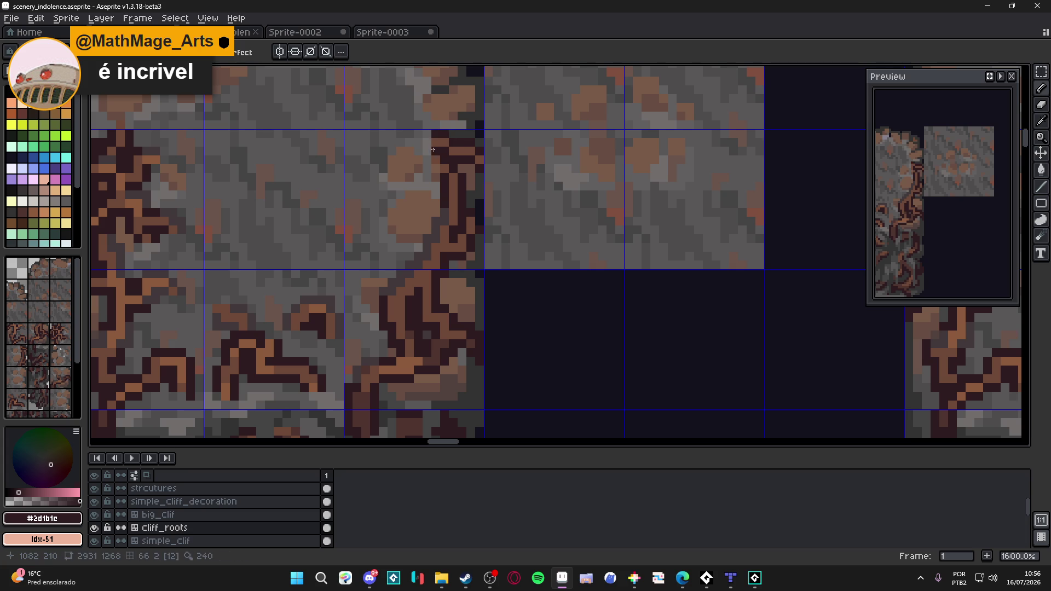
drag(431, 141, 427, 164)
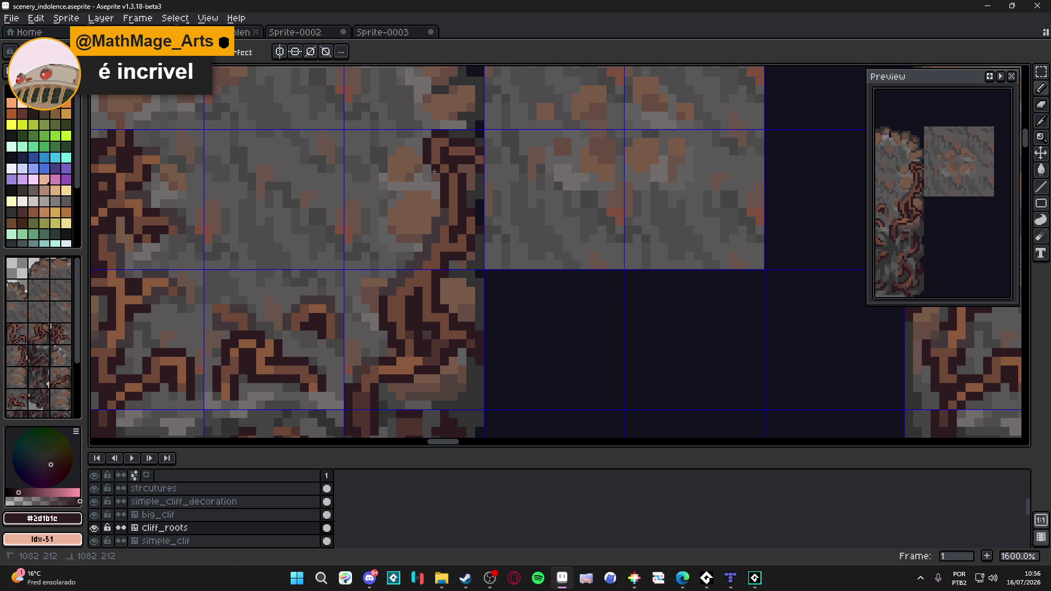
scroll(430, 173, down, 2)
- Save the tileset repeatedly and sample the near-black brown #2d1b1e as the drawing colour
key(ctrl+s)
scroll(436, 202, up, 1)
alt+click(445, 181)
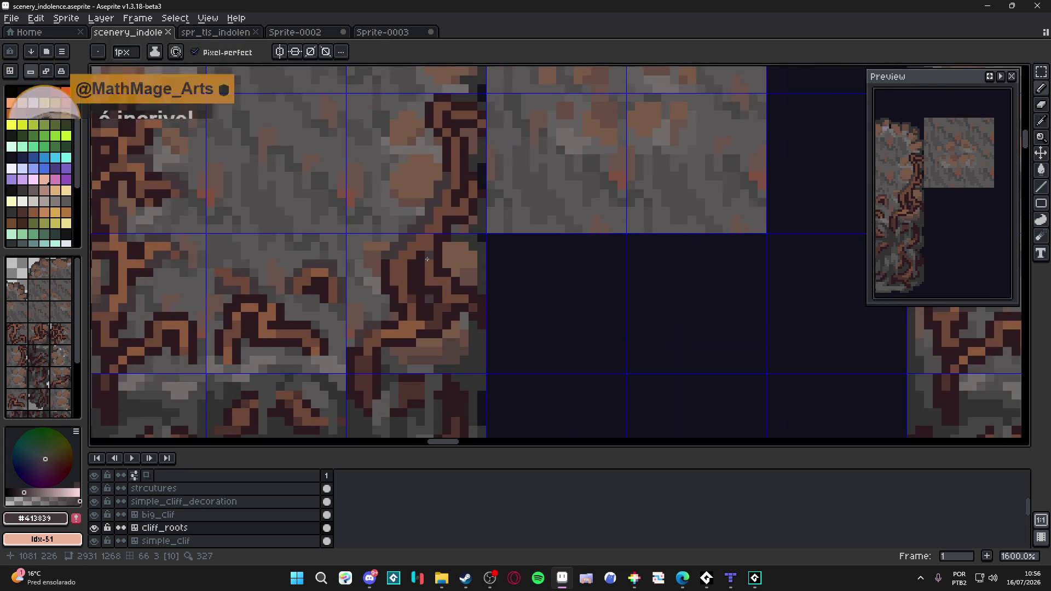
scroll(430, 253, up, 1)
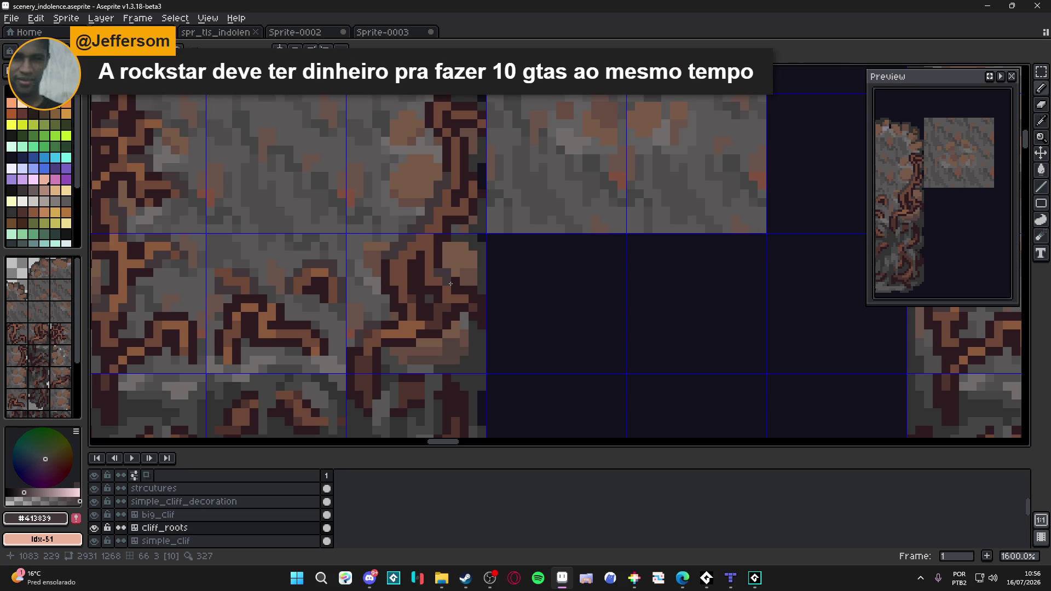
key(ctrl+s)
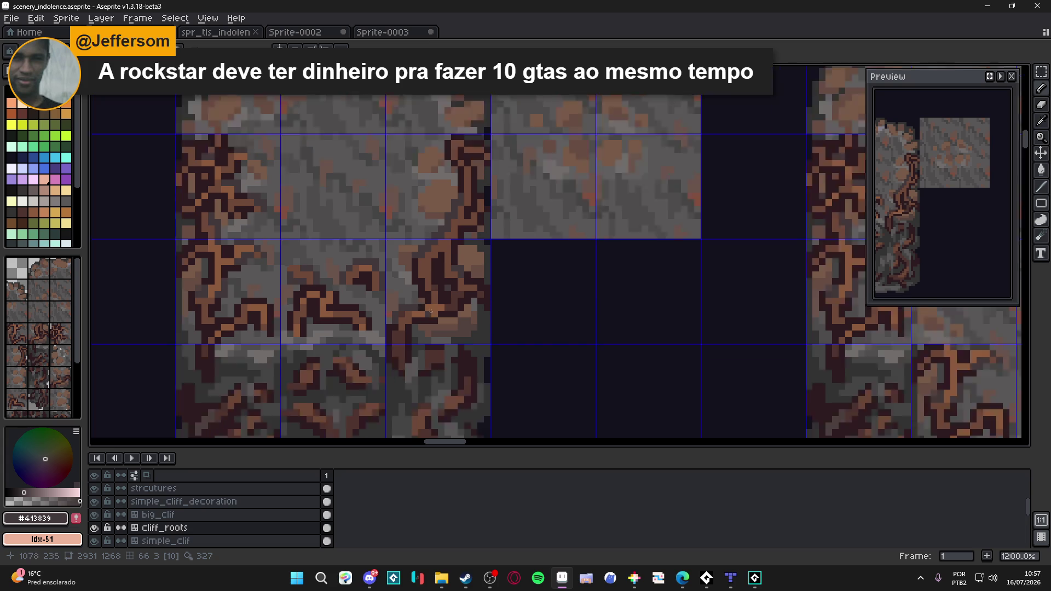
scroll(408, 305, down, 2)
scroll(479, 213, up, 2)
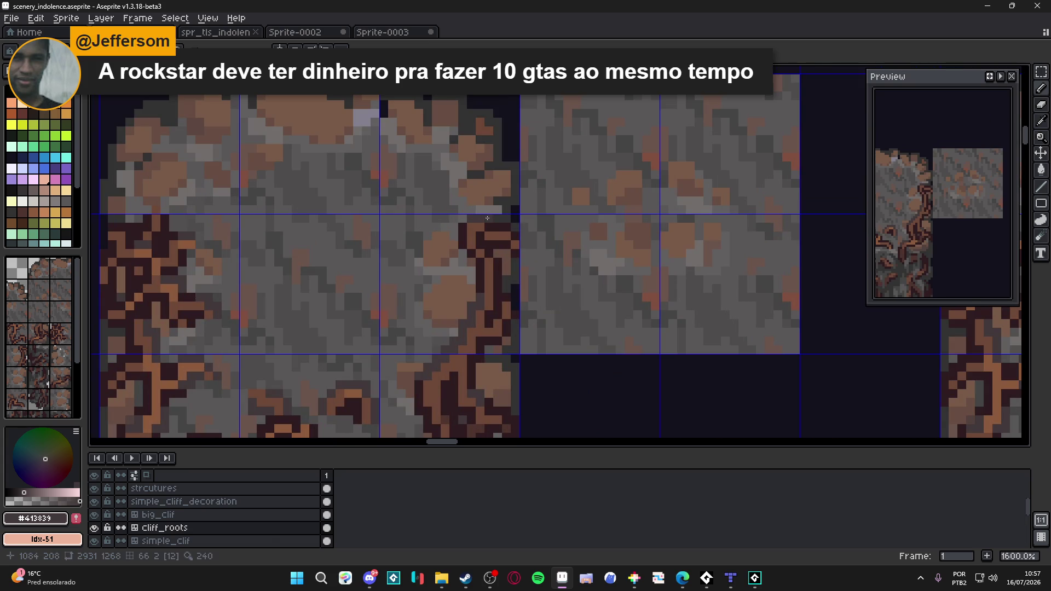
key(ctrl+s)
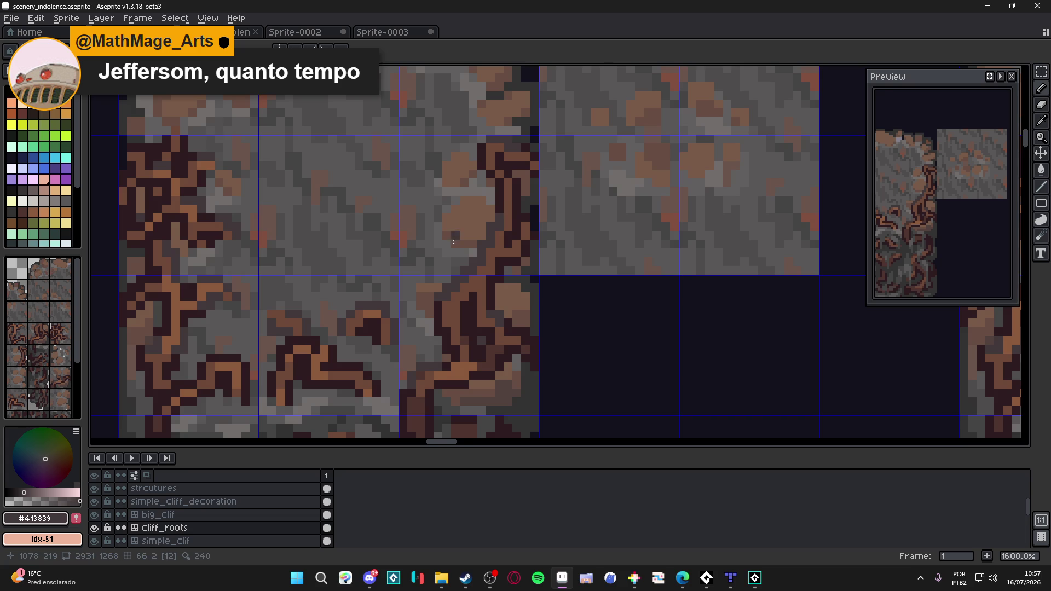
scroll(501, 271, down, 3)
scroll(497, 286, up, 3)
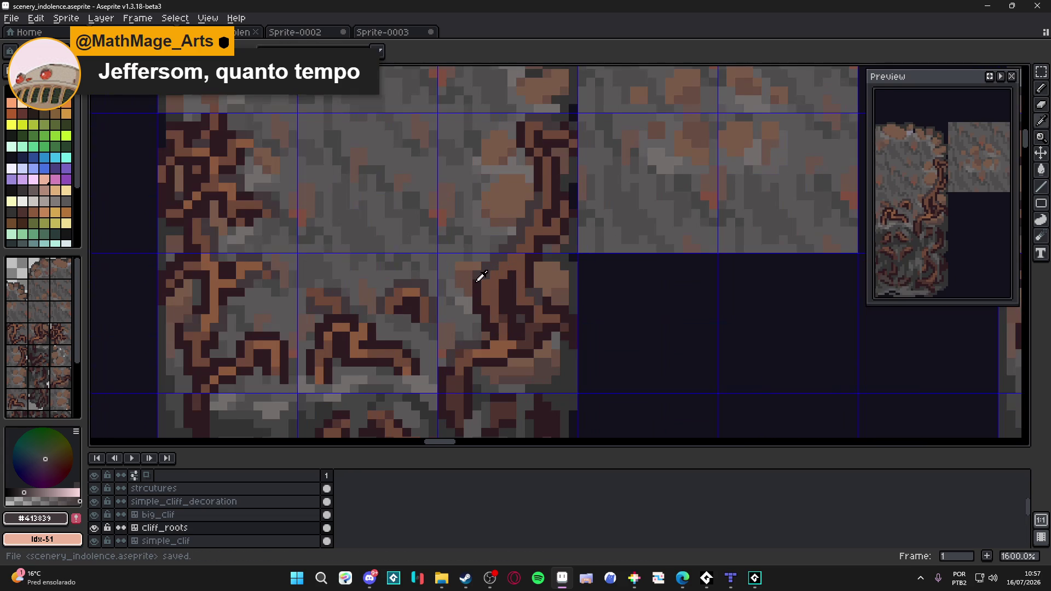
alt+click(476, 276)
scroll(477, 277, down, 4)
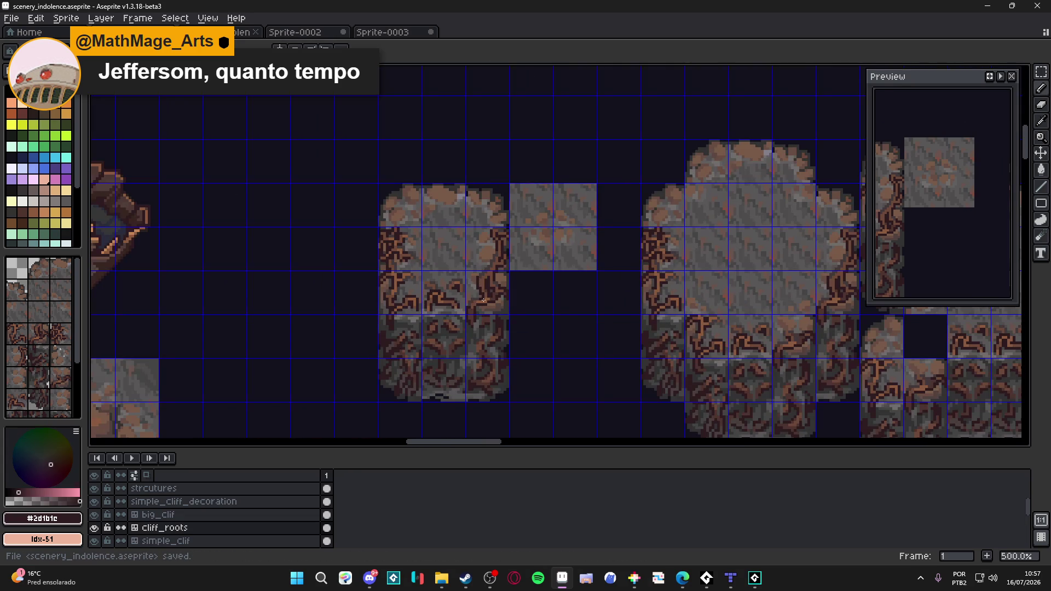
scroll(476, 276, up, 3)
- Sample the lighter brown #8c5b3e, extend the root highlight, save, and undo a stray stroke
alt+click(490, 299)
scroll(474, 248, up, 2)
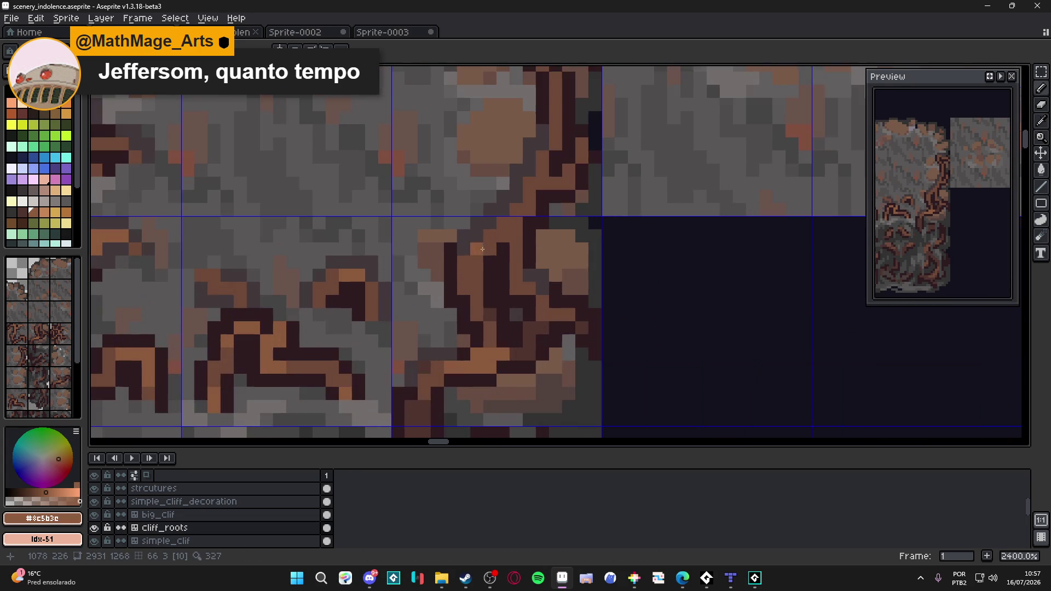
click(490, 236)
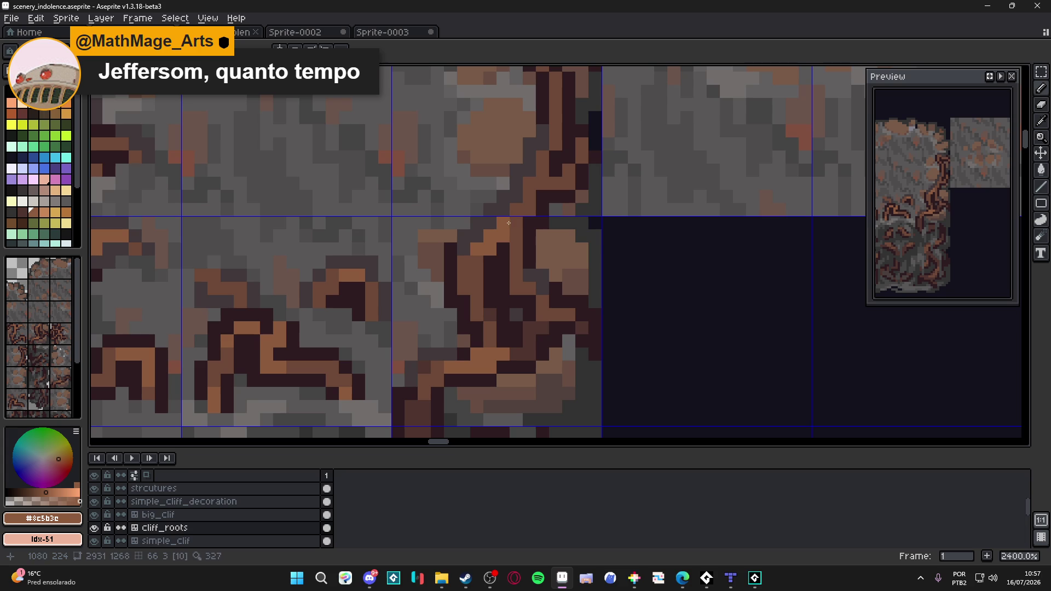
drag(504, 210, 458, 291)
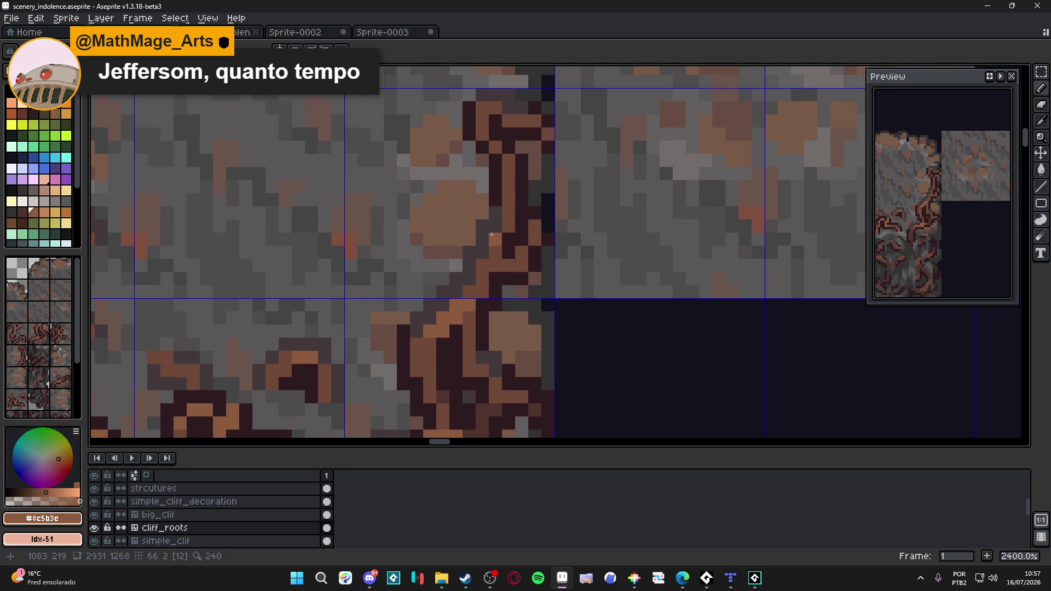
scroll(504, 232, down, 3)
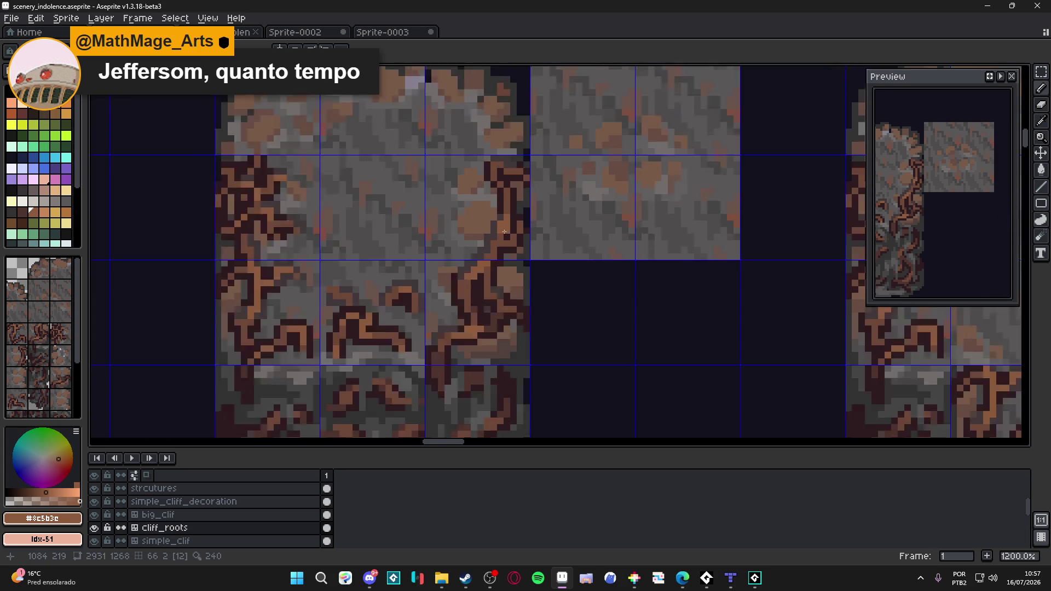
scroll(504, 232, up, 3)
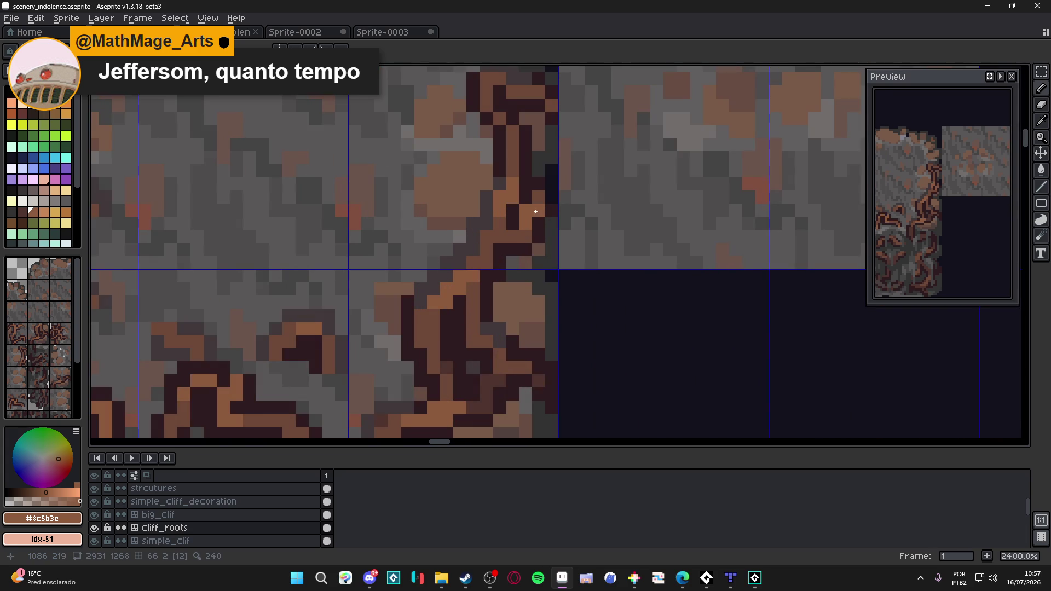
scroll(509, 246, down, 1)
key(ctrl+s)
scroll(503, 262, up, 3)
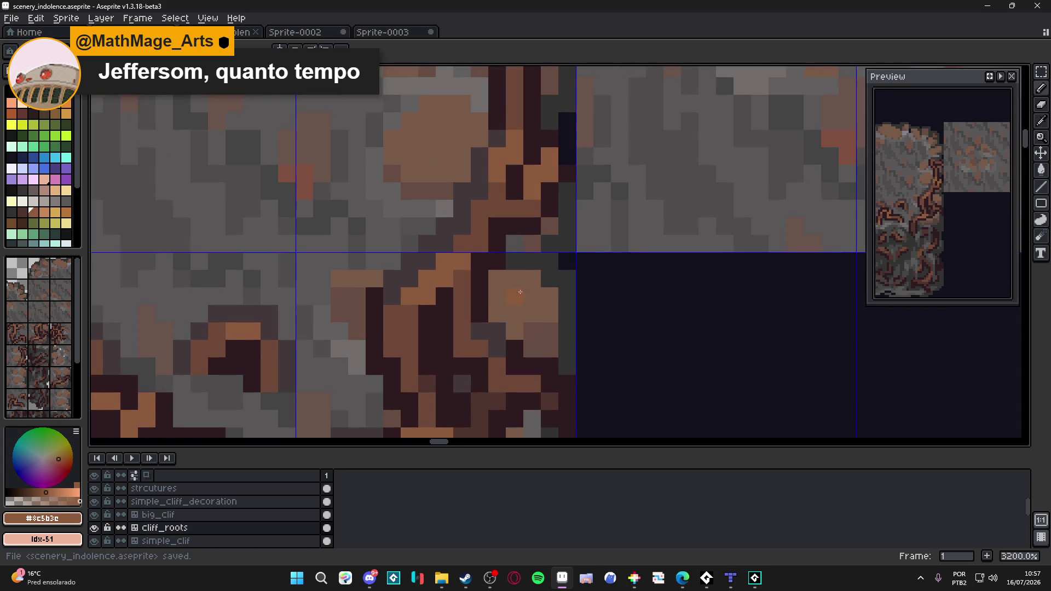
key(ctrl+z)
- Paint three brown highlight pixels on the root, save, and sample the dark brown #4f342f
click(480, 366)
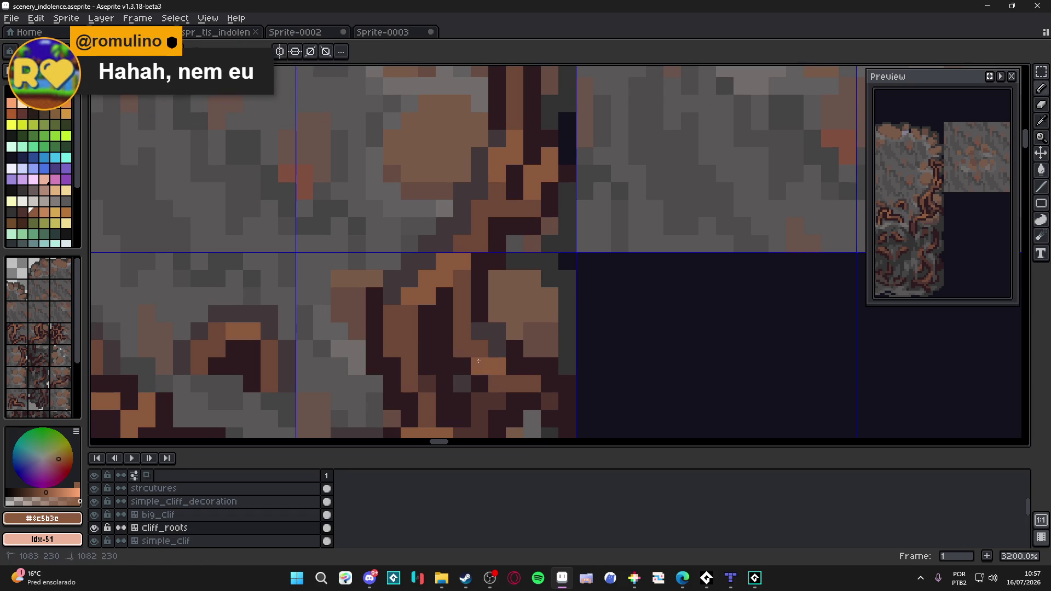
click(462, 348)
click(497, 383)
scroll(490, 374, down, 2)
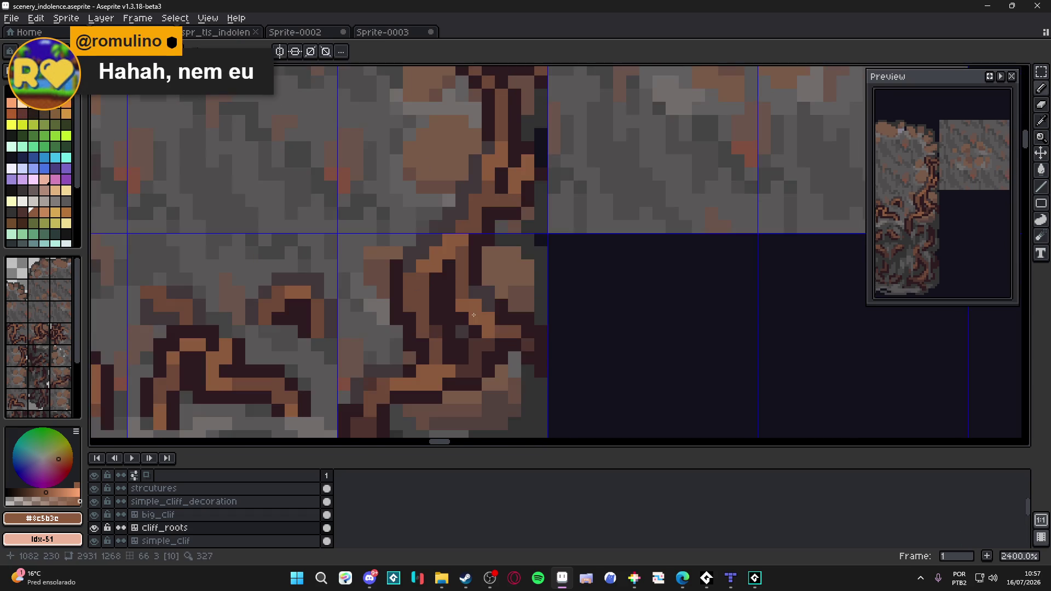
scroll(474, 332, down, 1)
key(ctrl+s)
scroll(459, 334, up, 1)
alt+click(459, 333)
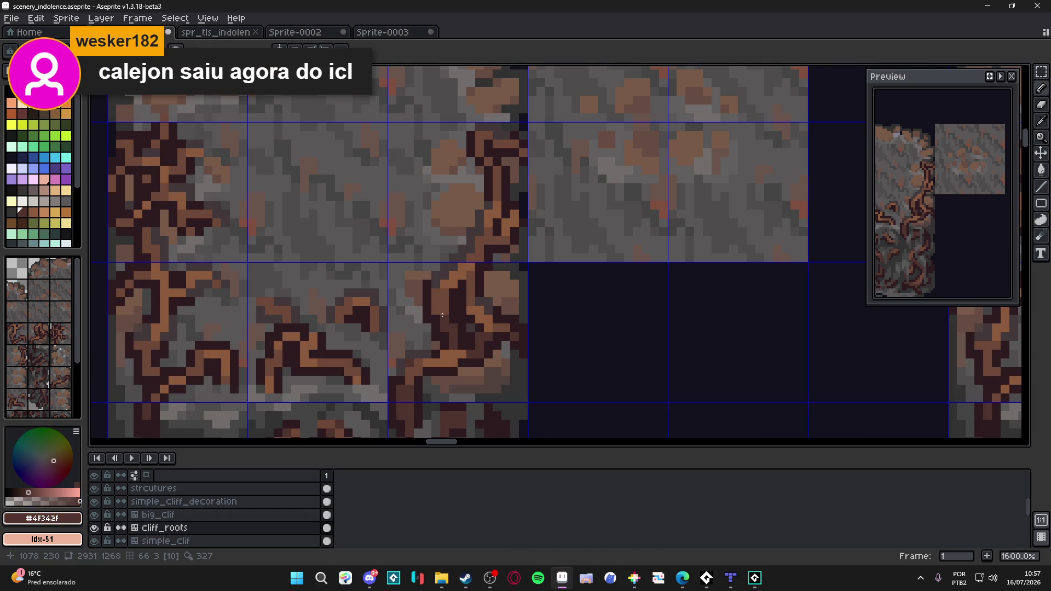
scroll(479, 338, up, 1)
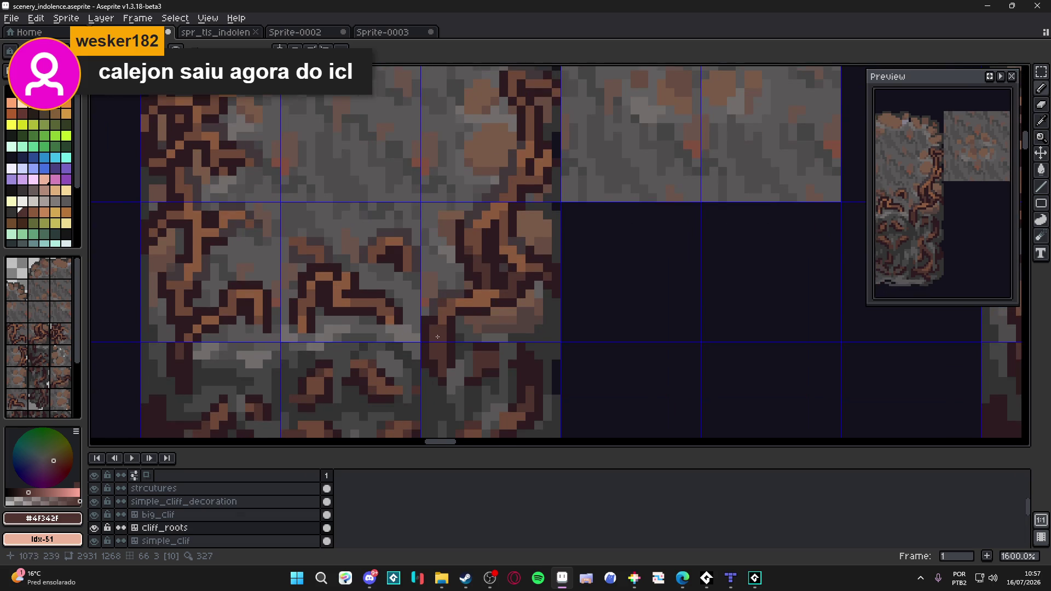
scroll(453, 347, down, 1)
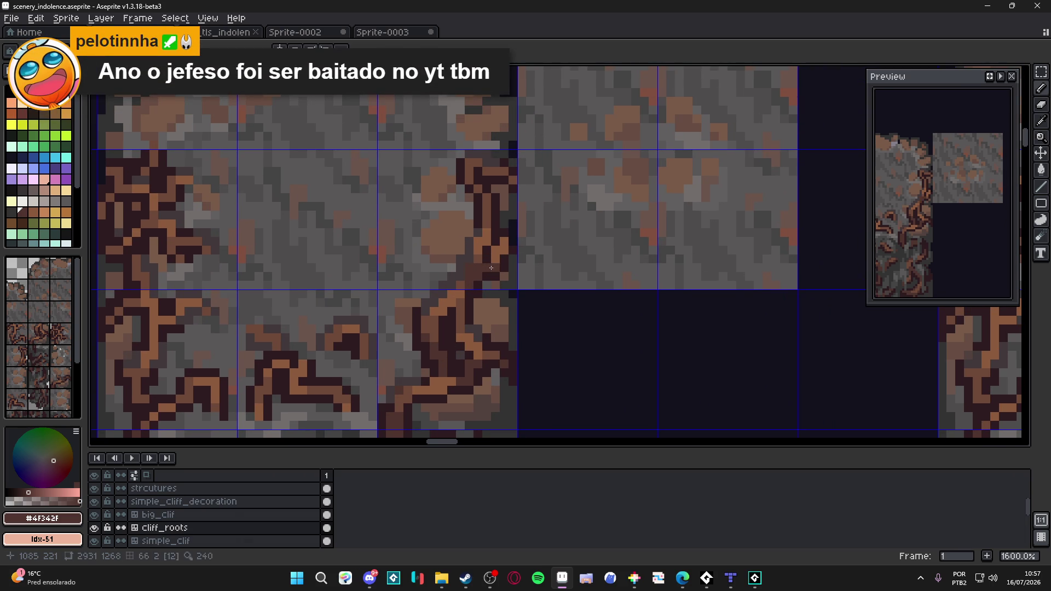
key(ctrl+s)
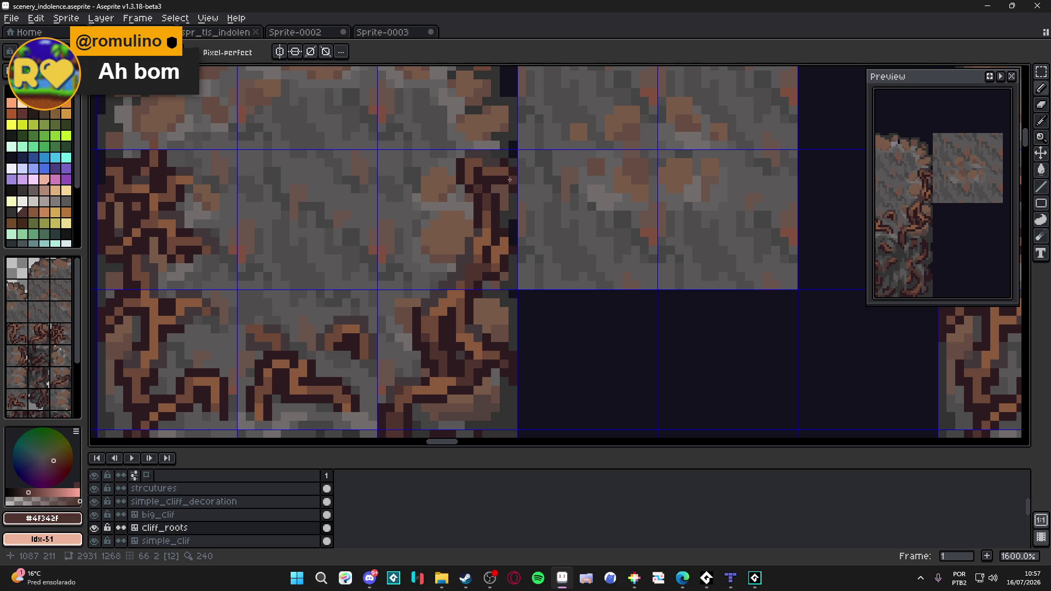
scroll(501, 197, down, 3)
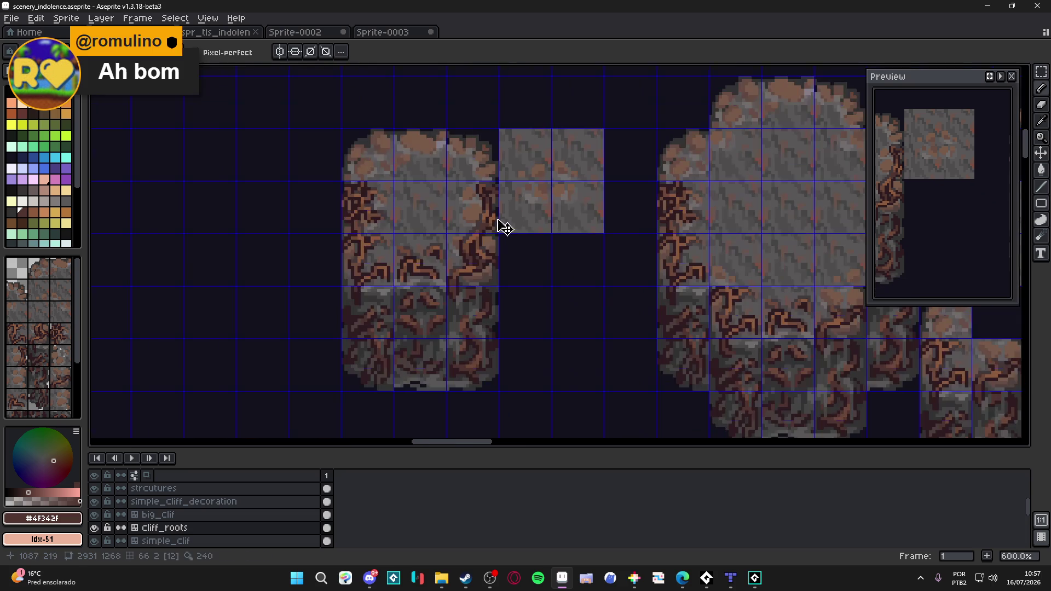
scroll(497, 230, down, 1)
- Save the tileset, hide the tile grid and numbers, and look over the cliff_roots tiles
key(ctrl+s)
scroll(493, 226, down, 1)
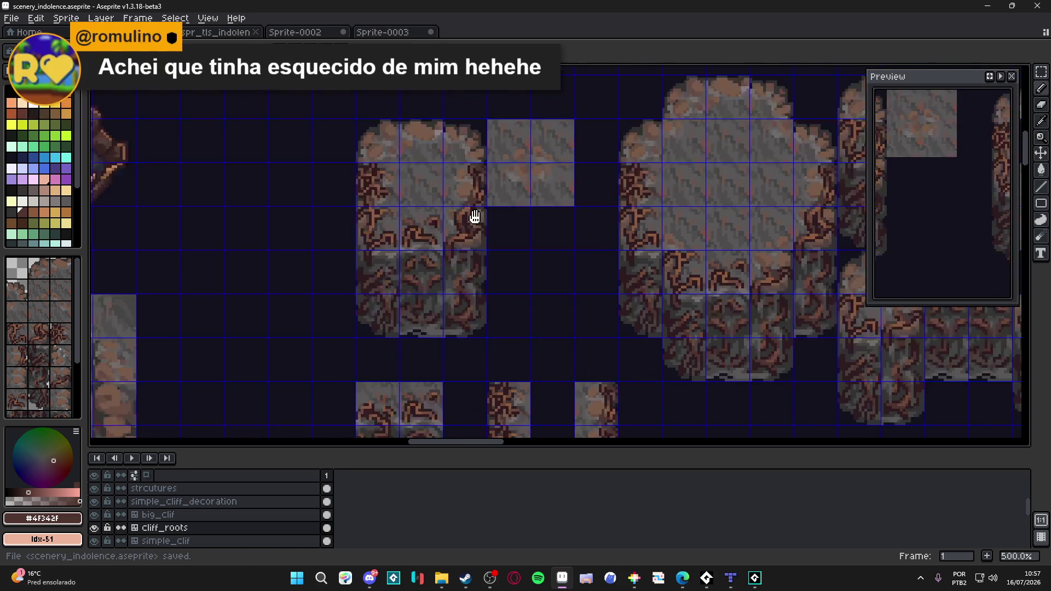
scroll(500, 192, down, 2)
scroll(574, 331, down, 1)
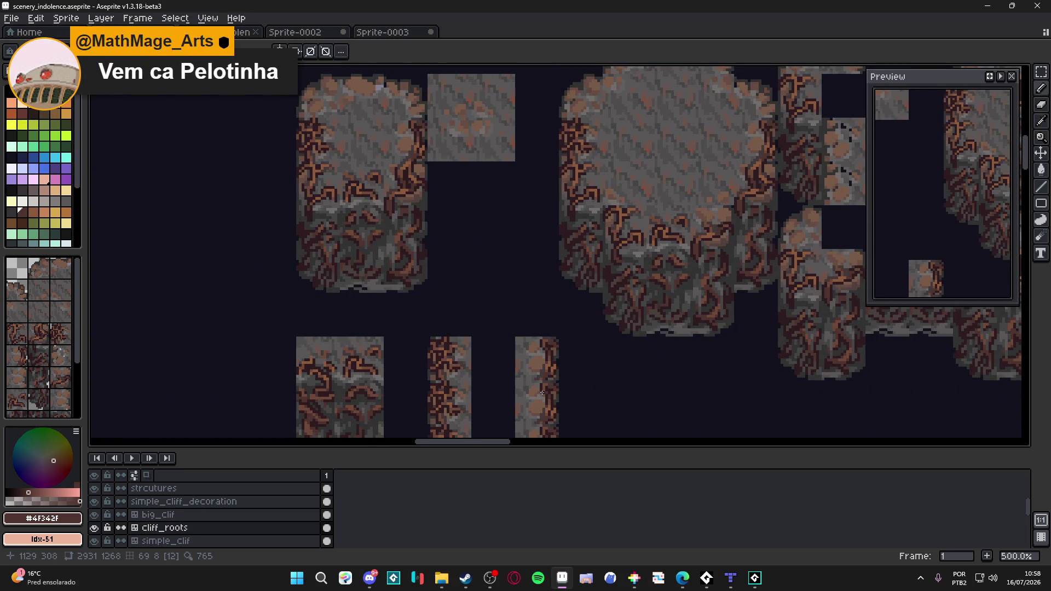
scroll(516, 362, up, 1)
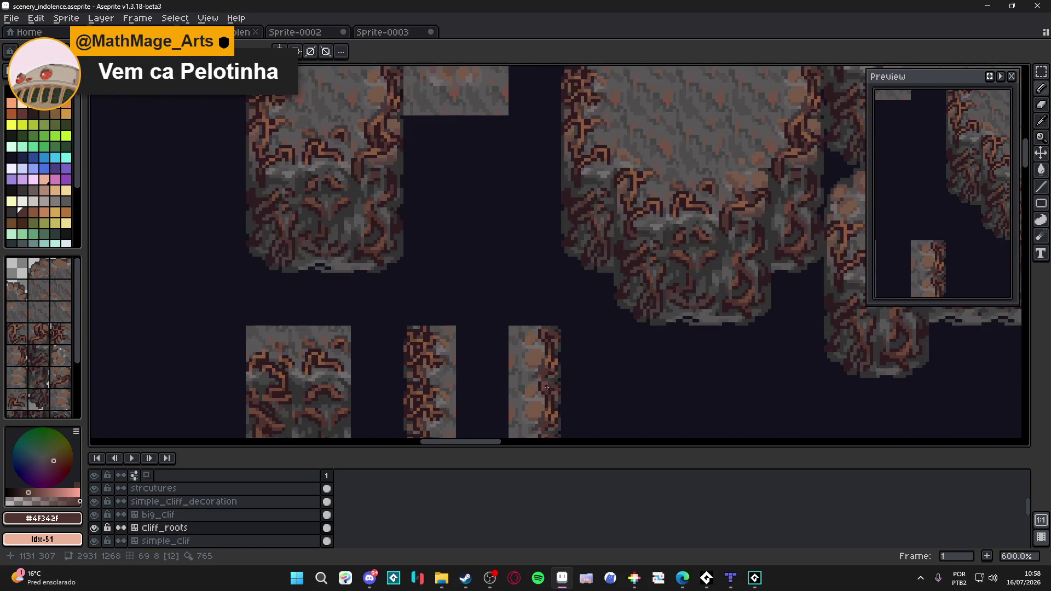
scroll(525, 383, down, 1)
key(Tab)
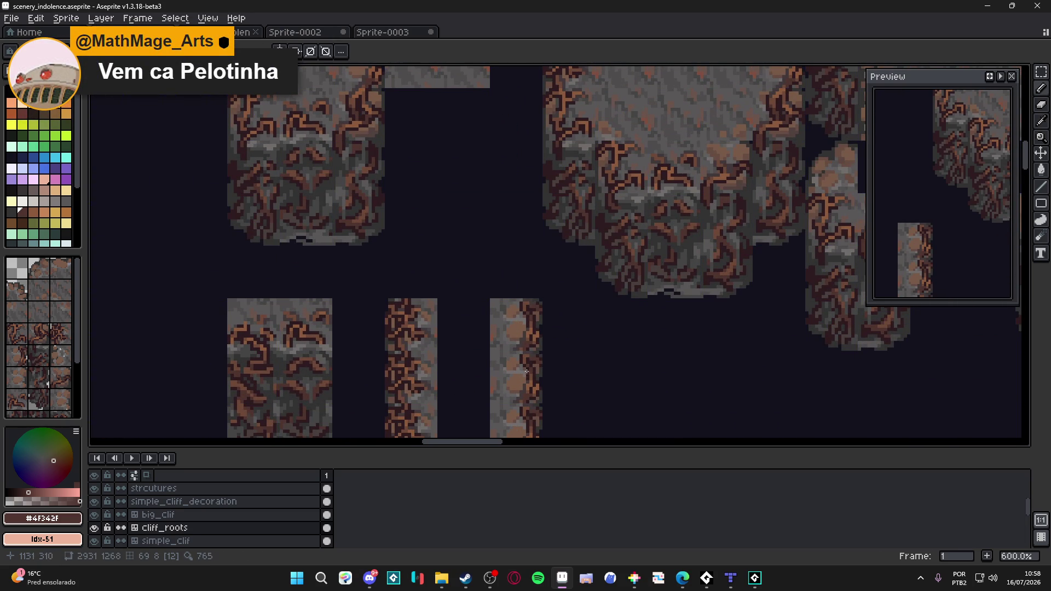
scroll(526, 362, up, 2)
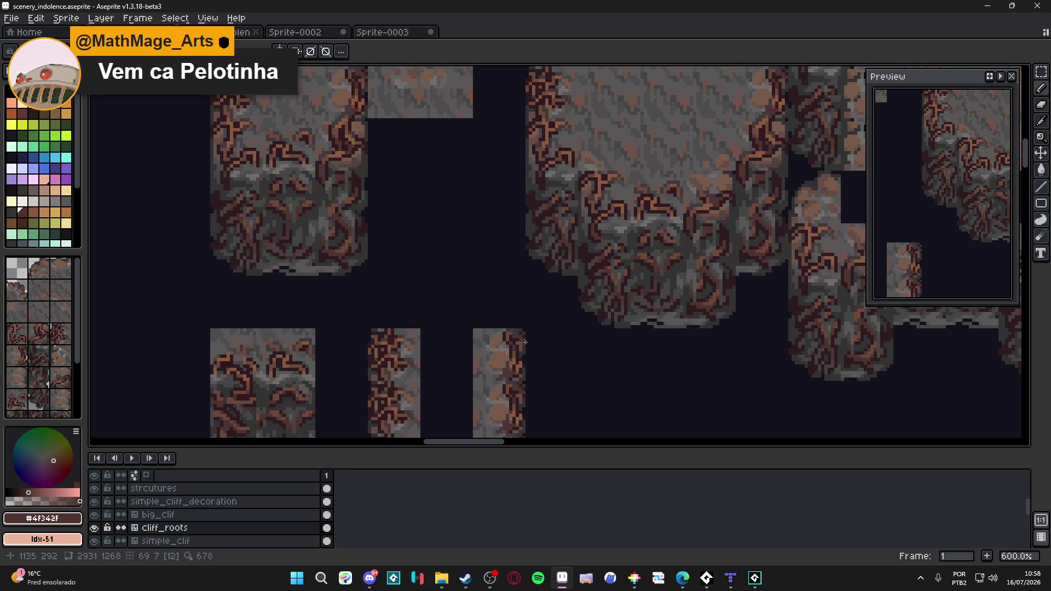
scroll(532, 365, up, 1)
scroll(533, 367, down, 2)
scroll(531, 368, up, 1)
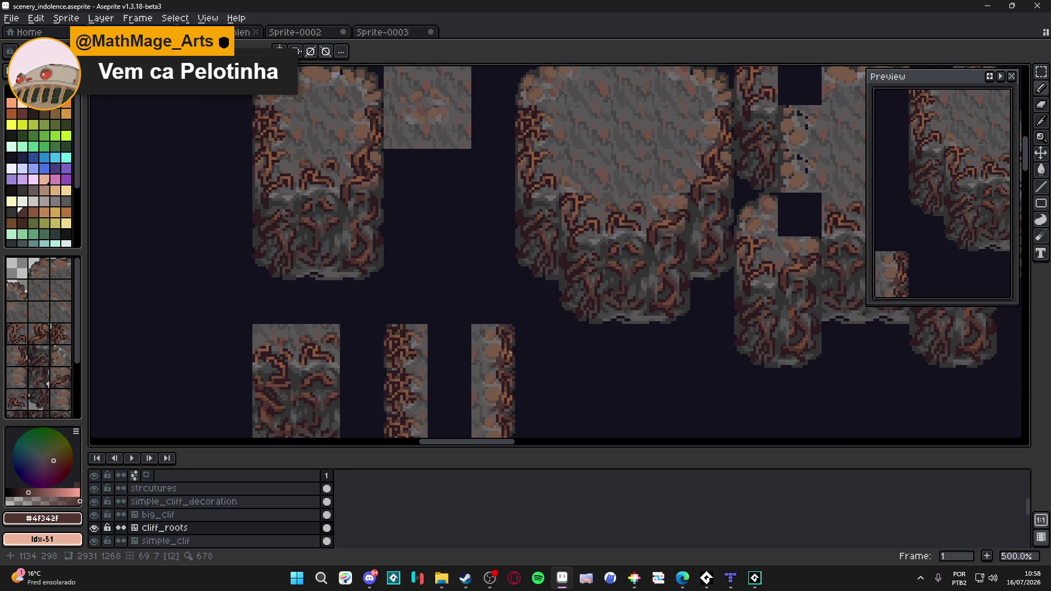
drag(531, 369, 521, 343)
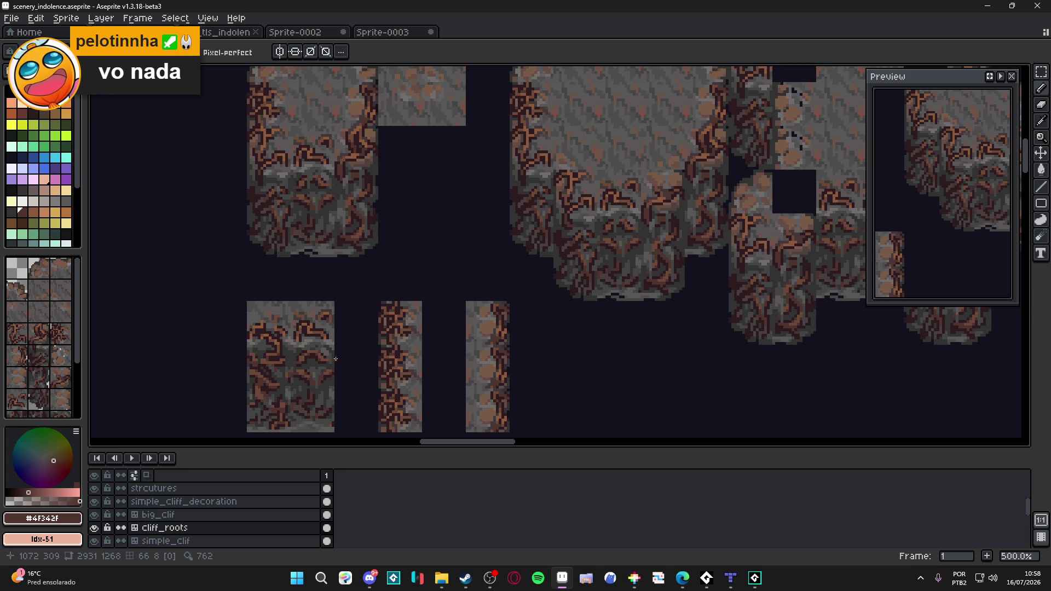
drag(344, 255, 429, 252)
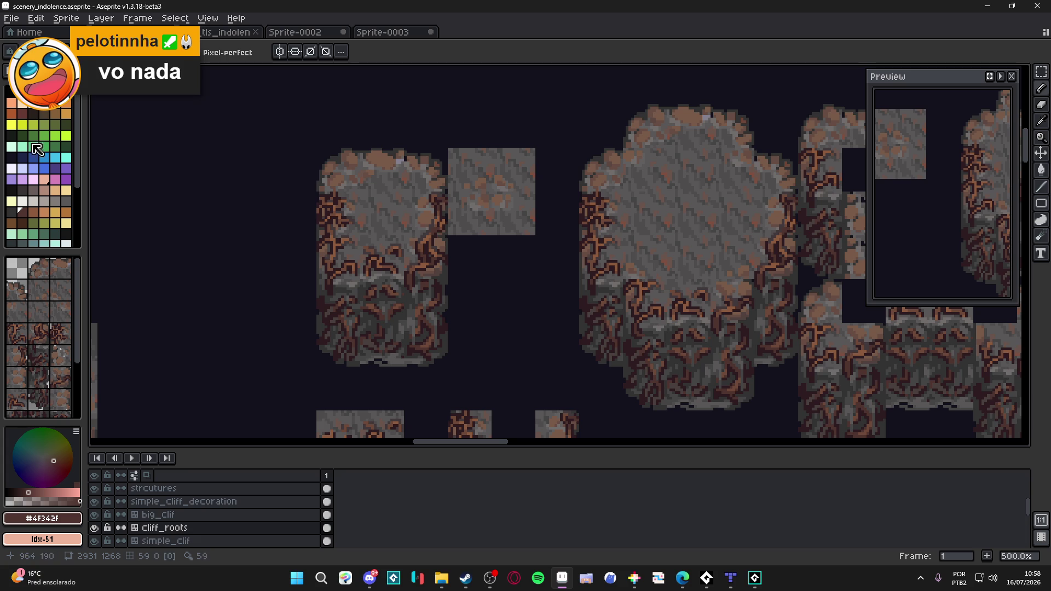
key(alt+Tab)
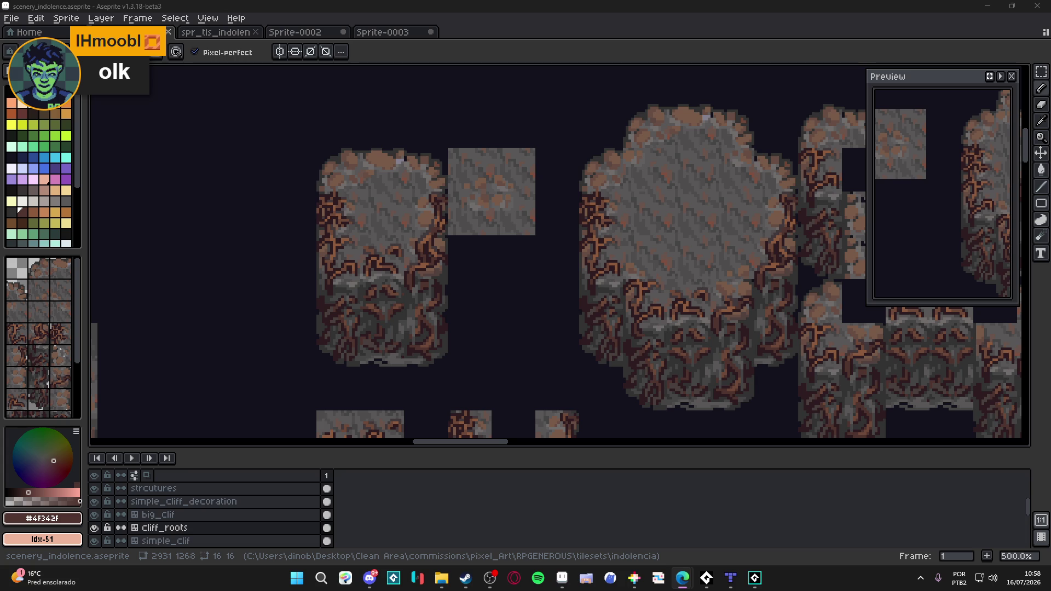
mouse_move(449, 308)
mouse_down()
mouse_move(433, 308)
mouse_move(383, 158)
mouse_up()
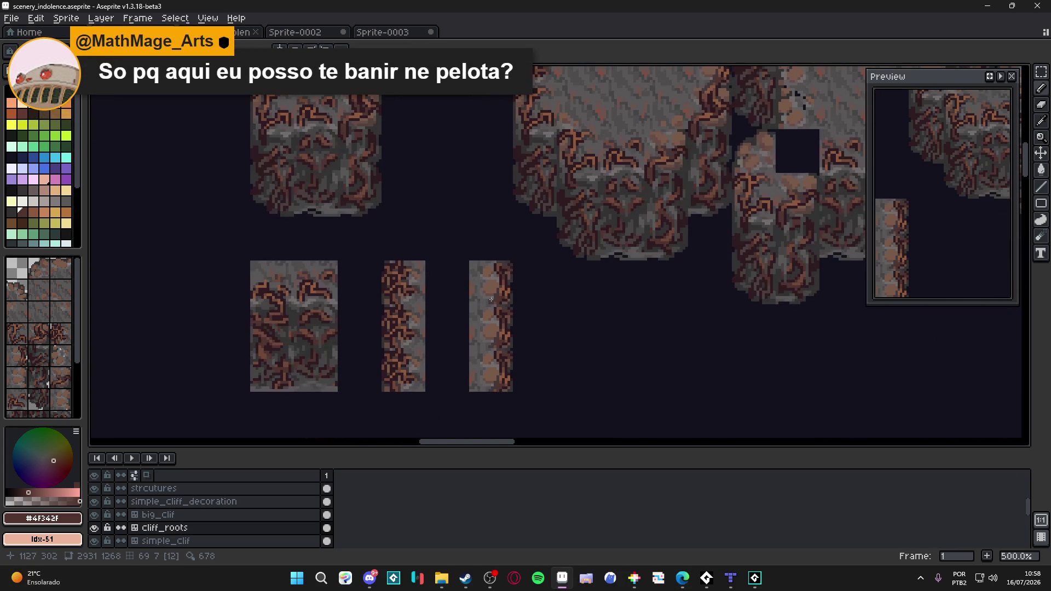
scroll(492, 312, up, 4)
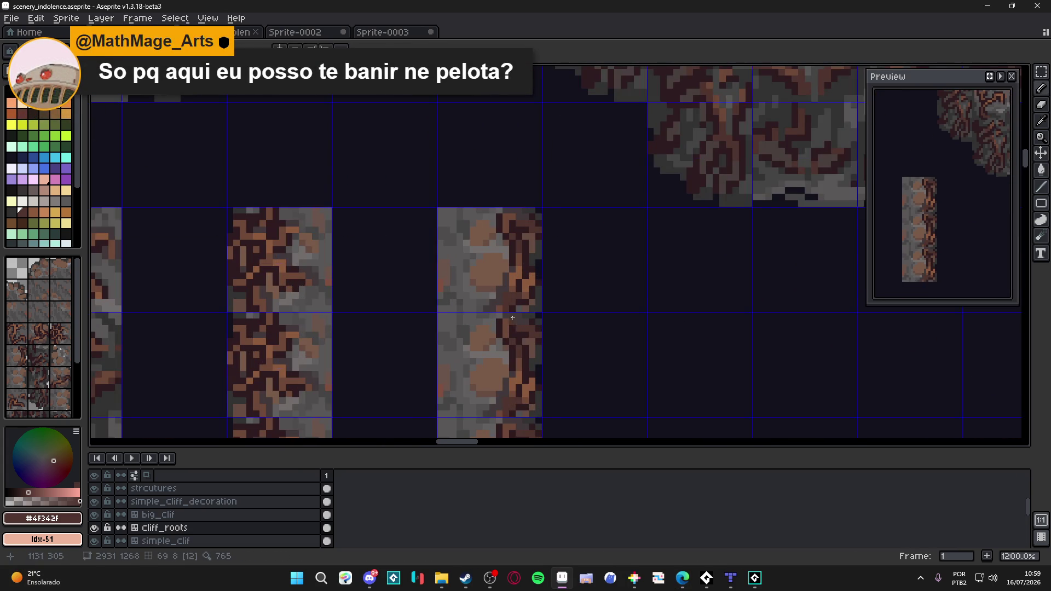
scroll(509, 319, up, 1)
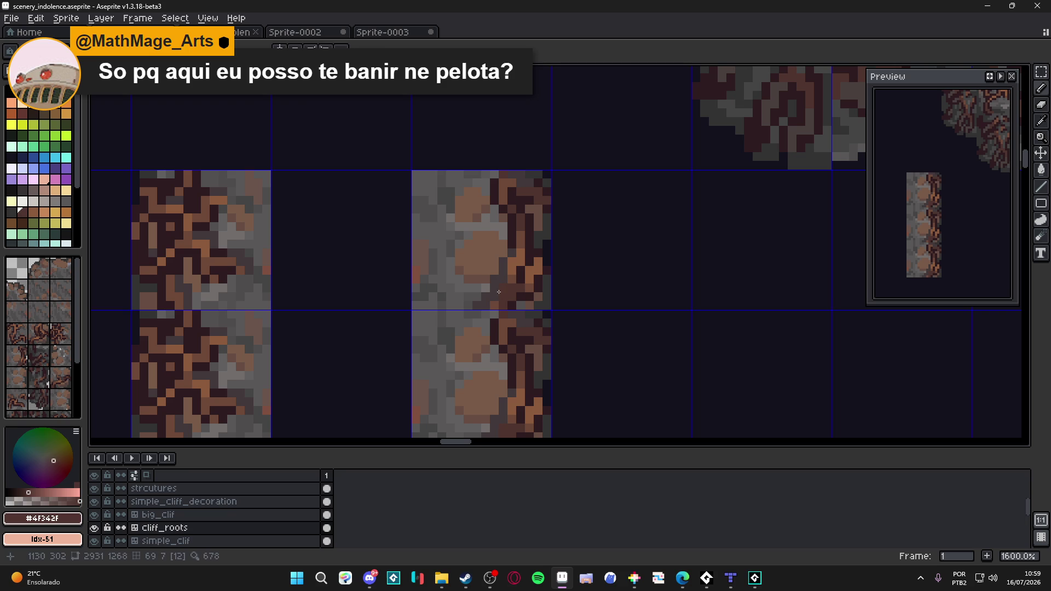
- Eyedrop the dark root brown #2d1b1c from a root pixel on the narrow cliff tiles
alt+click(493, 311)
alt+click(484, 292)
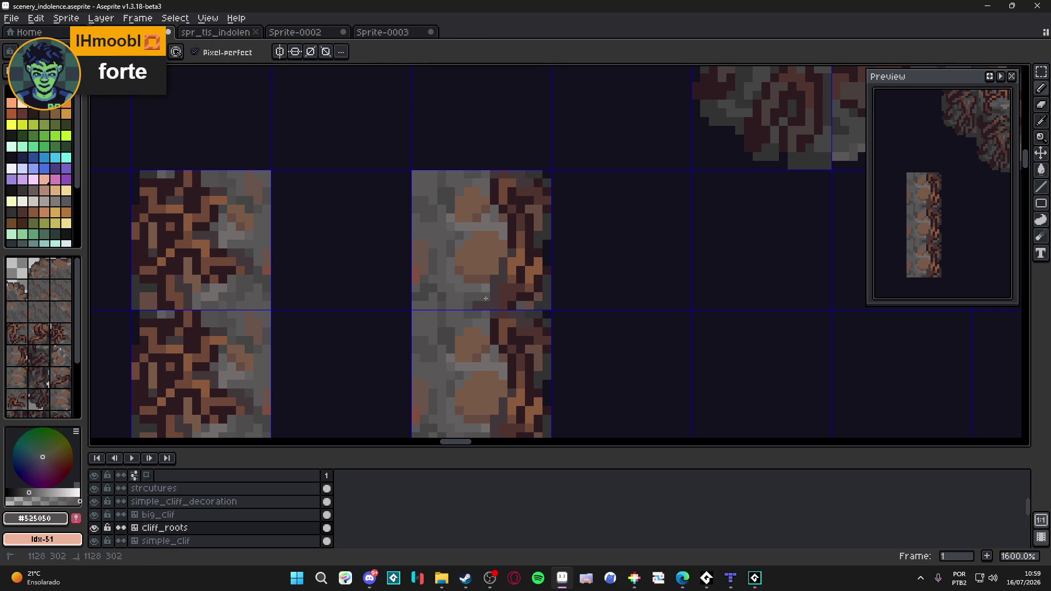
alt+click(516, 305)
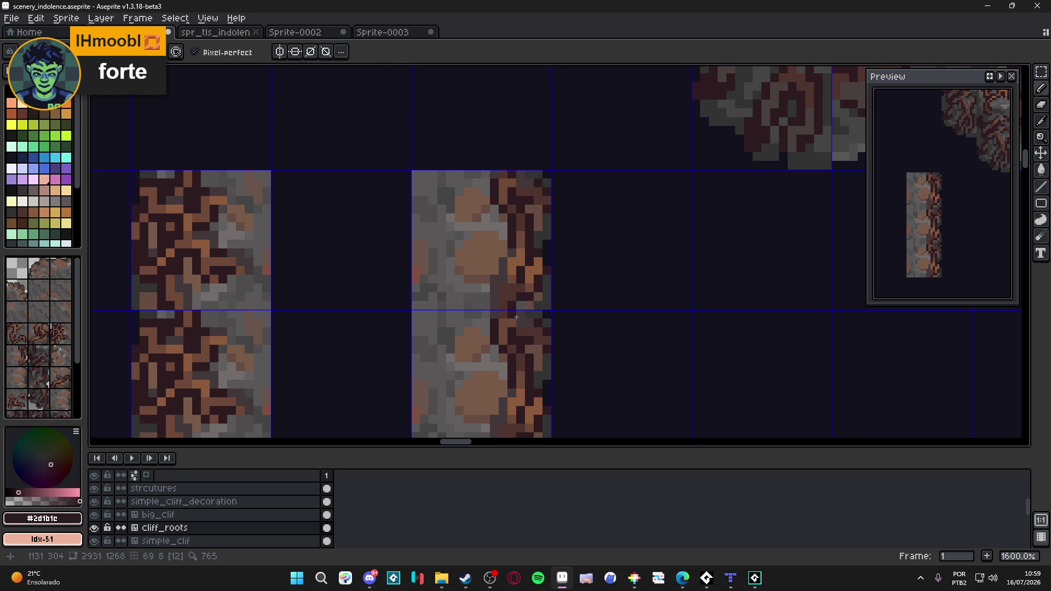
scroll(528, 321, down, 2)
scroll(525, 325, down, 2)
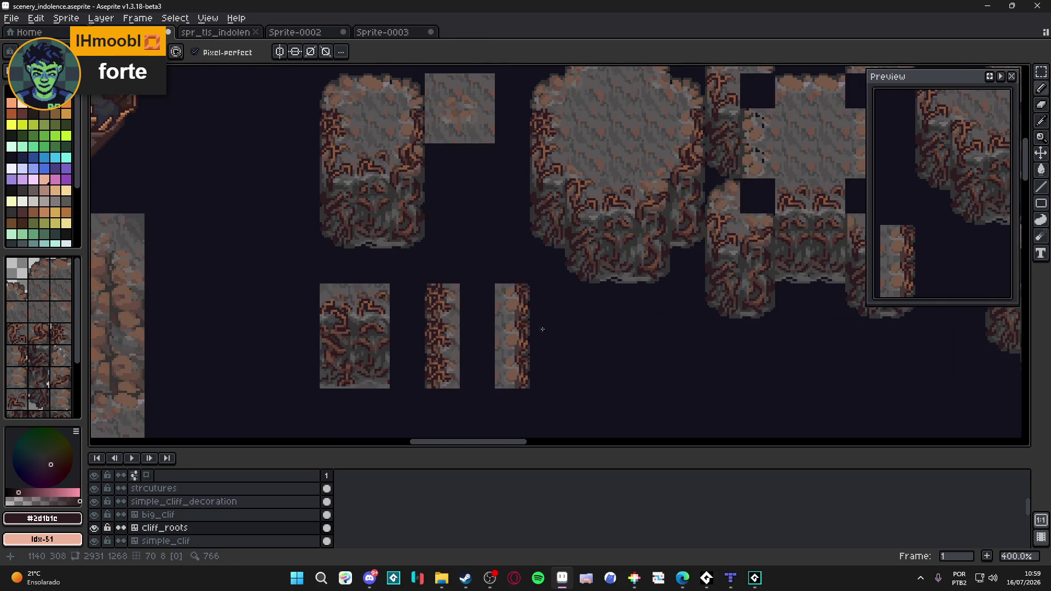
drag(518, 283, 533, 317)
scroll(530, 298, up, 2)
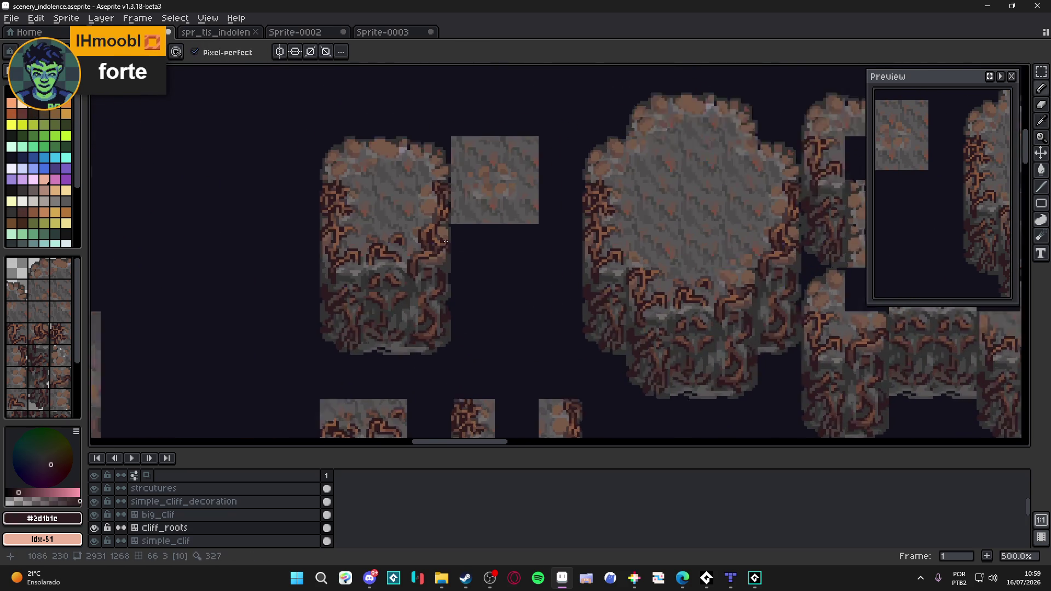
scroll(531, 298, up, 2)
- Eyedrop the root orange-brown #8c5b3e and save scenery_indolence.aseprite
alt+click(425, 210)
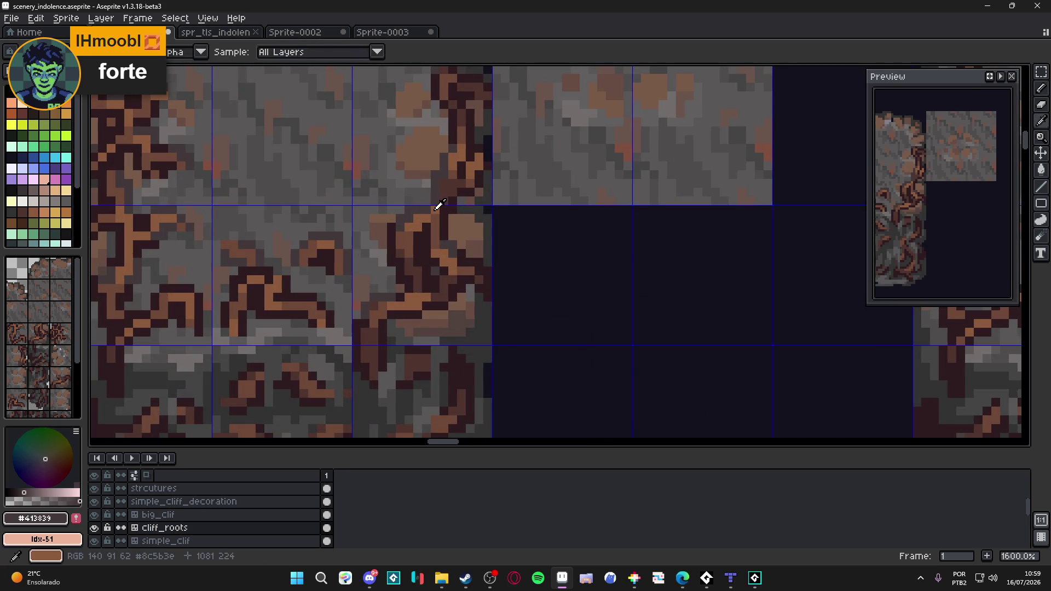
alt+click(436, 205)
alt+click(448, 217)
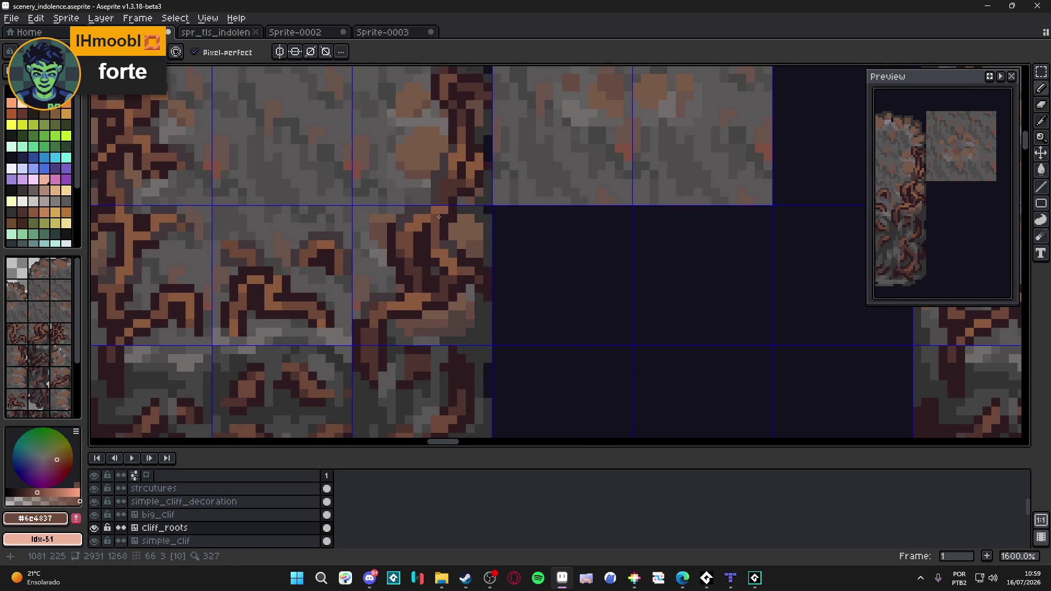
alt+click(436, 219)
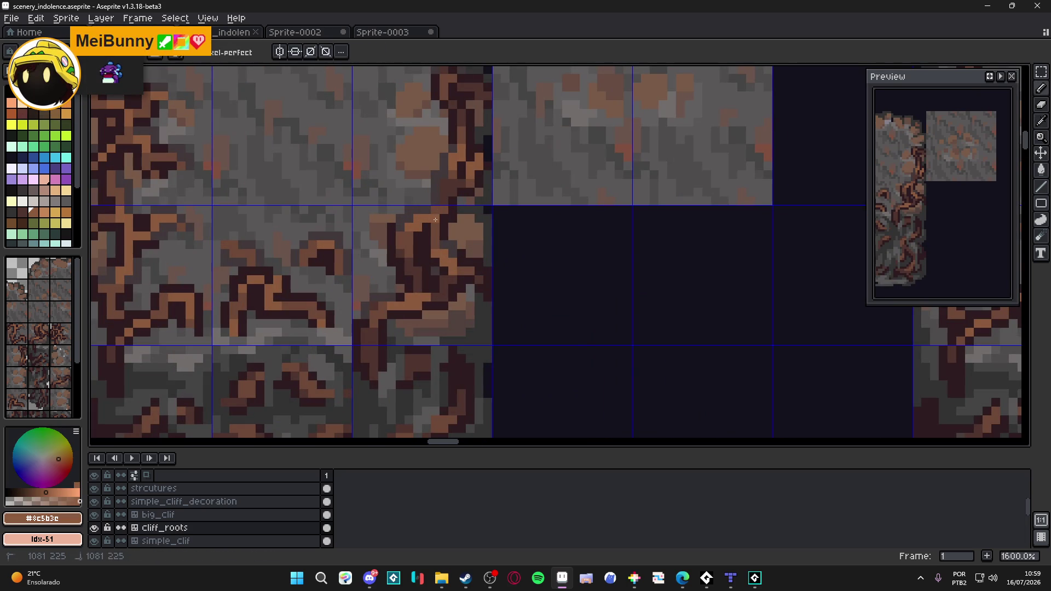
drag(439, 235, 443, 260)
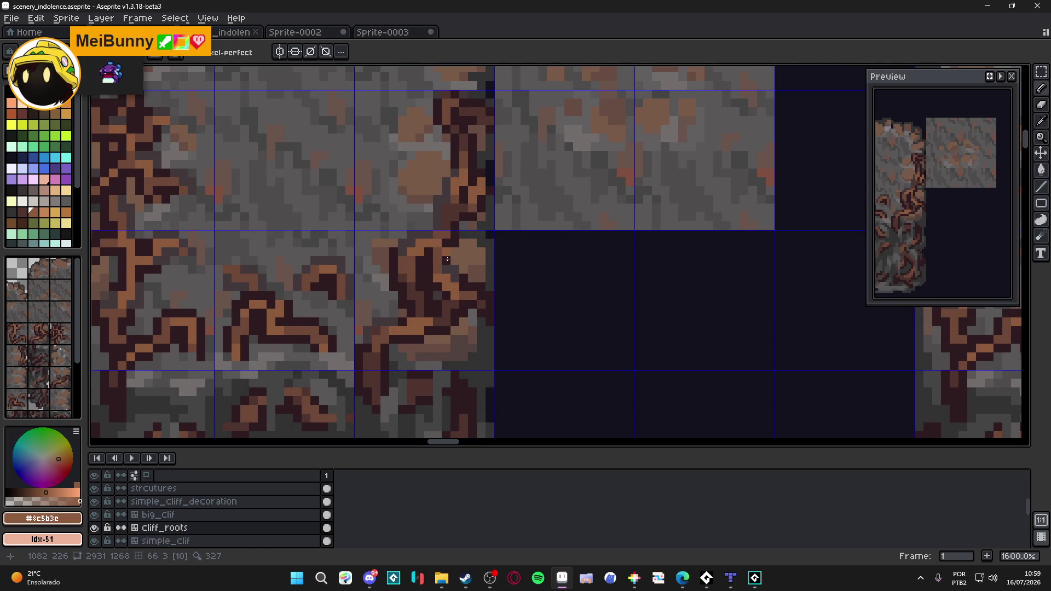
scroll(453, 260, down, 2)
key(ctrl+s)
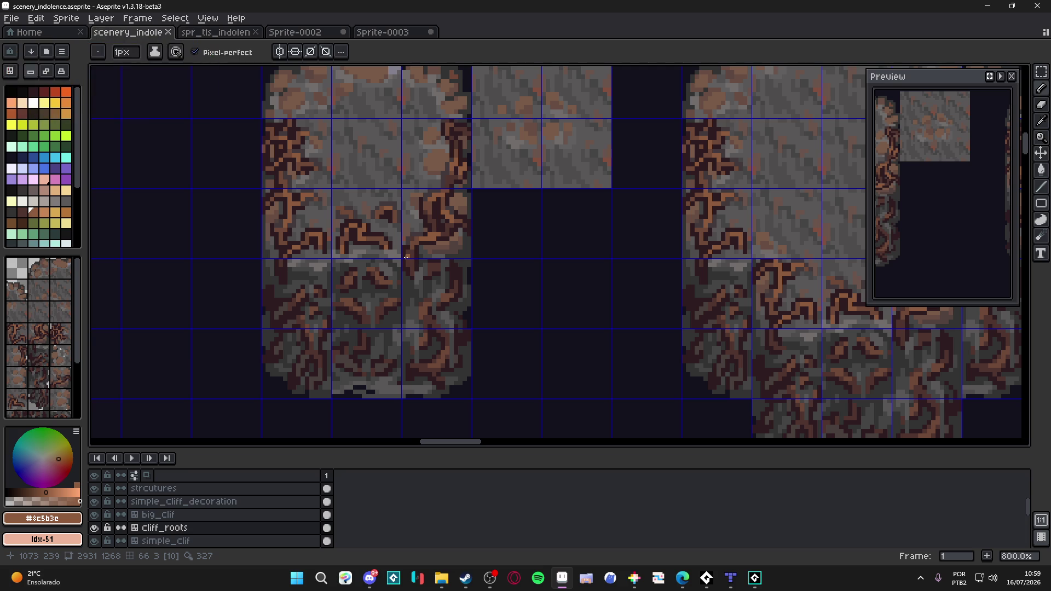
scroll(476, 255, down, 1)
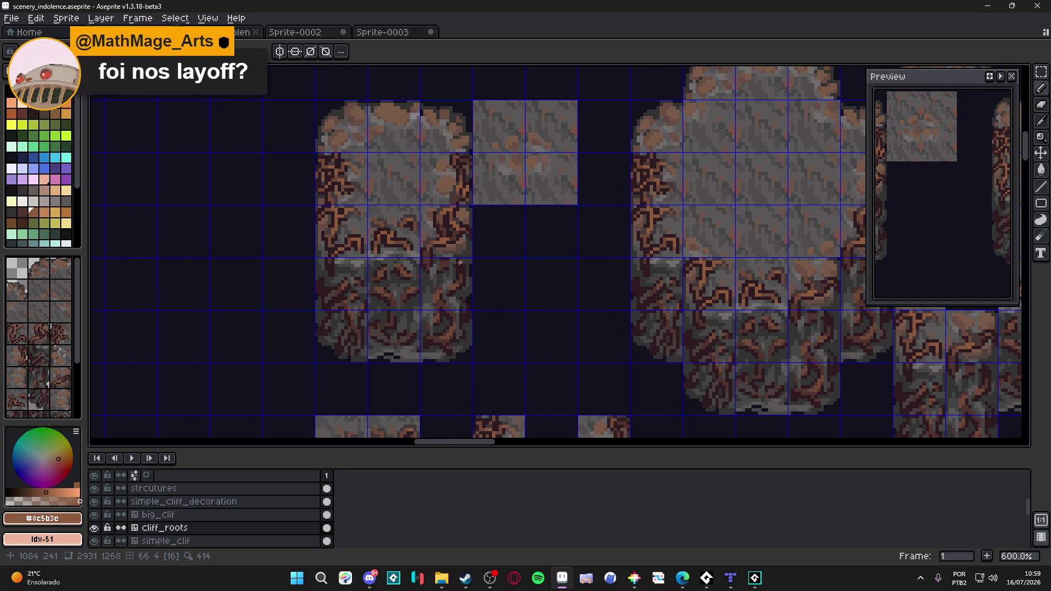
scroll(476, 256, up, 4)
- Sample a grey rock pixel and adjust it to the mid rock grey #595757
alt+click(438, 247)
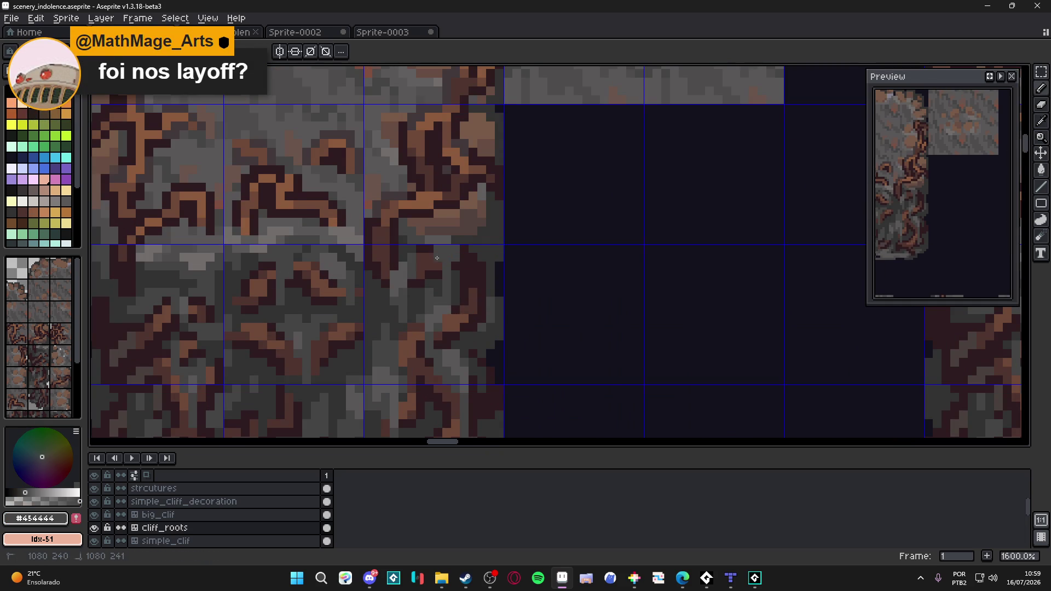
scroll(438, 259, down, 1)
scroll(438, 258, up, 1)
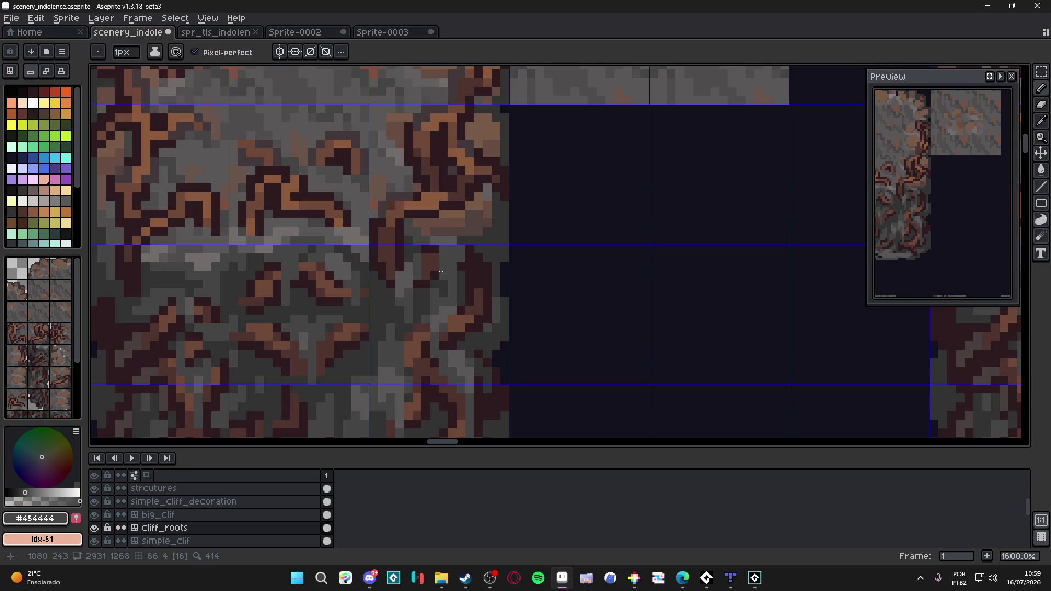
alt+click(452, 260)
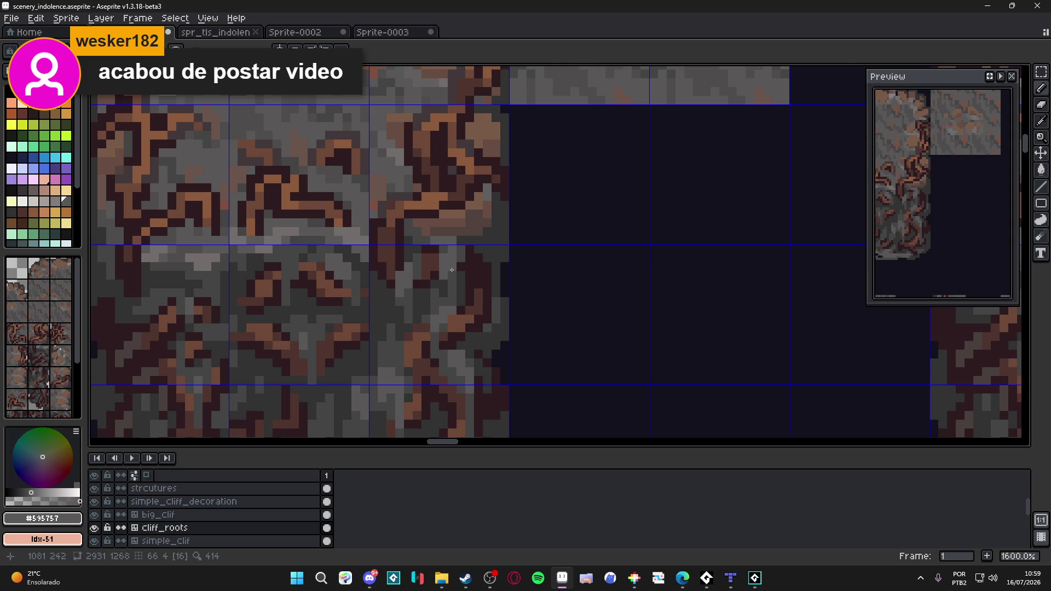
scroll(446, 270, down, 3)
scroll(457, 293, down, 2)
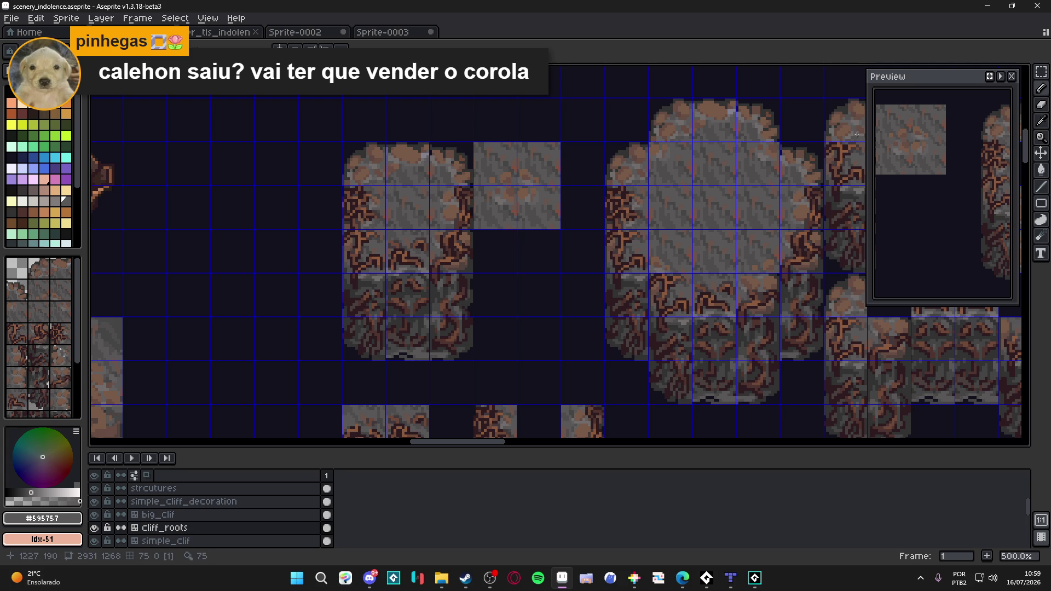
- Save the tileset and hide the pixel grid over the cliff artwork
key(ctrl+s)
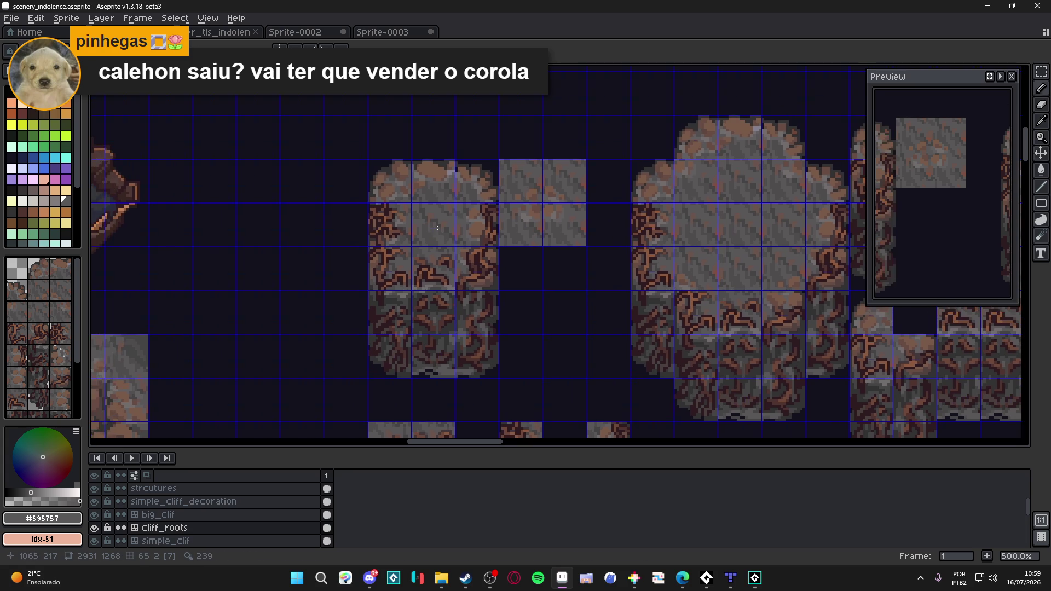
scroll(495, 256, down, 1)
scroll(495, 256, down, 2)
scroll(495, 256, right, 2)
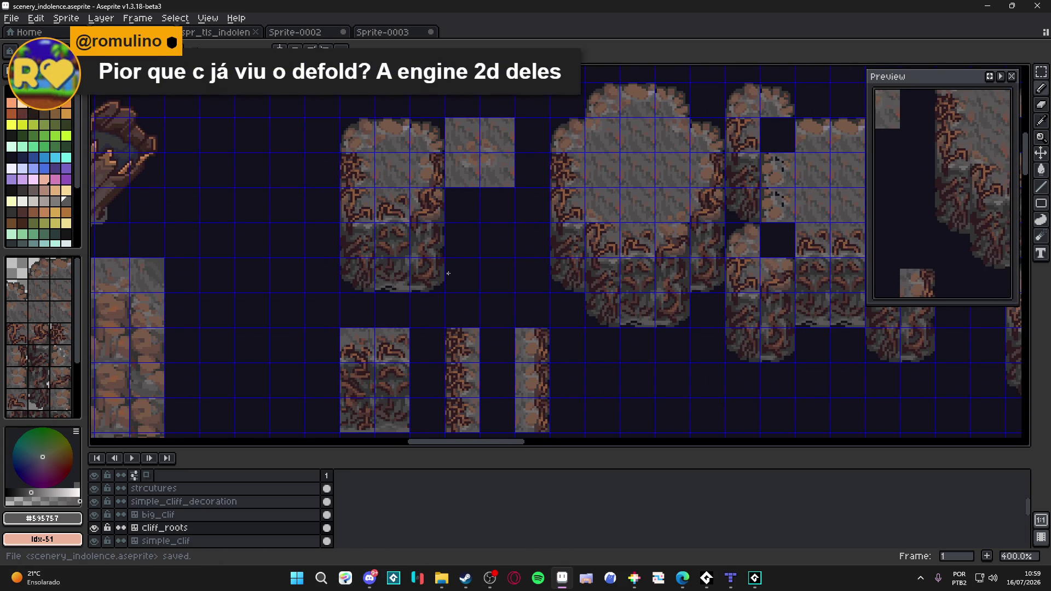
scroll(442, 253, down, 1)
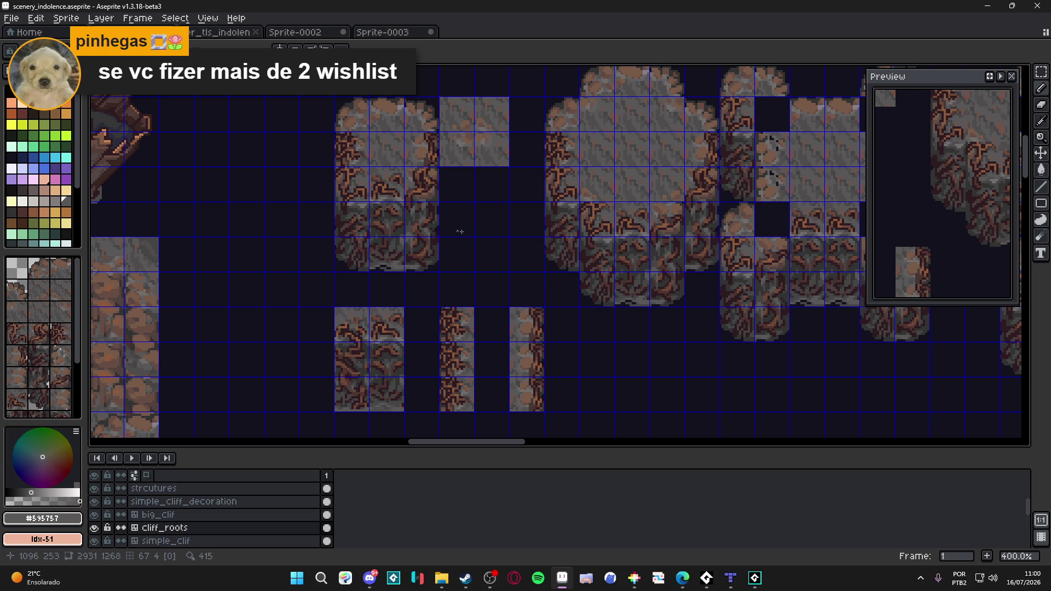
scroll(482, 243, down, 1)
key(ctrl+apostrophe)
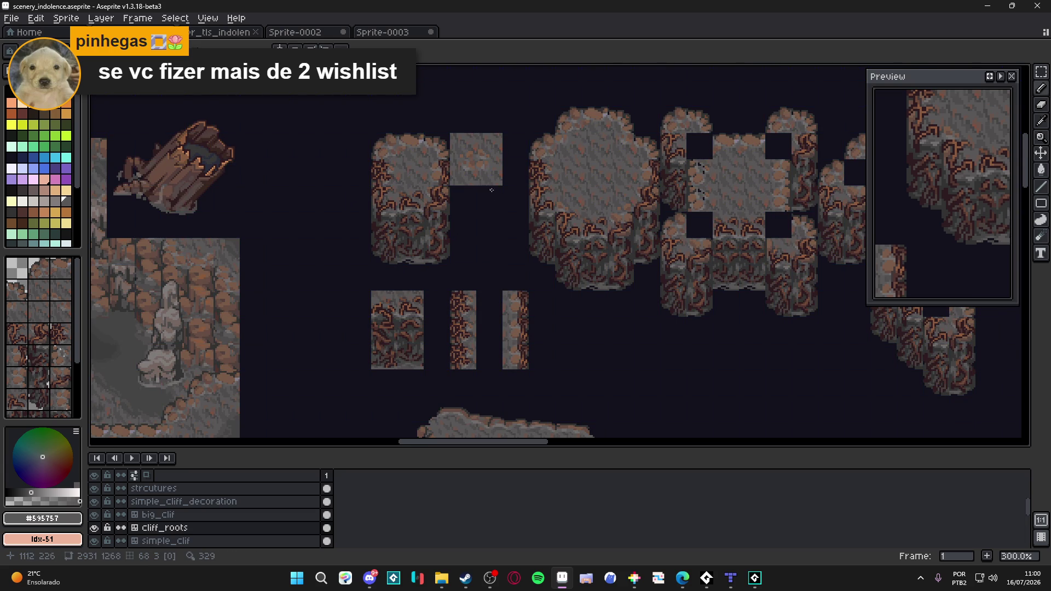
scroll(492, 205, right, 1)
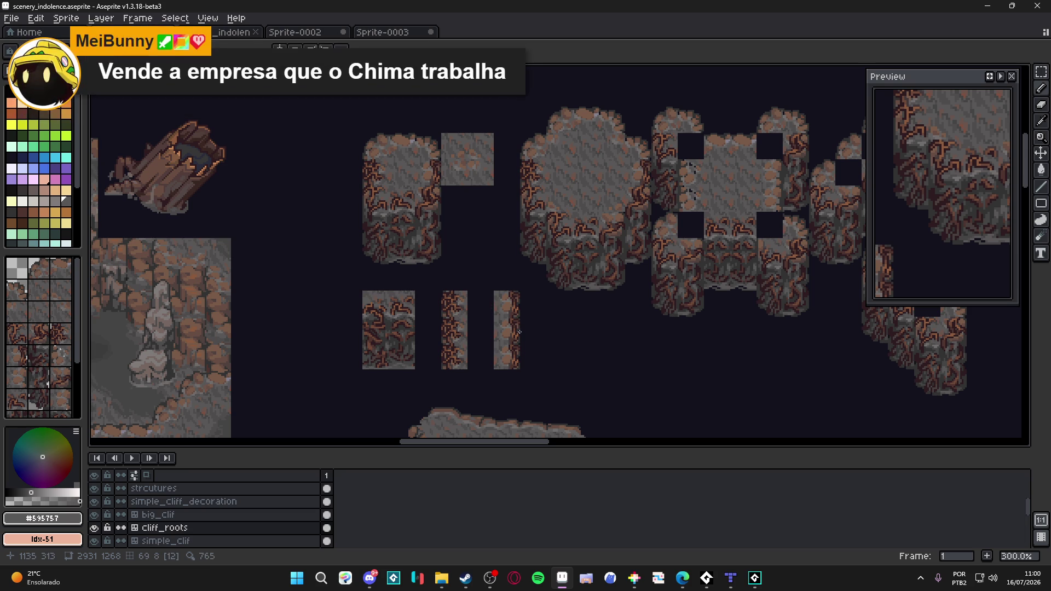
scroll(481, 319, left, 1)
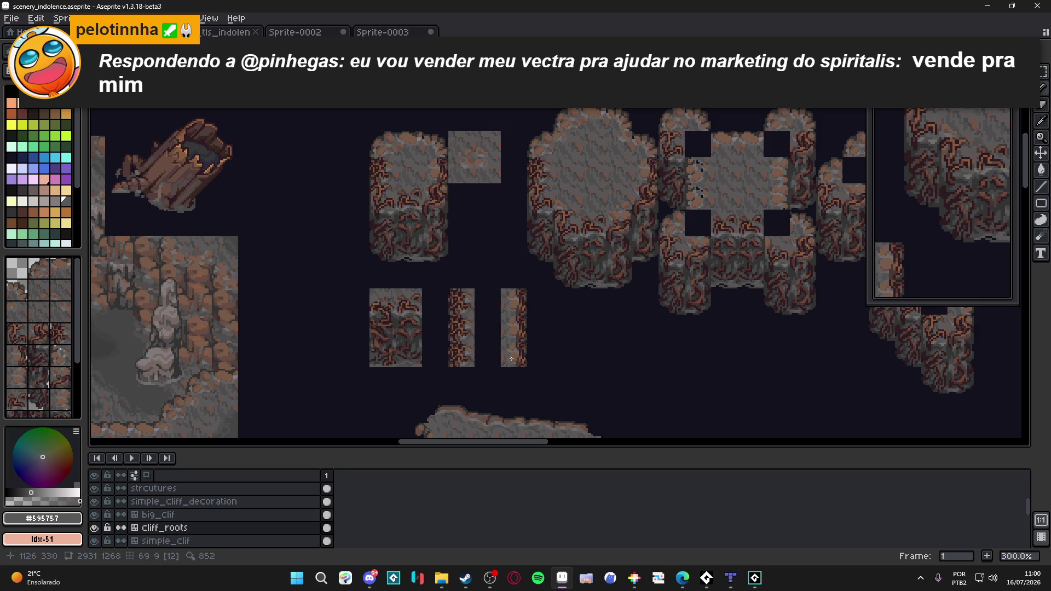
scroll(493, 321, down, 2)
scroll(509, 289, up, 1)
scroll(510, 283, up, 2)
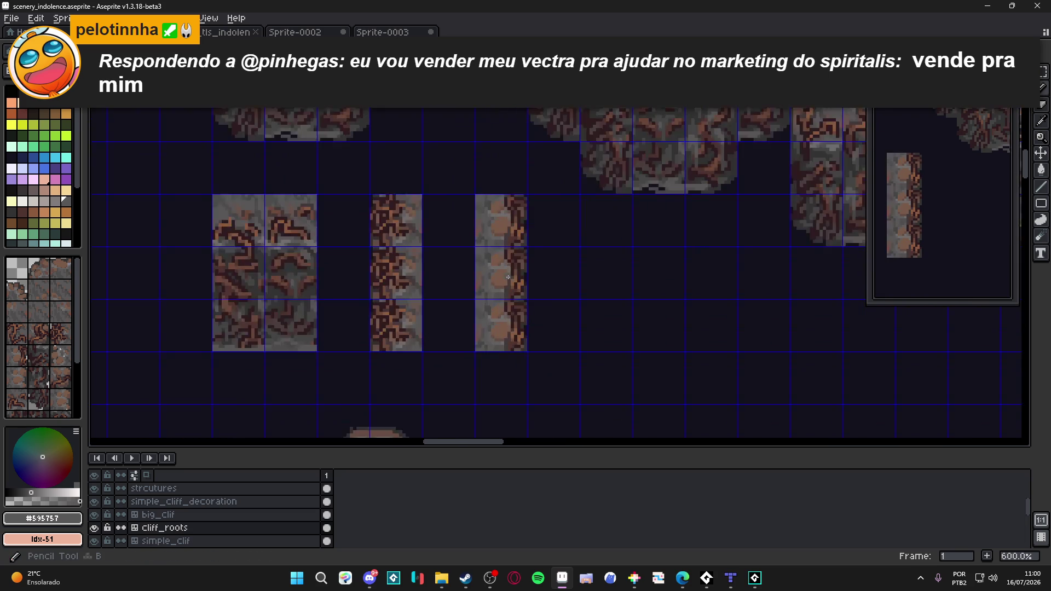
scroll(517, 267, up, 3)
- Paint mid-brown and dark #2d1b1c root pixels down the narrow cliff-edge strip tile
alt+click(519, 261)
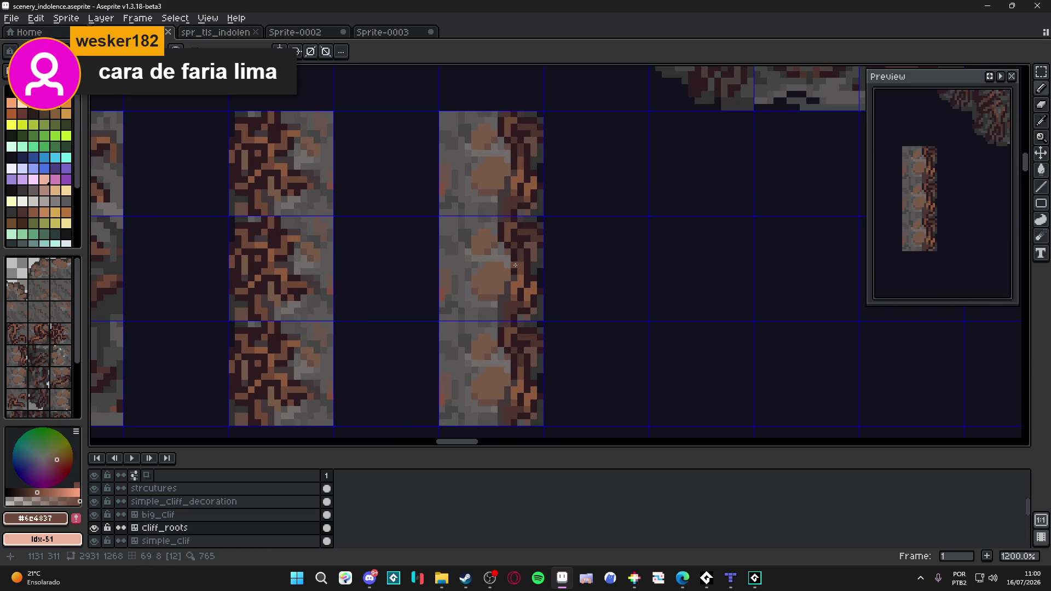
drag(515, 265, 500, 268)
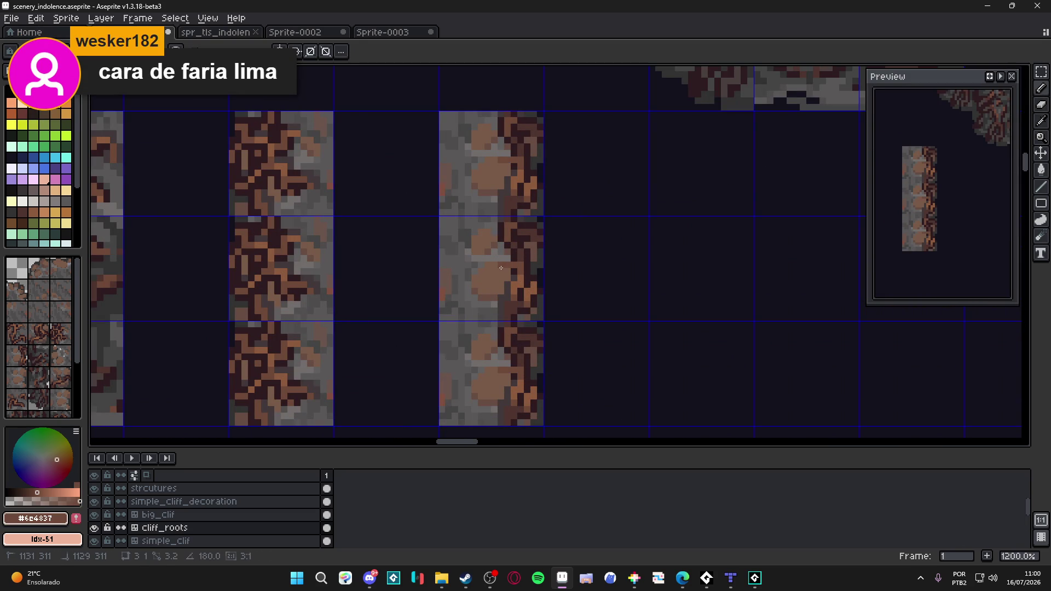
click(495, 293)
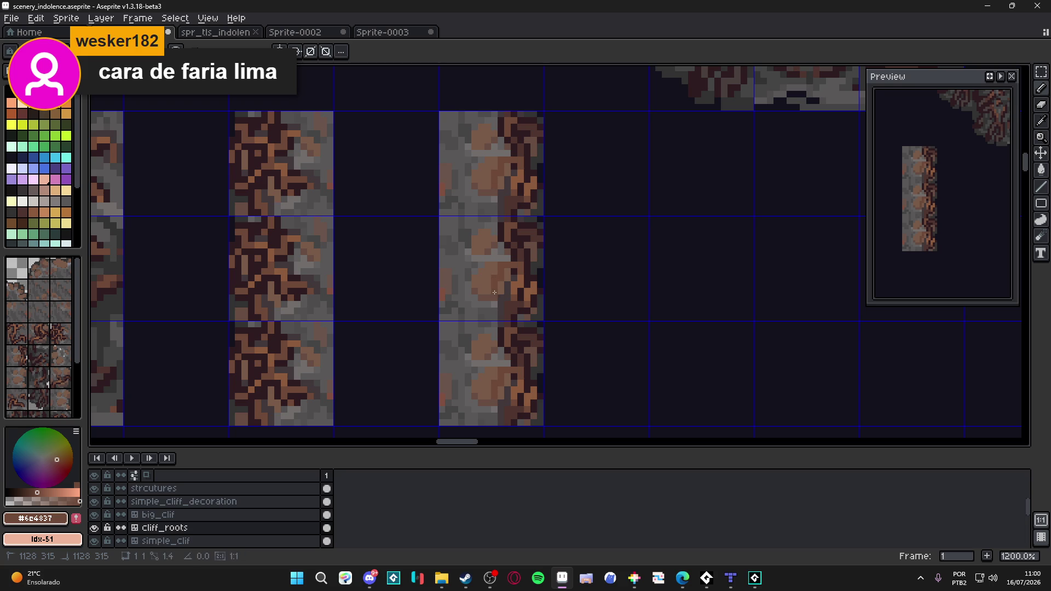
alt+click(502, 285)
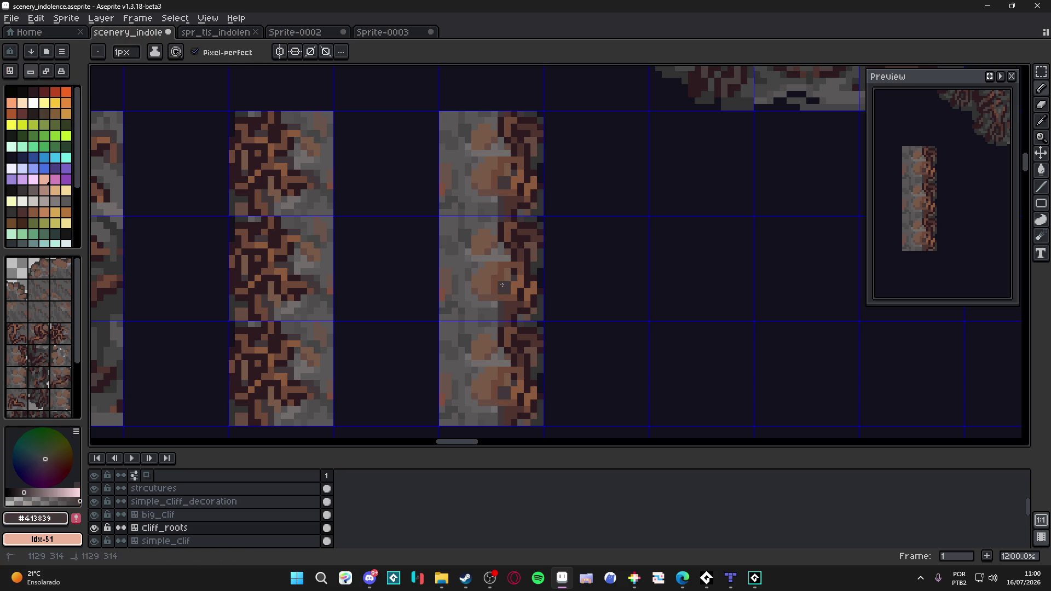
alt+click(494, 264)
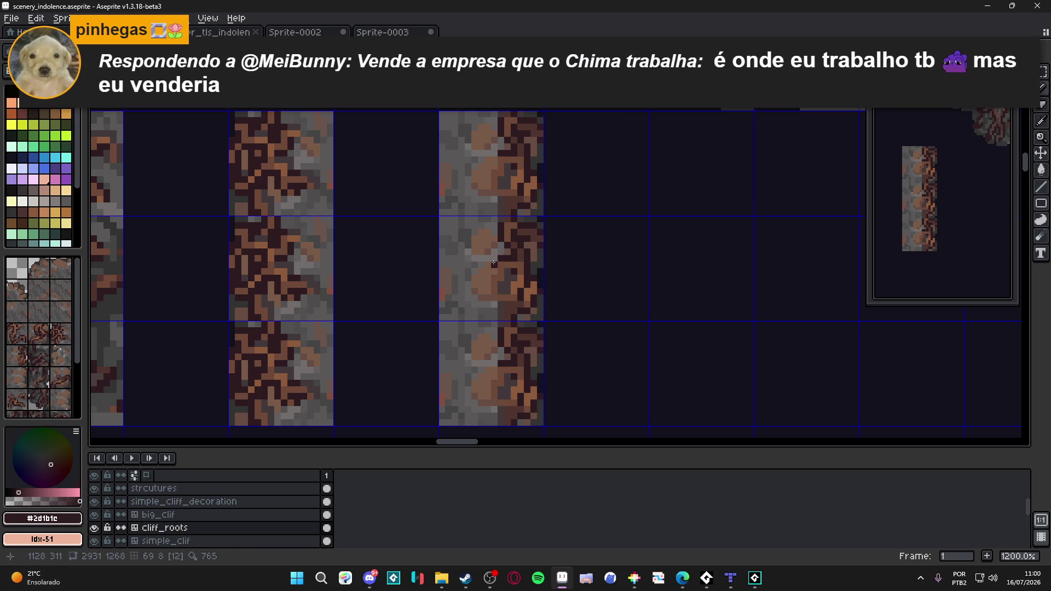
drag(489, 277, 489, 293)
click(494, 304)
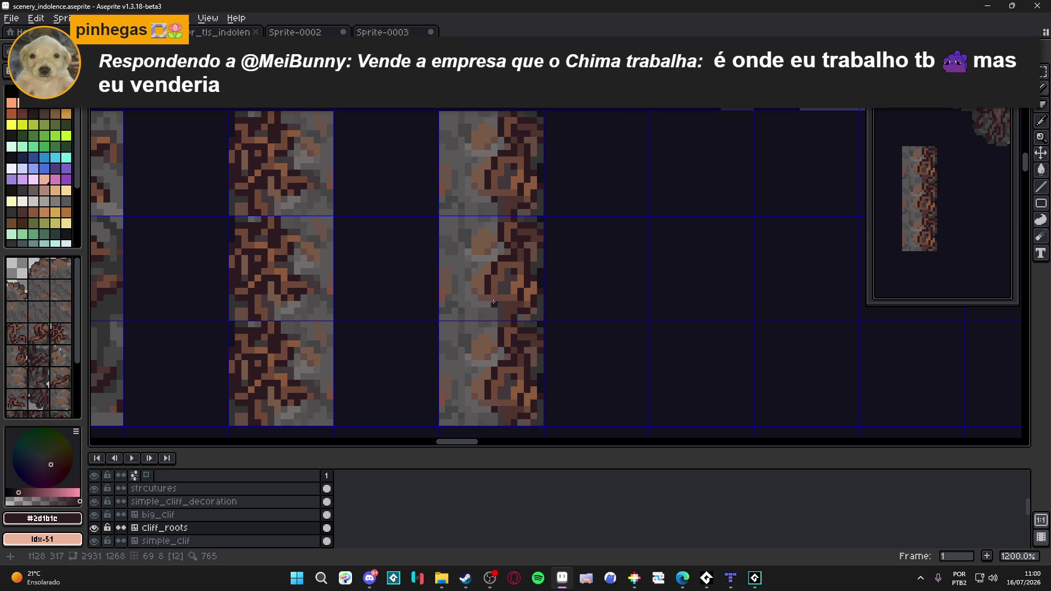
click(502, 304)
click(511, 280)
click(507, 285)
scroll(531, 295, down, 4)
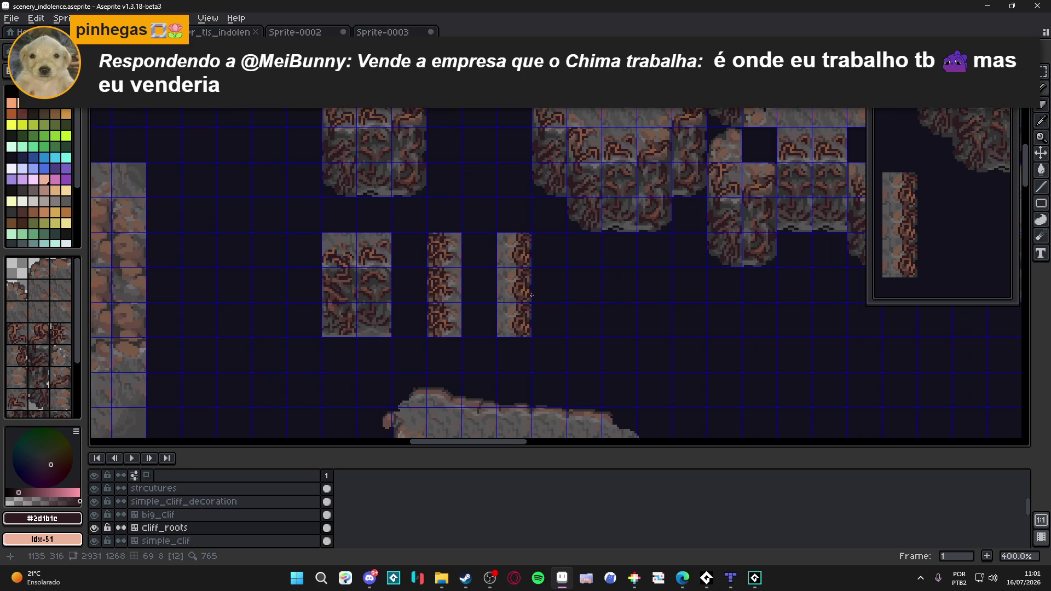
scroll(528, 303, down, 1)
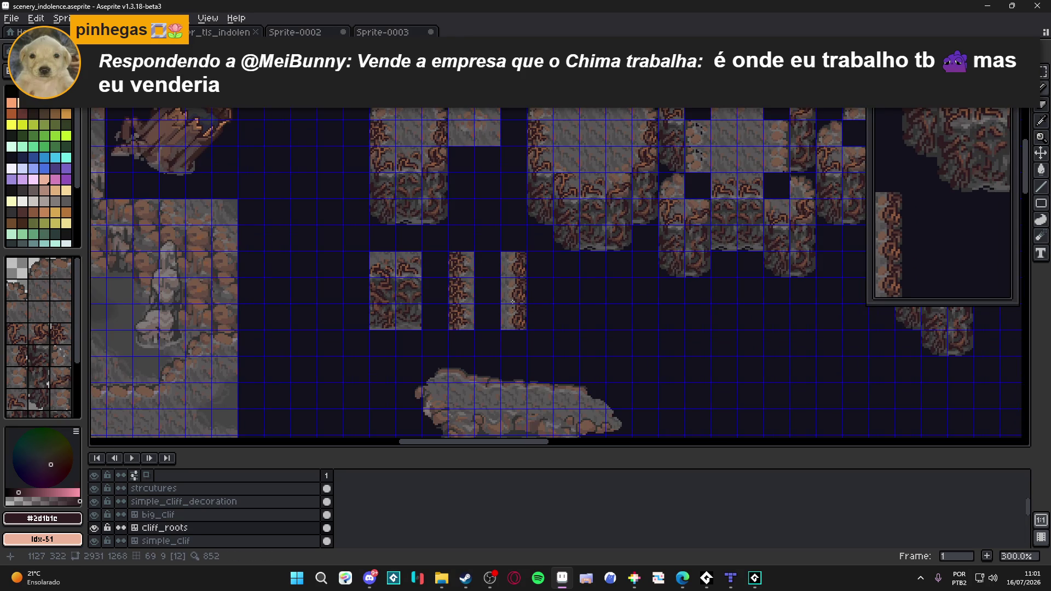
scroll(513, 302, up, 1)
scroll(511, 279, up, 5)
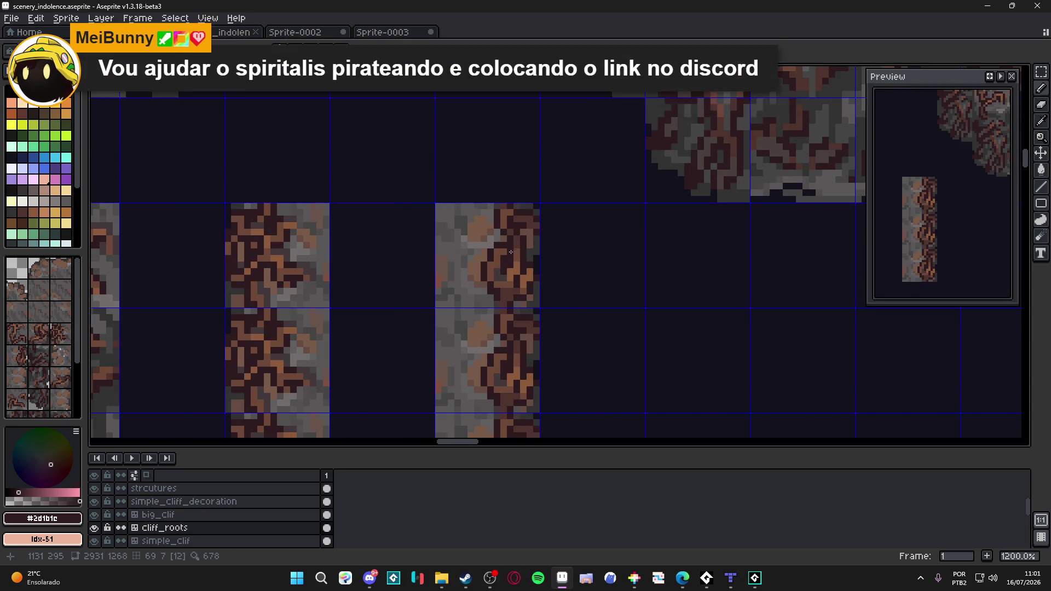
scroll(512, 253, down, 3)
scroll(509, 255, up, 2)
scroll(505, 258, up, 3)
- Reload the dark root colour, hide the tile numbers and save the tileset
alt+click(502, 261)
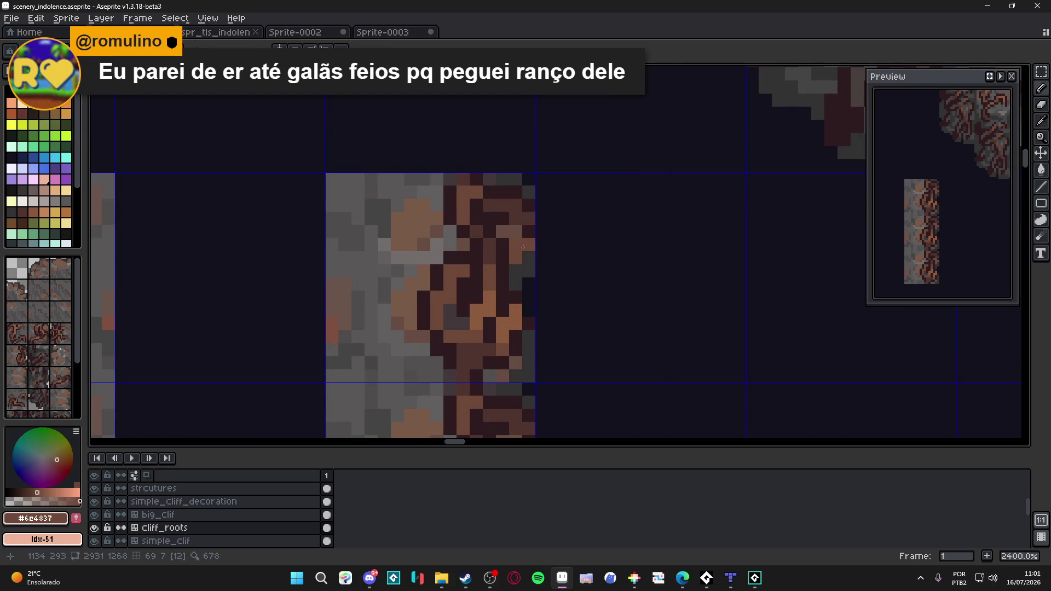
alt+click(522, 247)
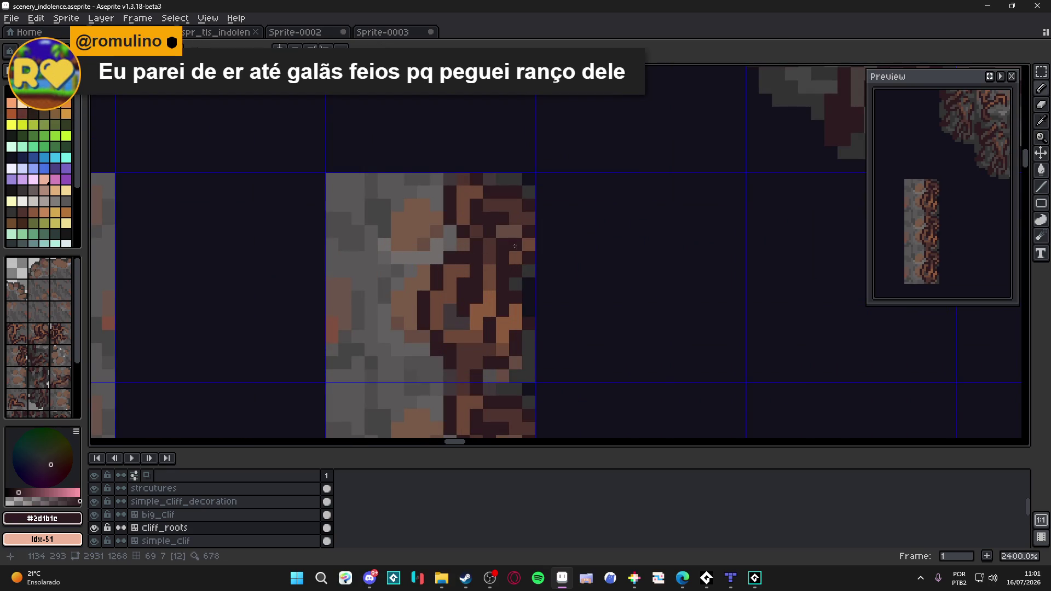
scroll(515, 245, down, 5)
scroll(511, 280, down, 2)
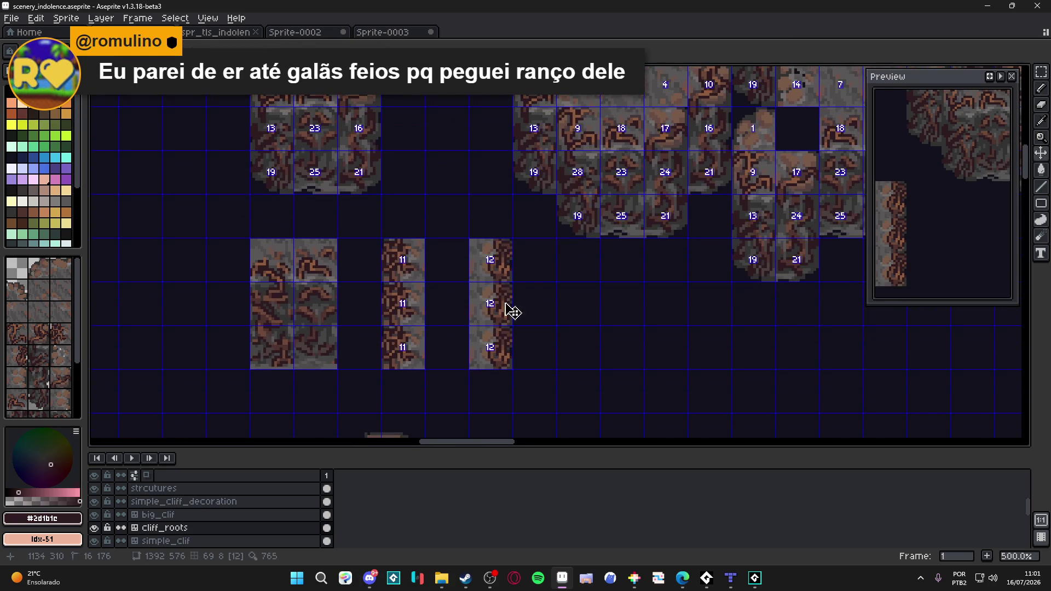
key(Tab)
scroll(502, 300, up, 4)
scroll(493, 294, down, 3)
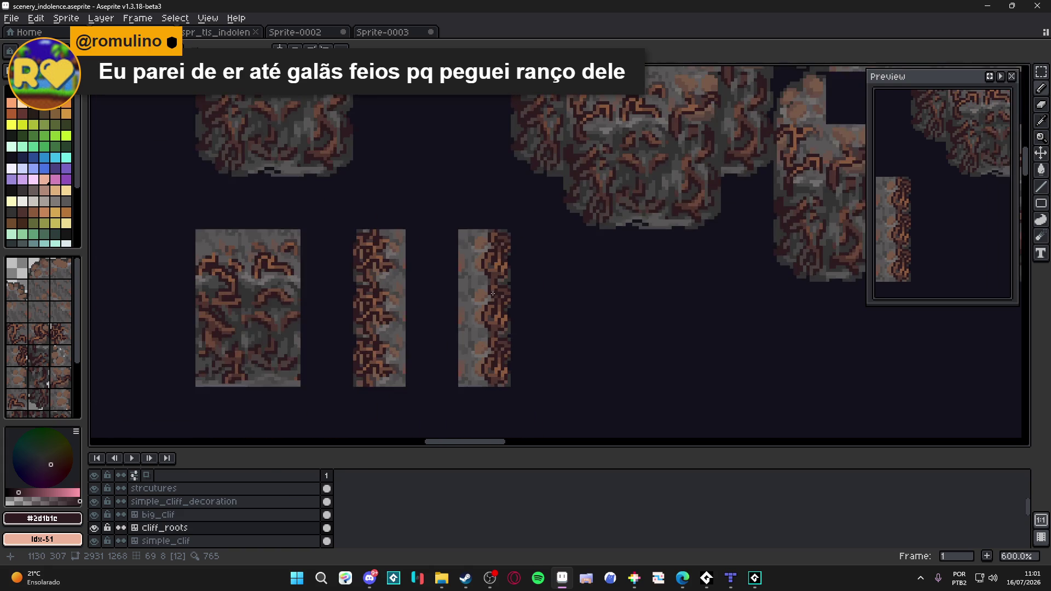
scroll(497, 296, up, 1)
scroll(510, 299, up, 3)
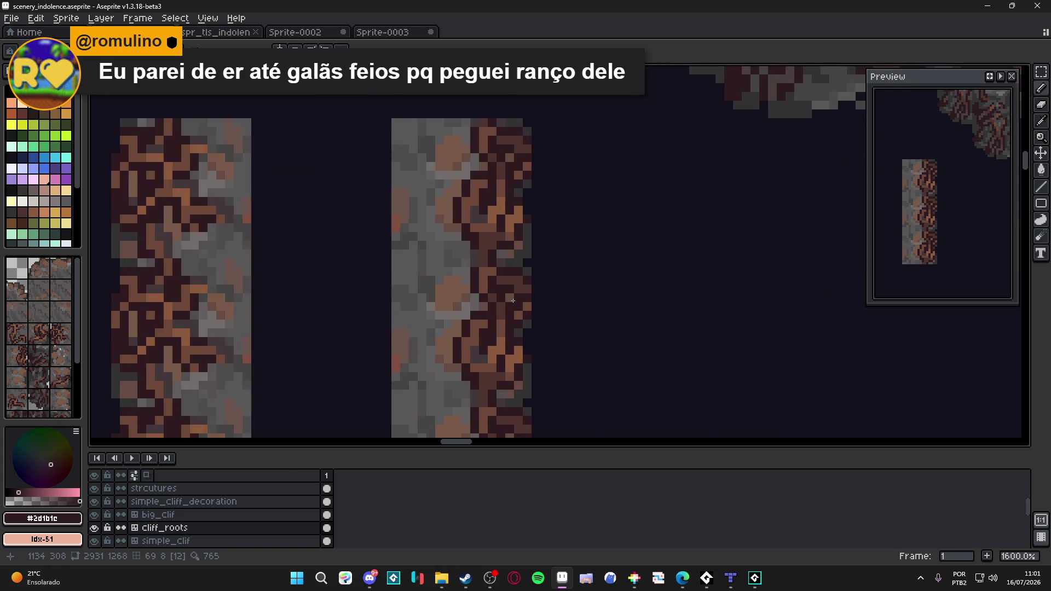
scroll(509, 296, down, 5)
scroll(502, 287, up, 4)
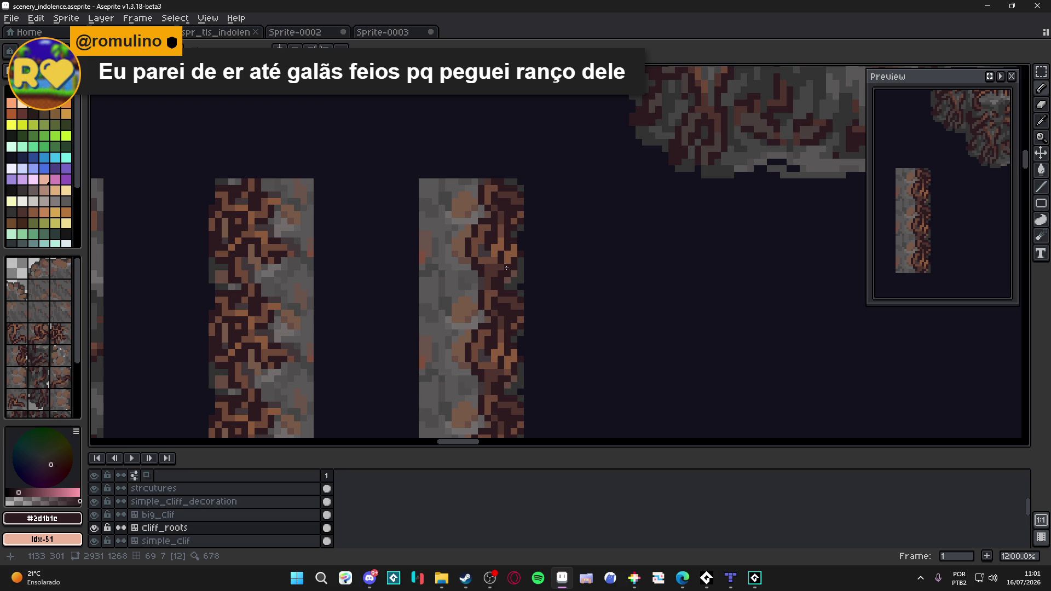
scroll(505, 268, down, 3)
scroll(509, 292, down, 1)
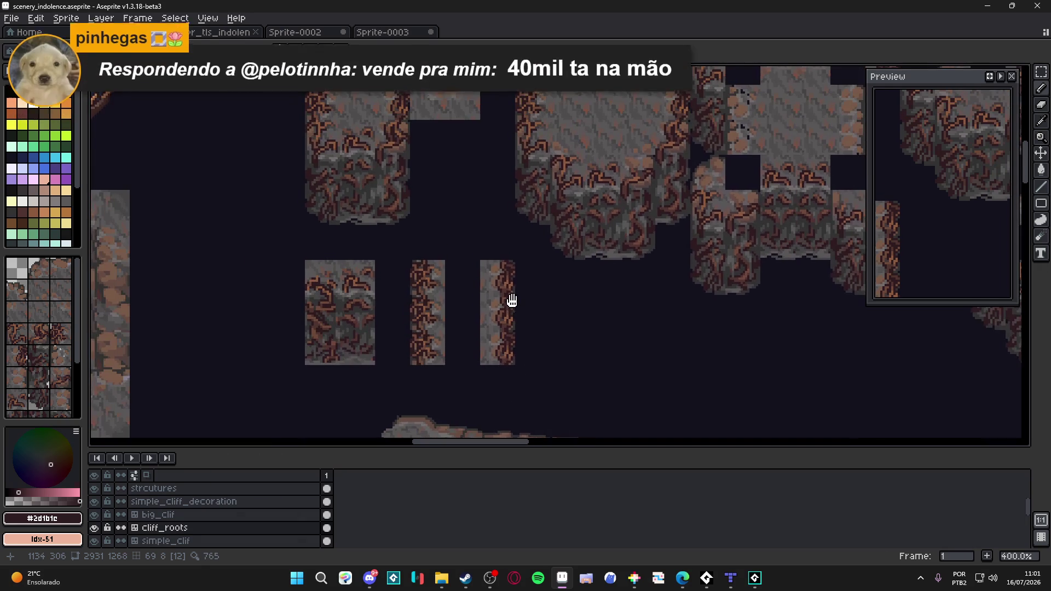
key(ctrl+s)
scroll(509, 296, down, 1)
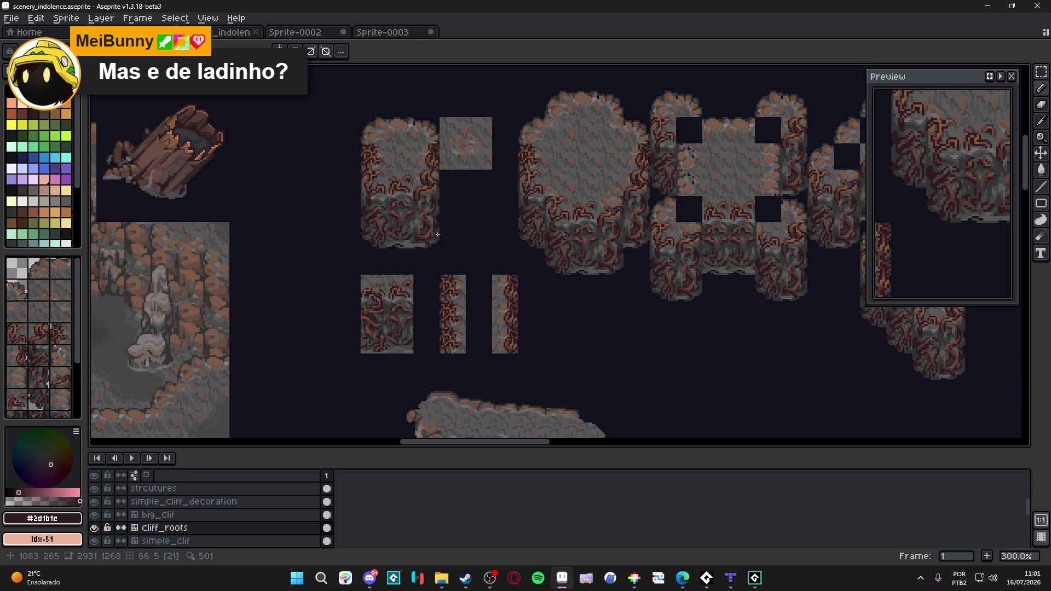
scroll(375, 161, up, 5)
scroll(447, 156, up, 4)
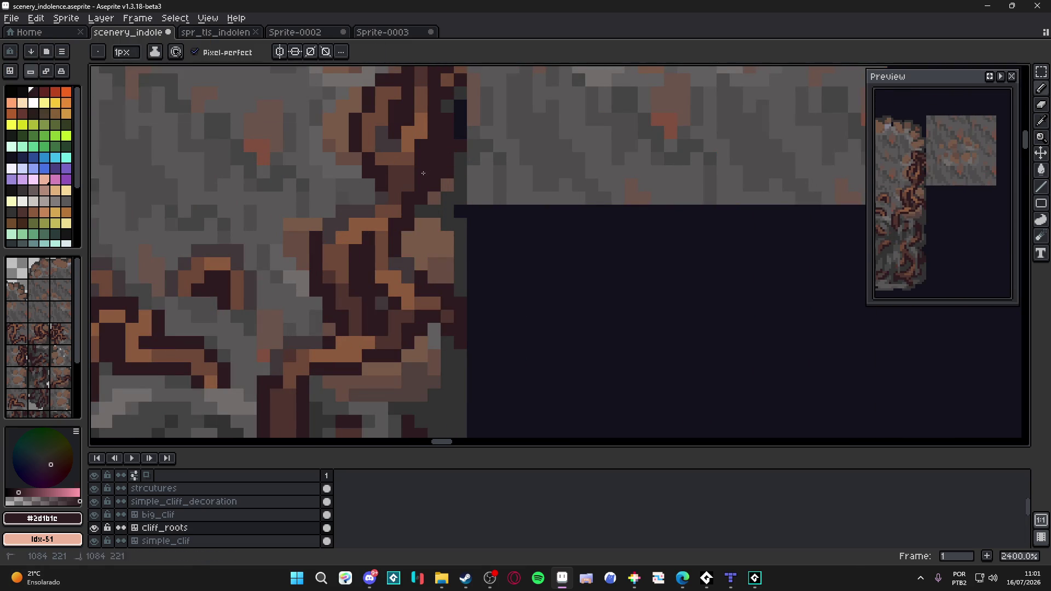
scroll(436, 186, down, 6)
scroll(435, 186, up, 4)
scroll(447, 140, up, 2)
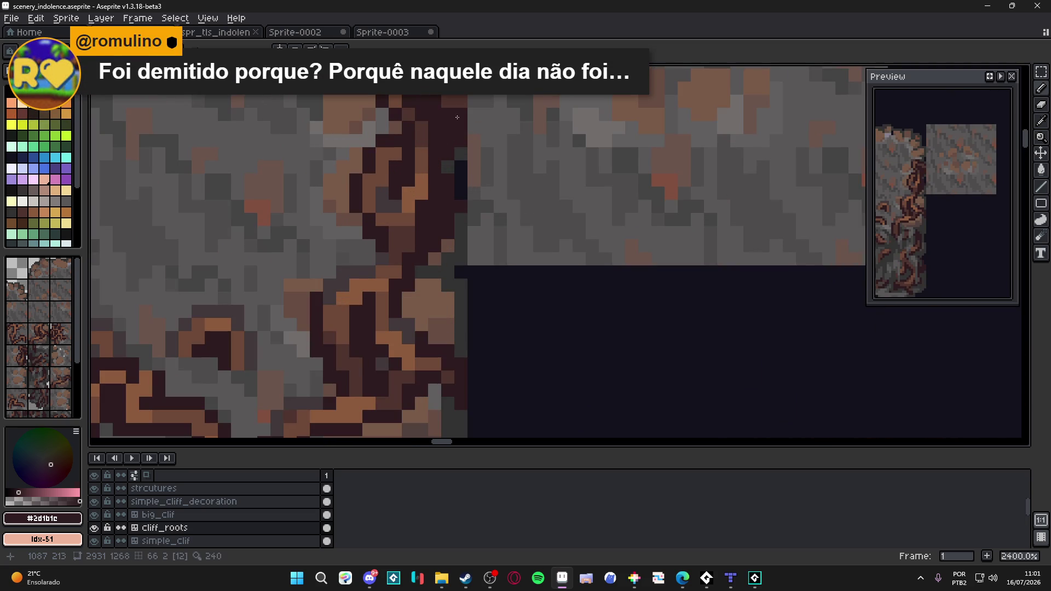
scroll(441, 141, down, 2)
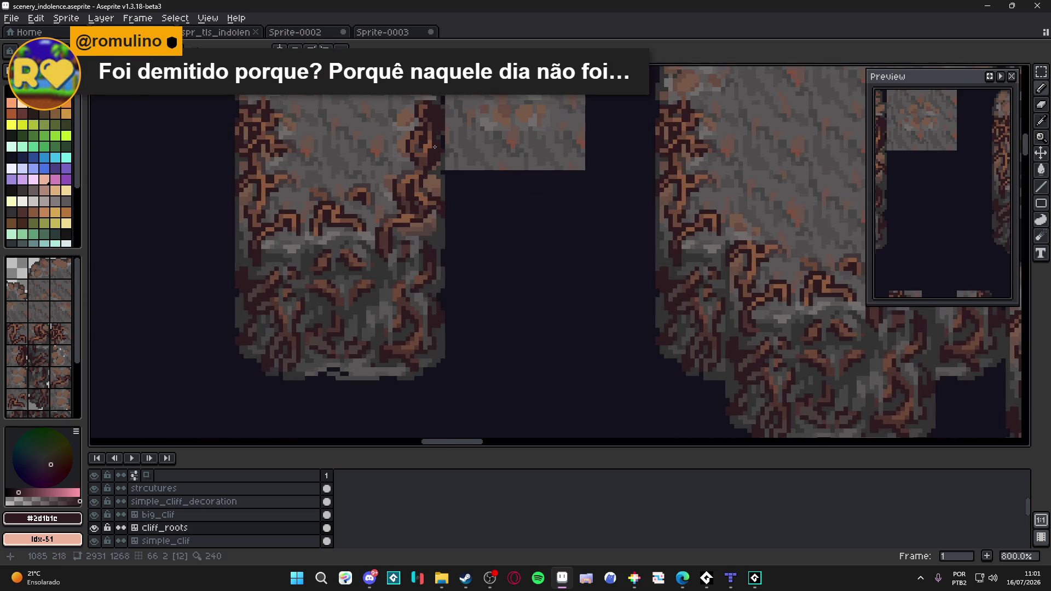
scroll(442, 140, down, 3)
- Save scenery_indolence.aseprite after inspecting the upper cliff tile's edge roots
key(ctrl+s)
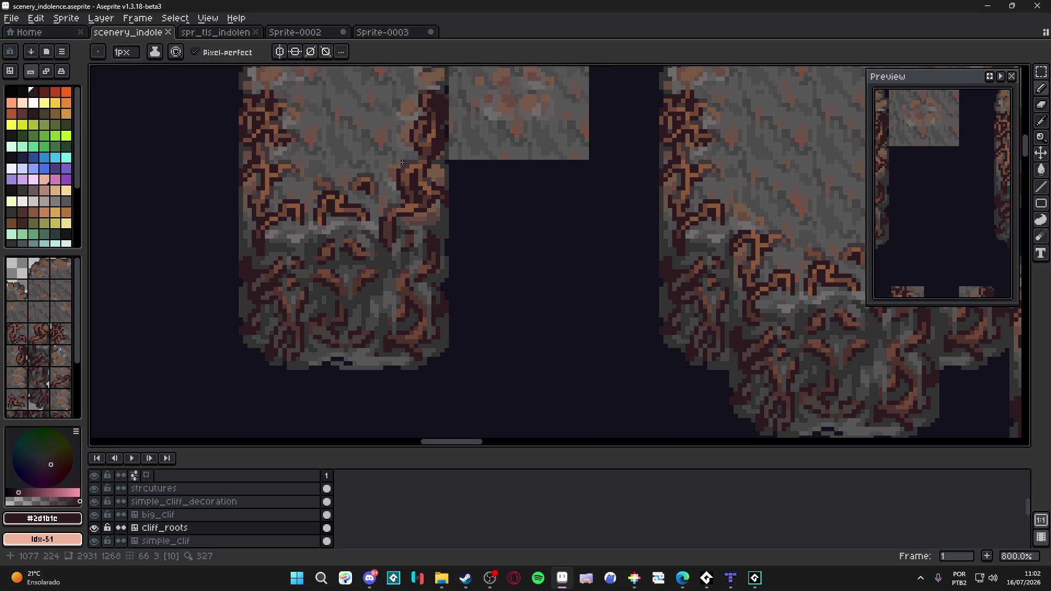
scroll(401, 162, down, 3)
- Save the tileset and eyedrop the brown and dark root colours from the cliff tiles
key(ctrl+s)
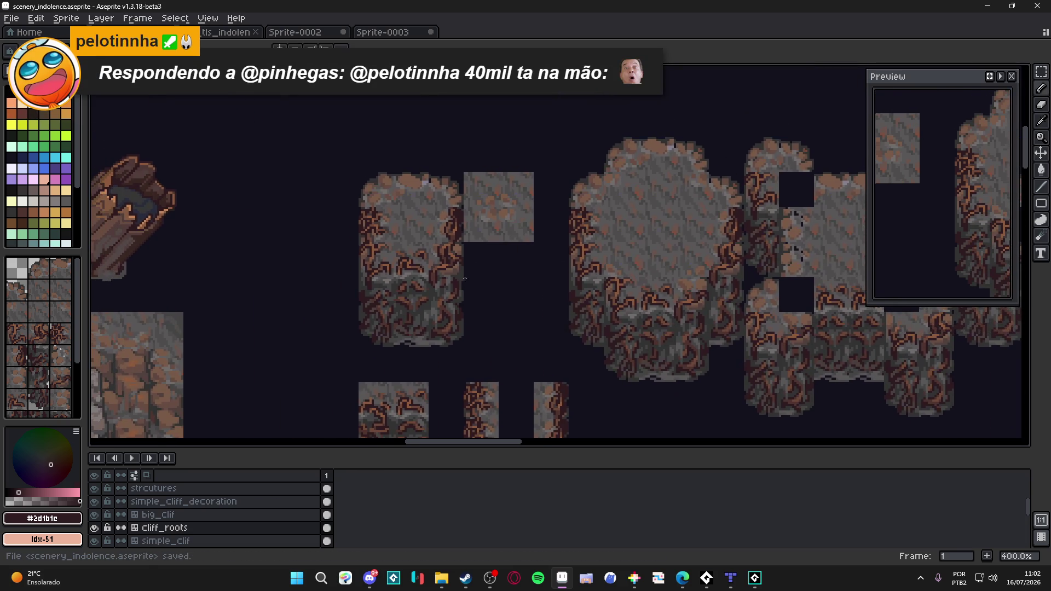
scroll(460, 214, down, 1)
drag(449, 180, 463, 218)
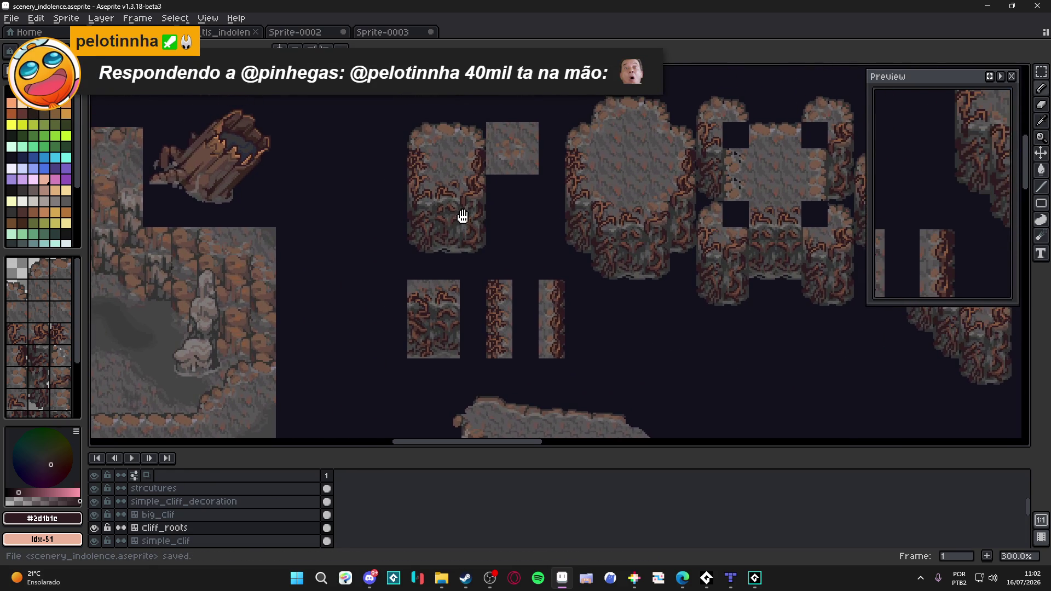
key(ctrl+s)
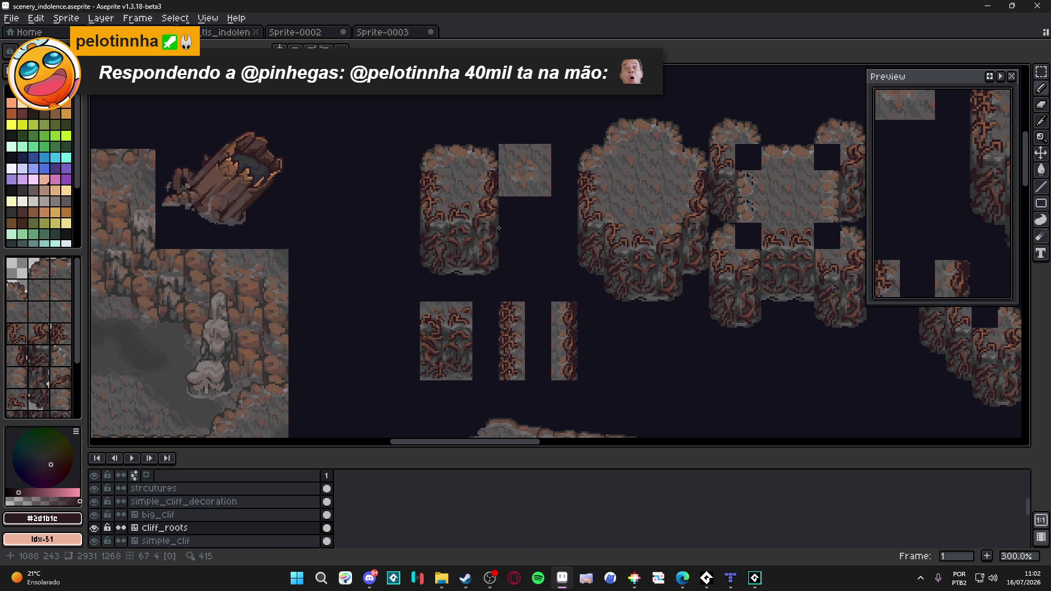
scroll(497, 197, up, 7)
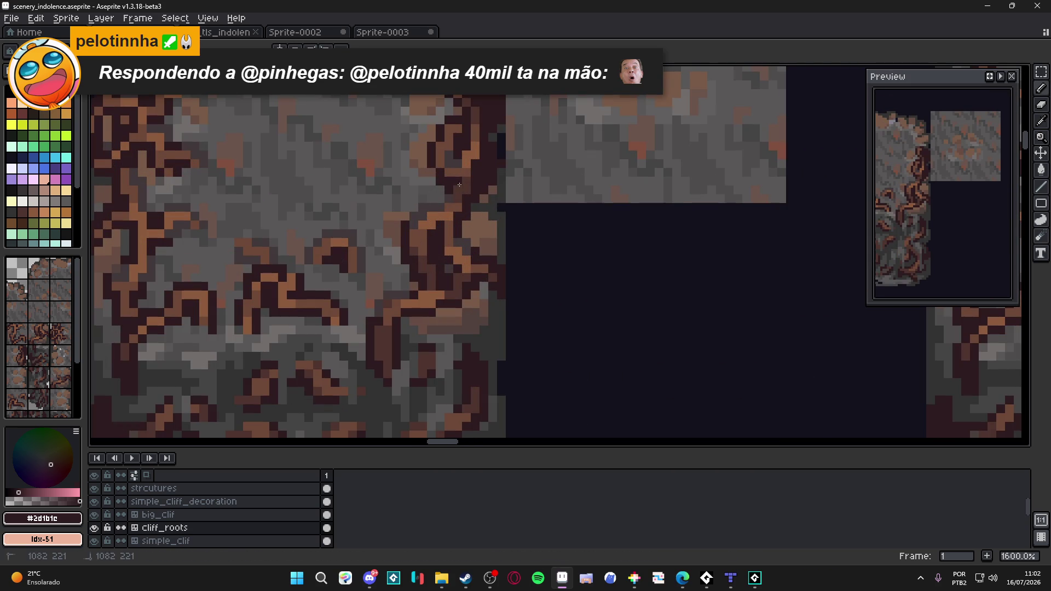
key(alt)
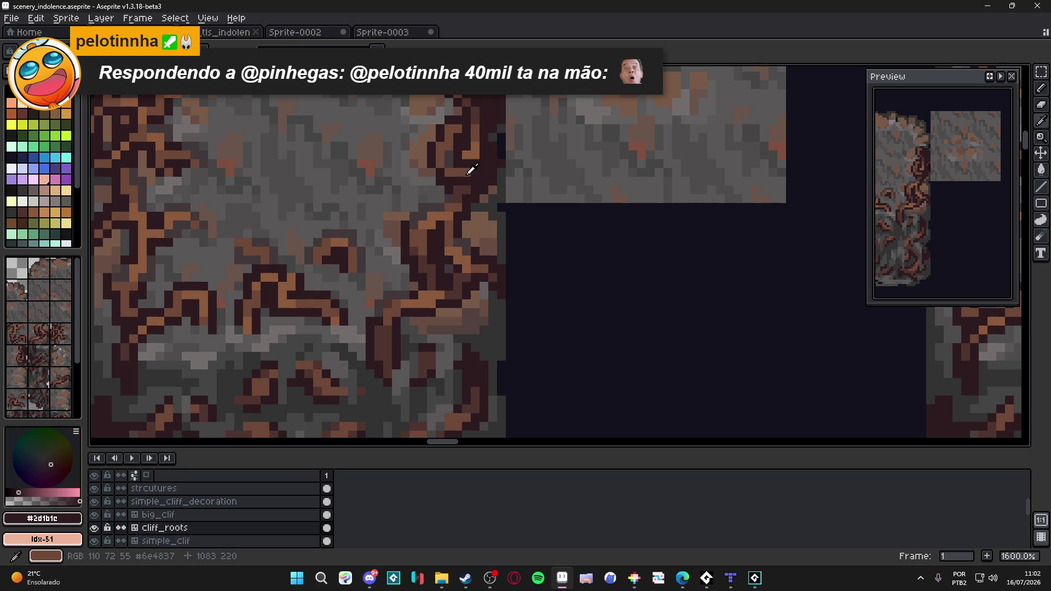
alt+click(470, 170)
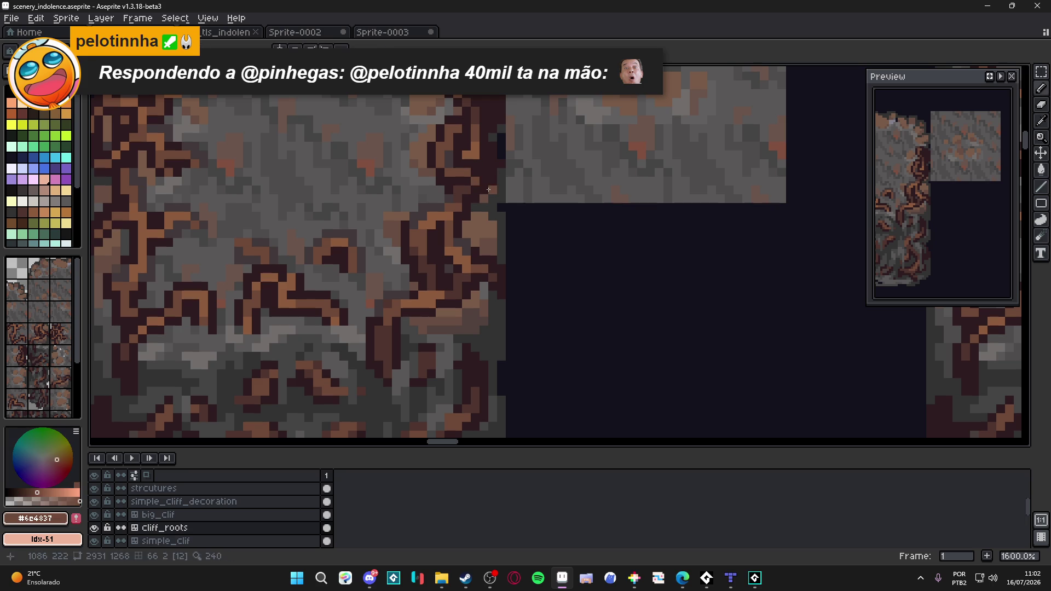
alt+click(493, 203)
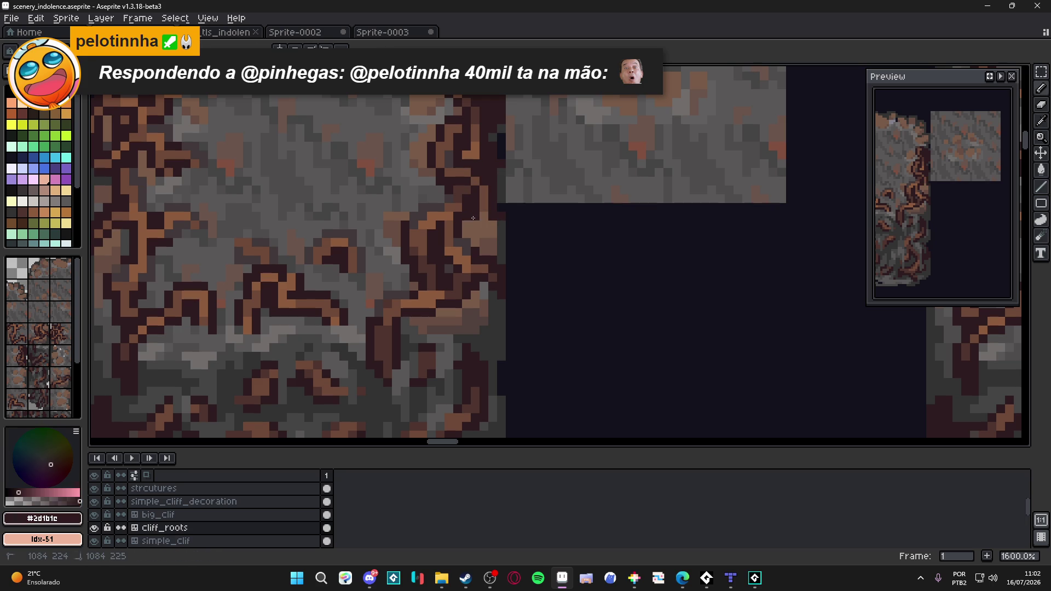
alt+click(494, 215)
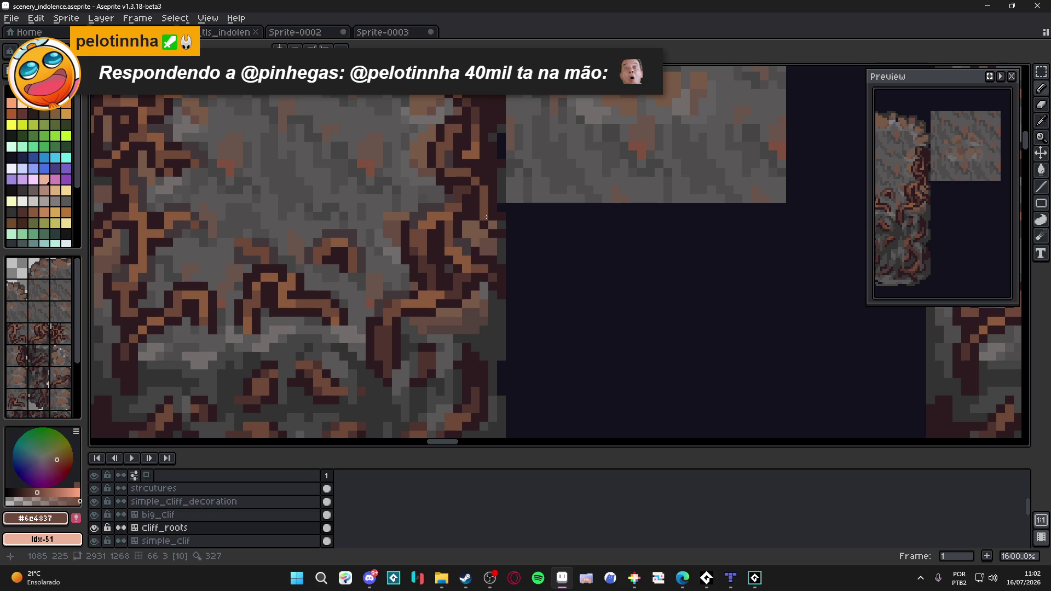
scroll(493, 234, down, 4)
scroll(494, 240, up, 4)
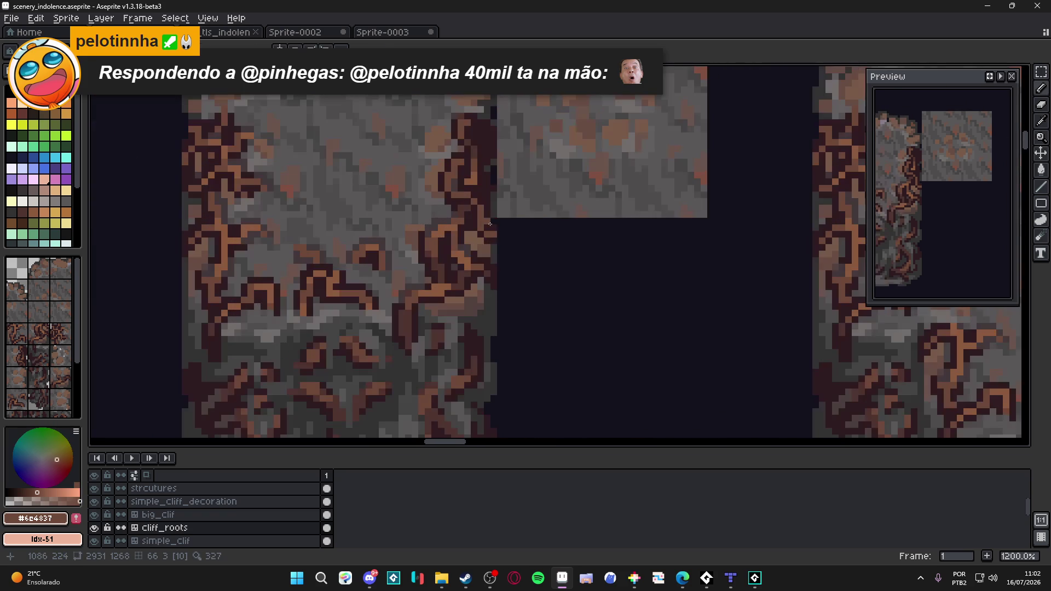
alt+click(482, 227)
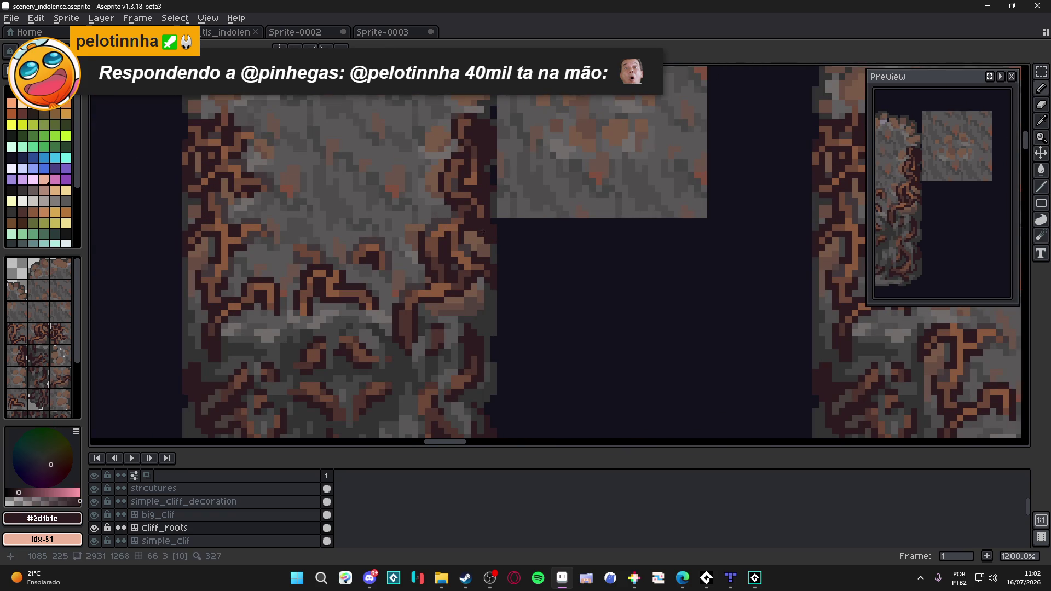
scroll(482, 226, down, 6)
- Pan across the whole refined tileset and save scenery_indolence.aseprite again
key(ctrl+s)
drag(488, 258, 479, 223)
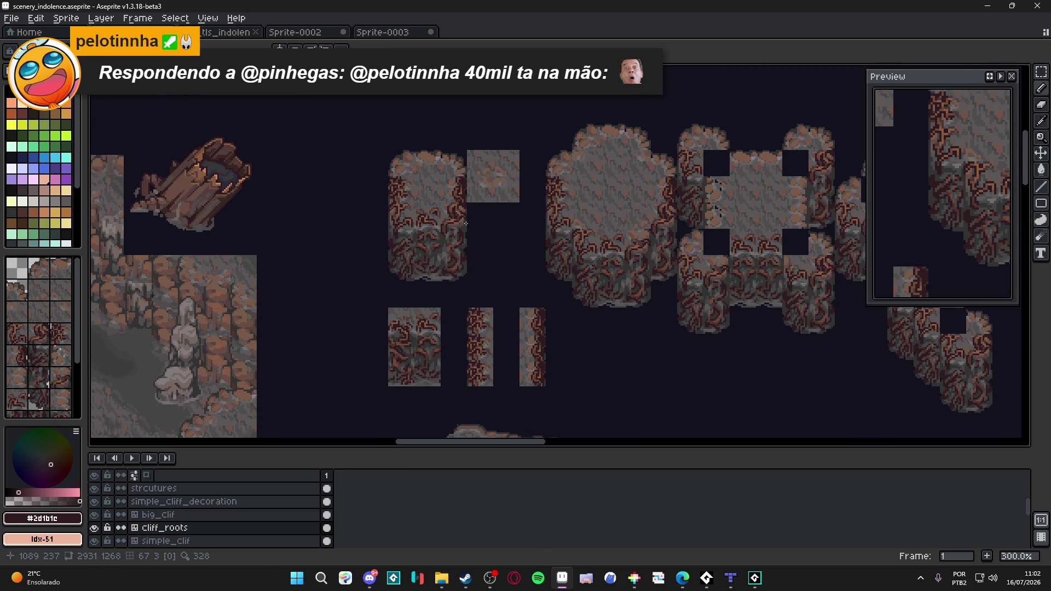
mouse_move(479, 223)
mouse_down()
mouse_move(447, 243)
mouse_move(409, 239)
mouse_up()
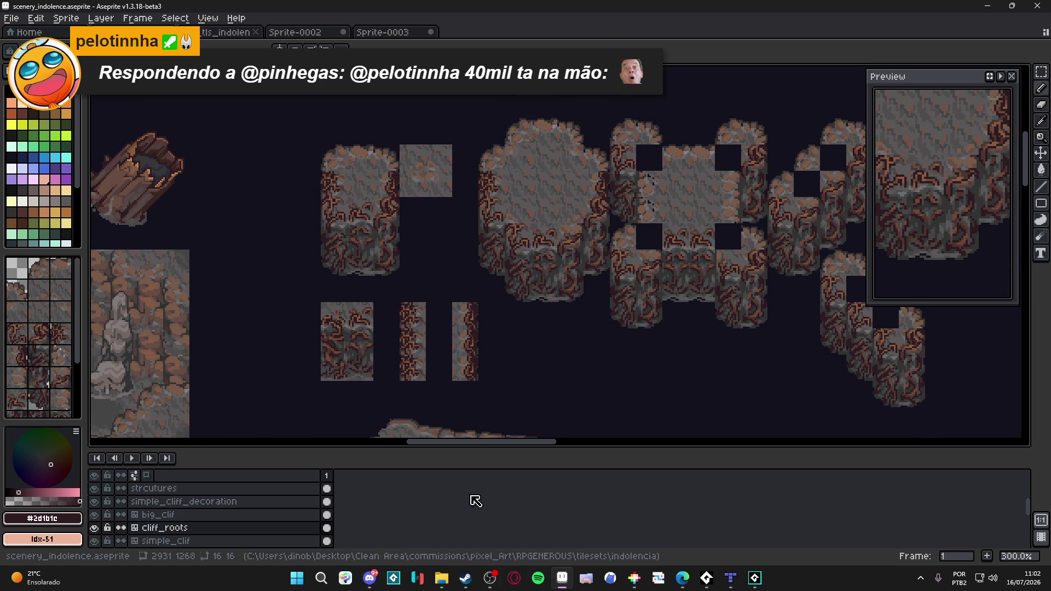
drag(417, 245, 452, 235)
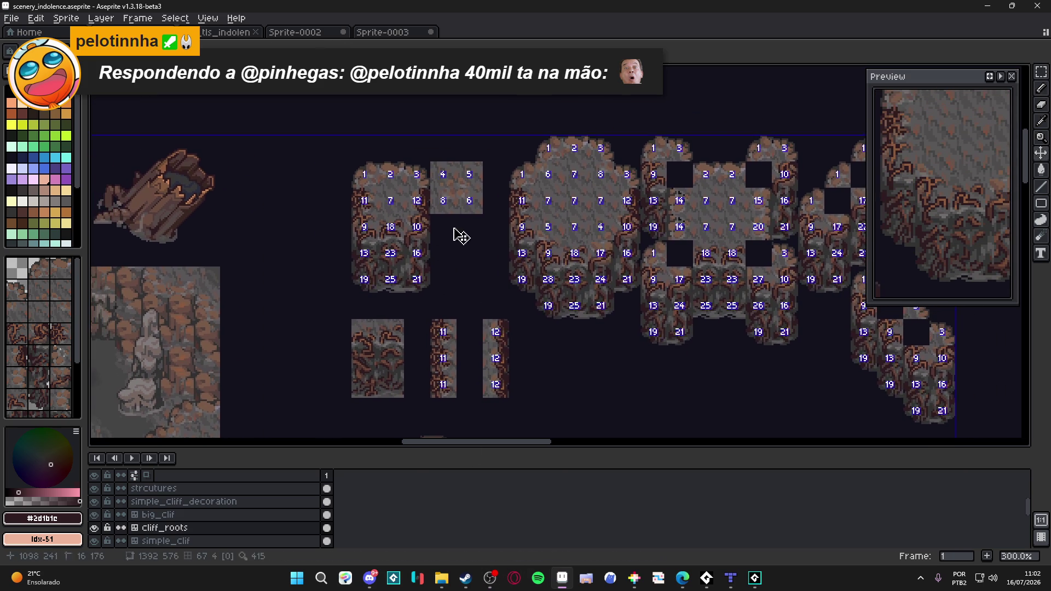
key(ctrl+s)
drag(391, 218, 387, 224)
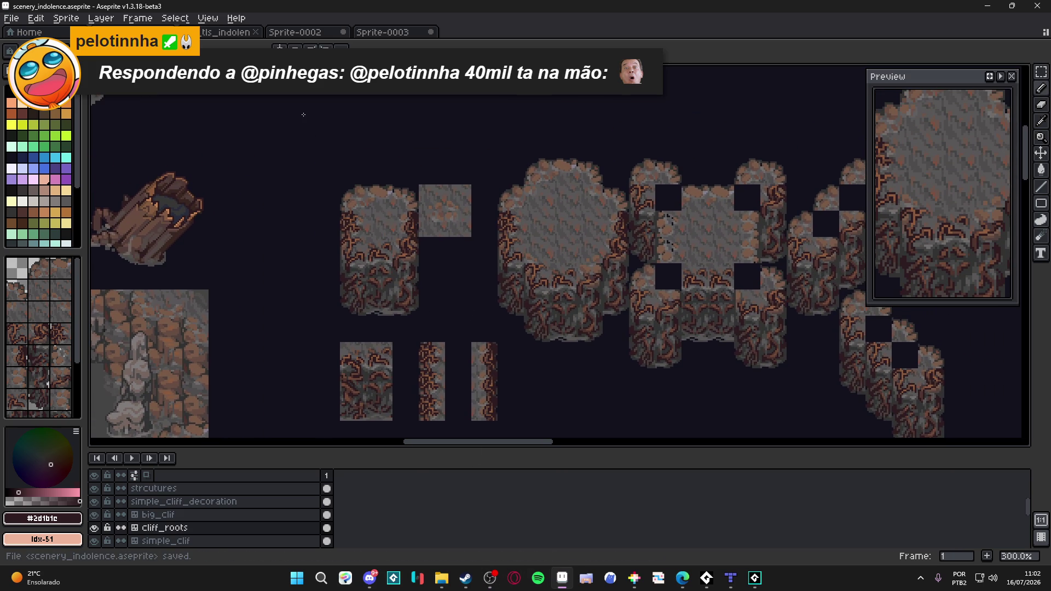
scroll(331, 181, up, 1)
scroll(331, 178, up, 1)
scroll(331, 178, up, 1)
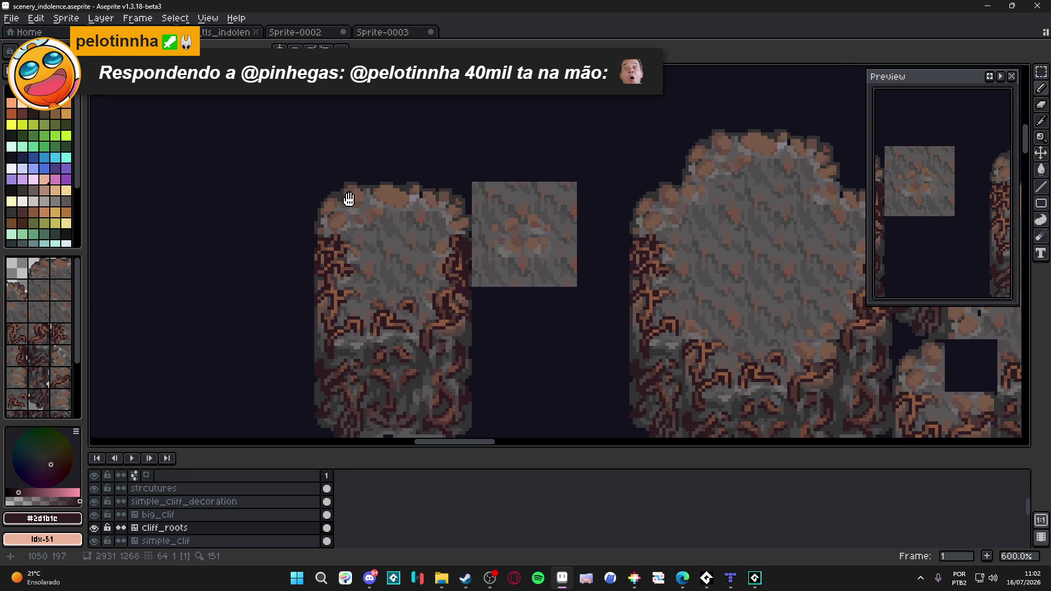
- Show the tile grid, eyedrop the cliff-top medium brown and save the tileset
key(Tab)
drag(335, 231, 335, 176)
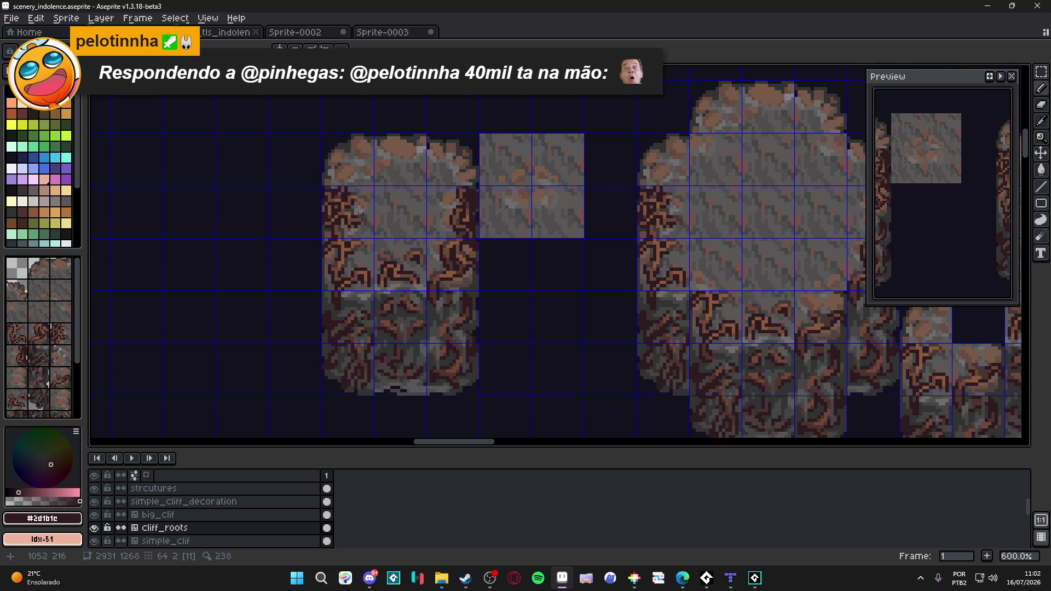
drag(351, 182, 355, 231)
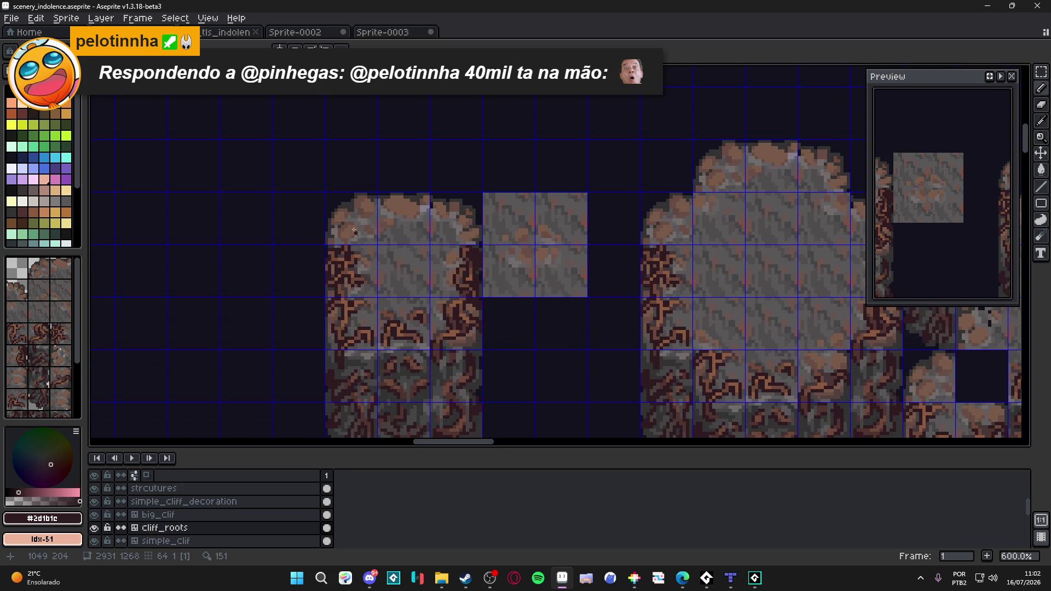
scroll(346, 244, up, 3)
alt+click(347, 250)
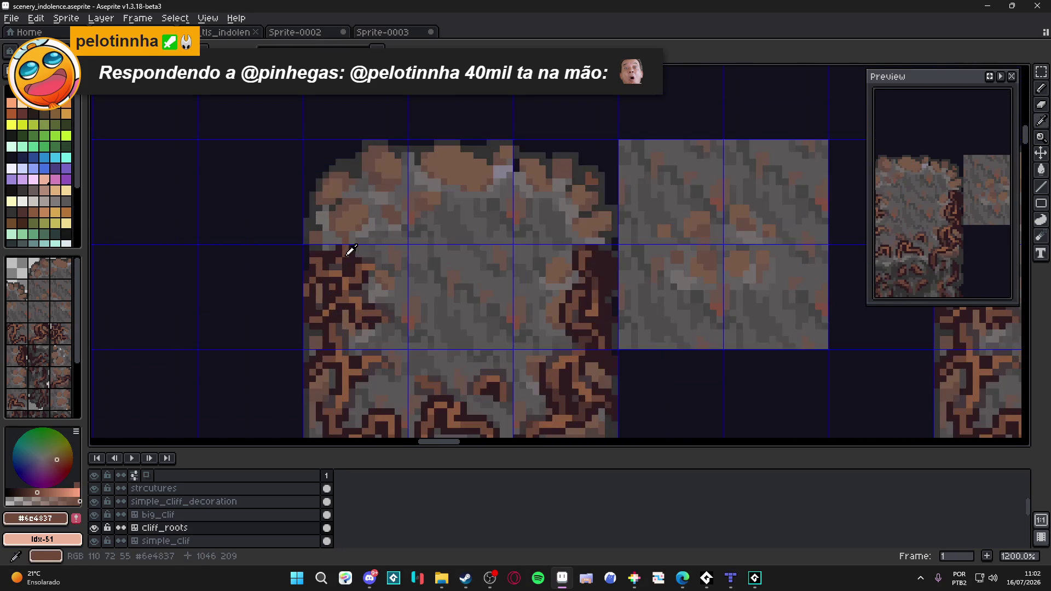
scroll(353, 234, down, 3)
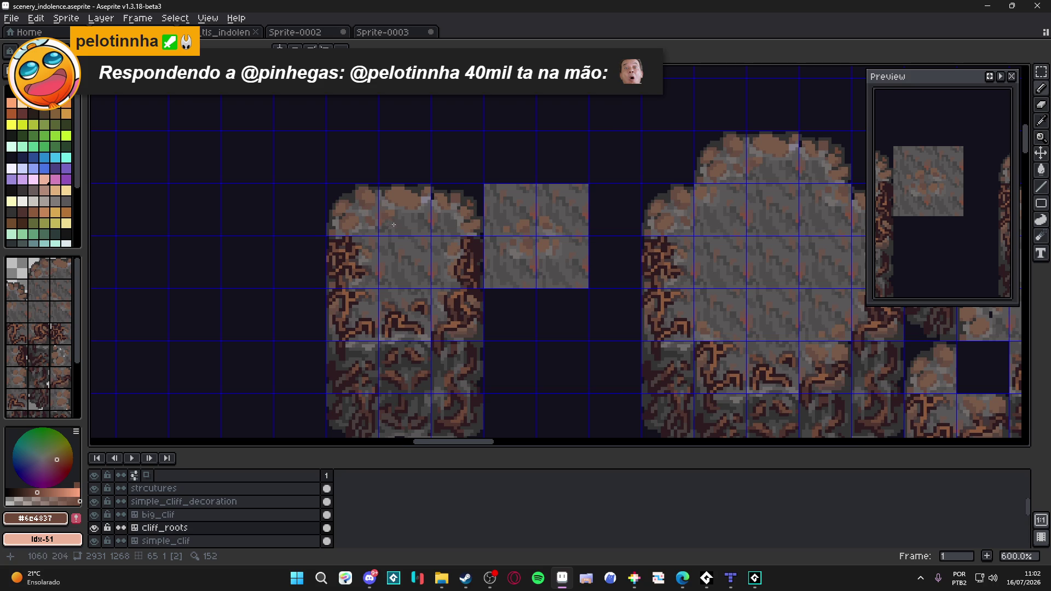
scroll(393, 225, down, 1)
drag(364, 188, 376, 147)
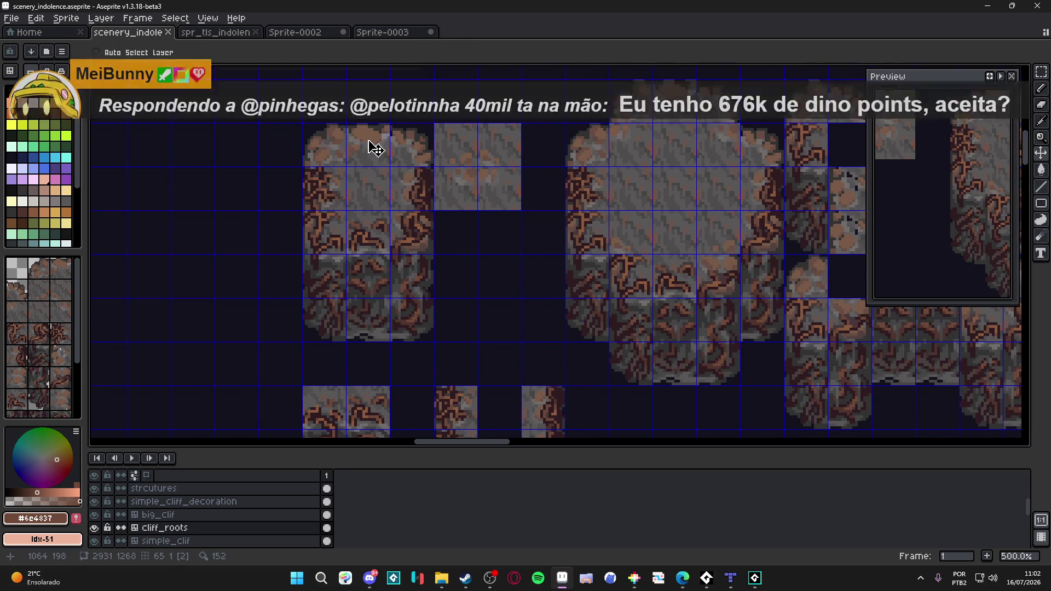
scroll(375, 148, down, 2)
drag(345, 214, 341, 108)
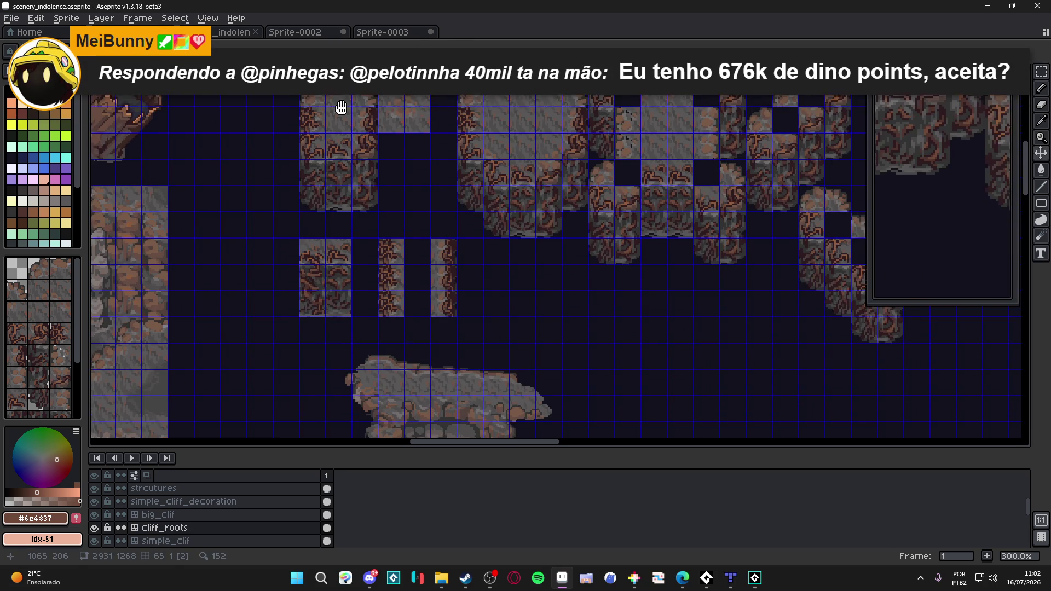
key(ctrl+s)
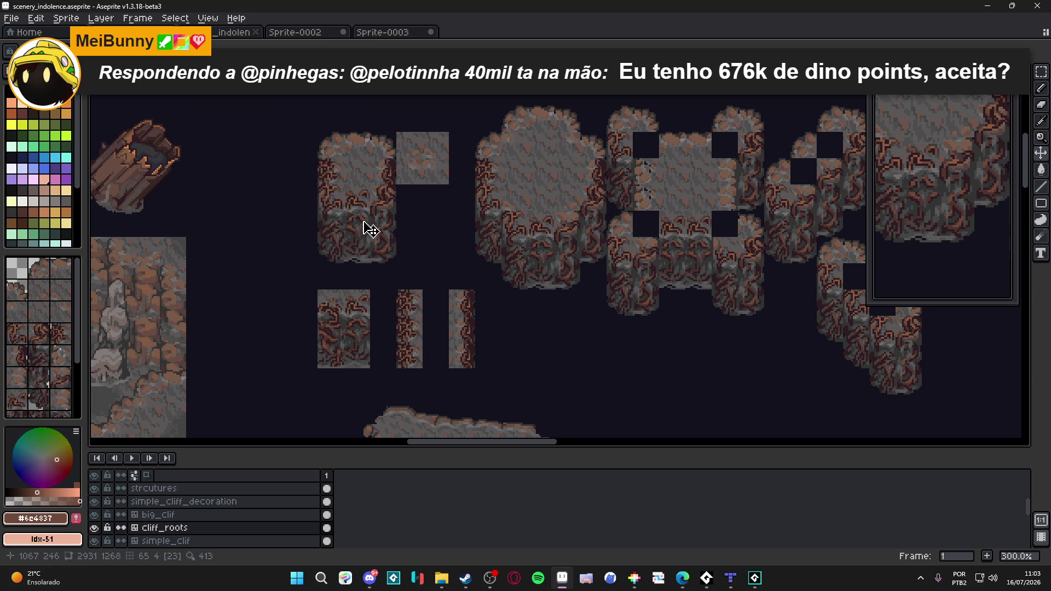
scroll(372, 230, up, 1)
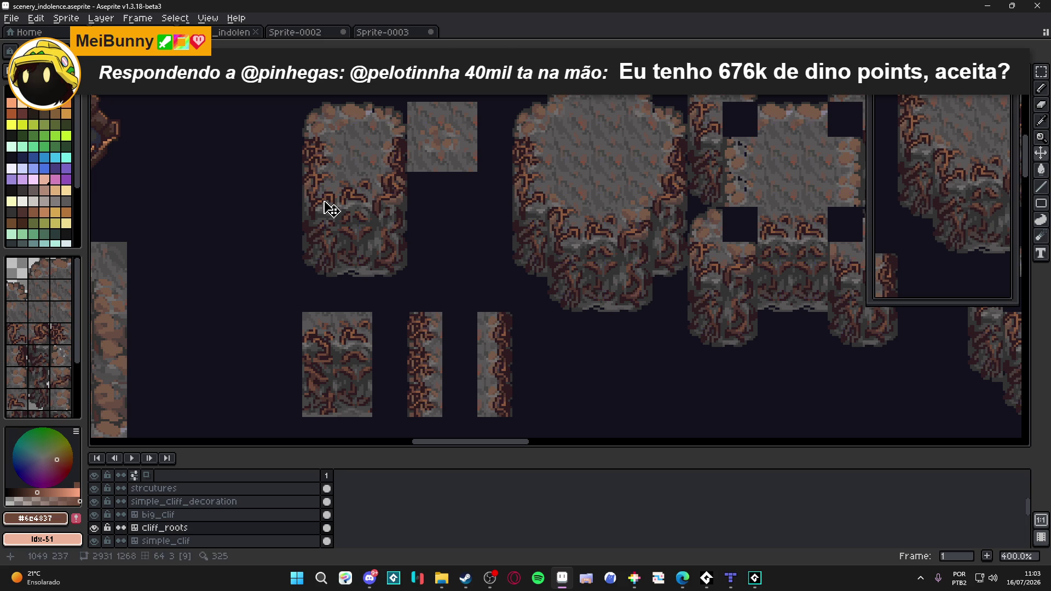
- With the Rectangular Marquee and grid on, select and clear a 3x3 block of cliff tiles
key(m)
key(ctrl+apostrophe)
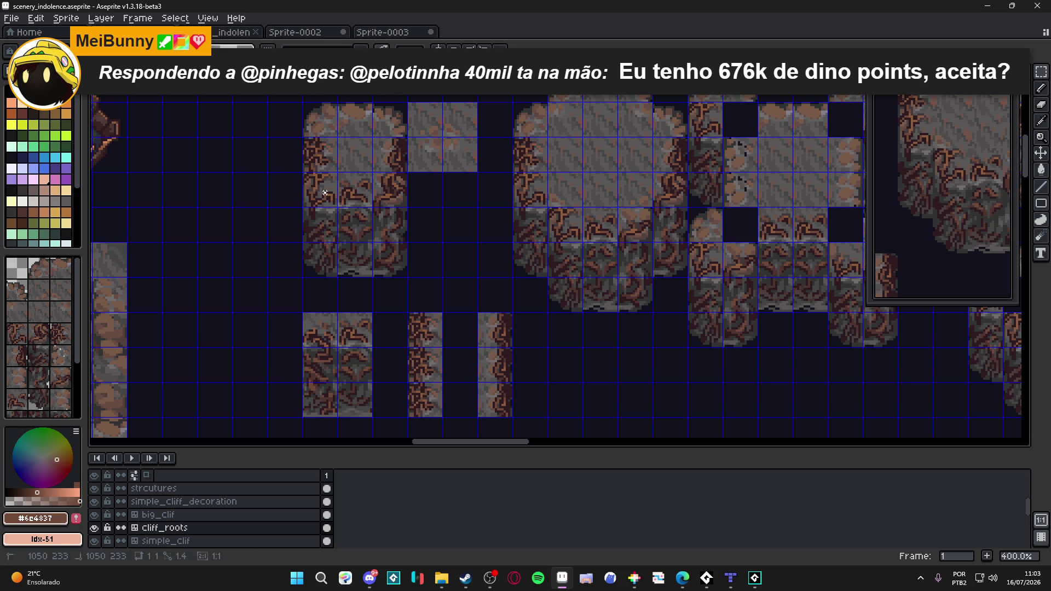
drag(322, 200, 398, 267)
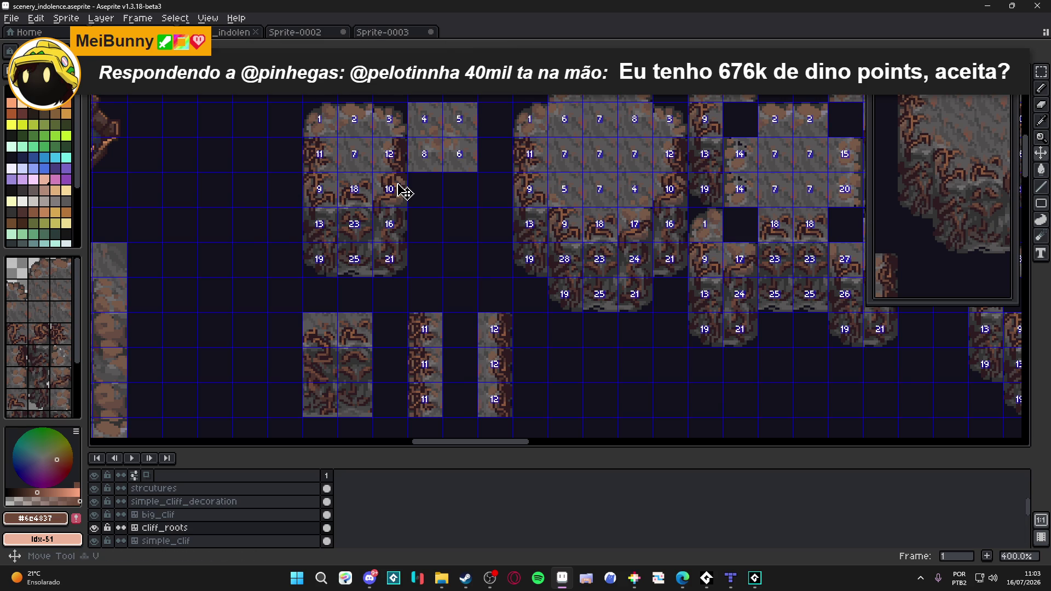
drag(396, 184, 329, 255)
click(317, 194)
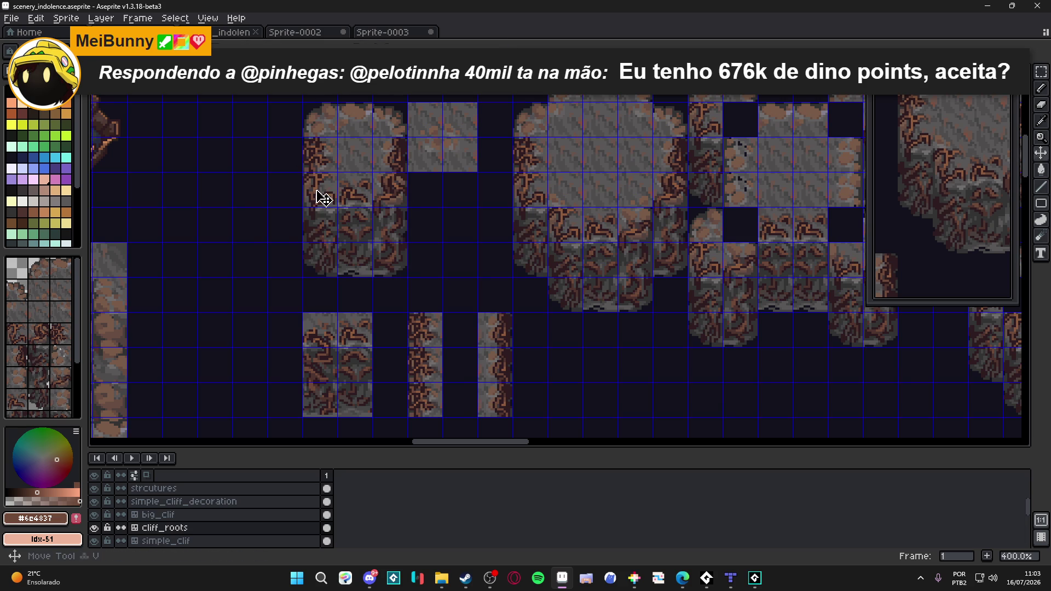
drag(316, 190, 398, 268)
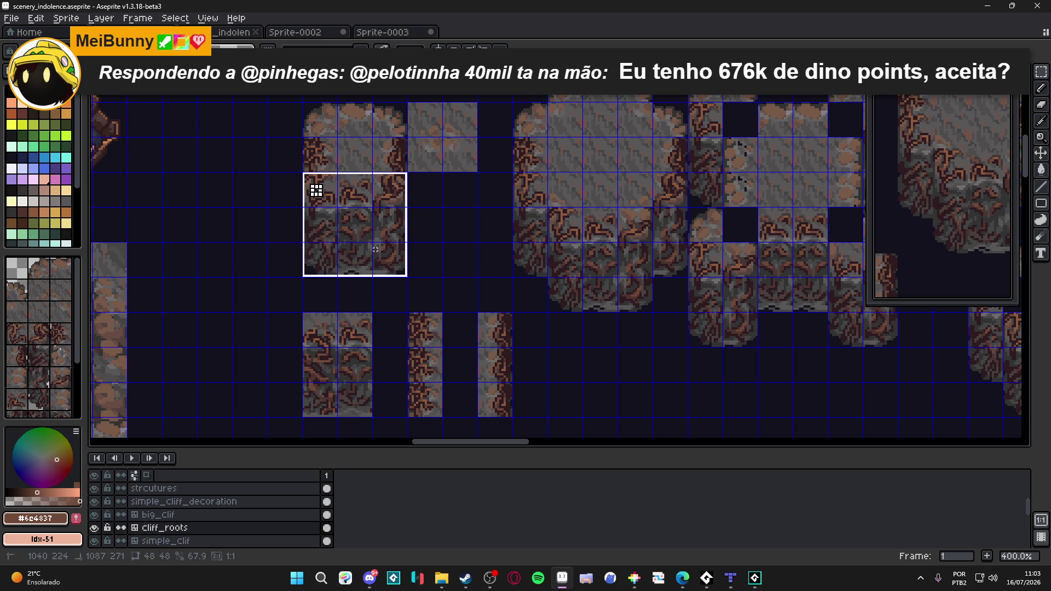
click(392, 220)
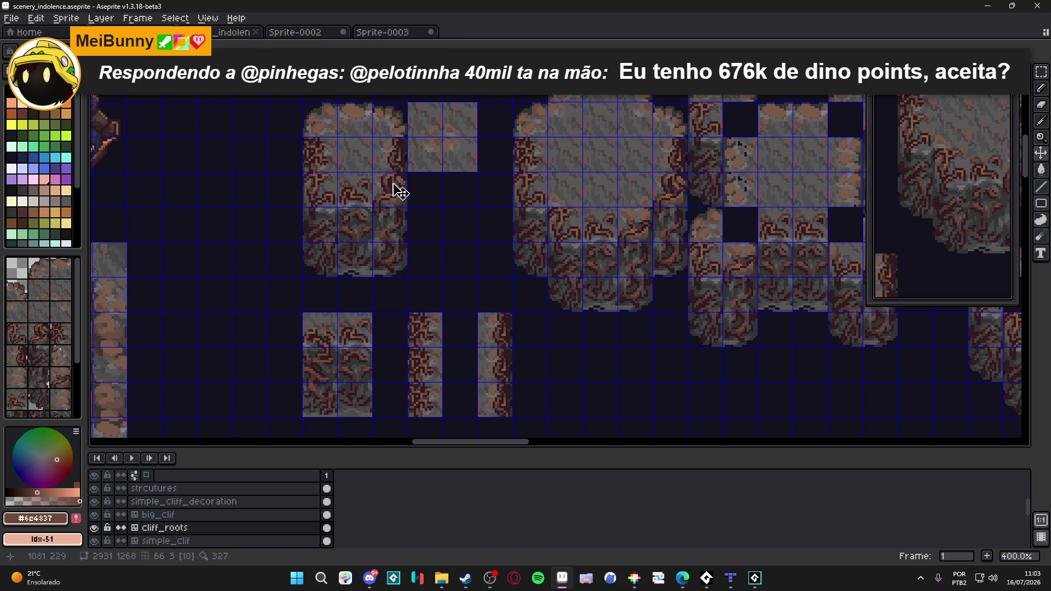
drag(396, 183, 329, 243)
click(332, 192)
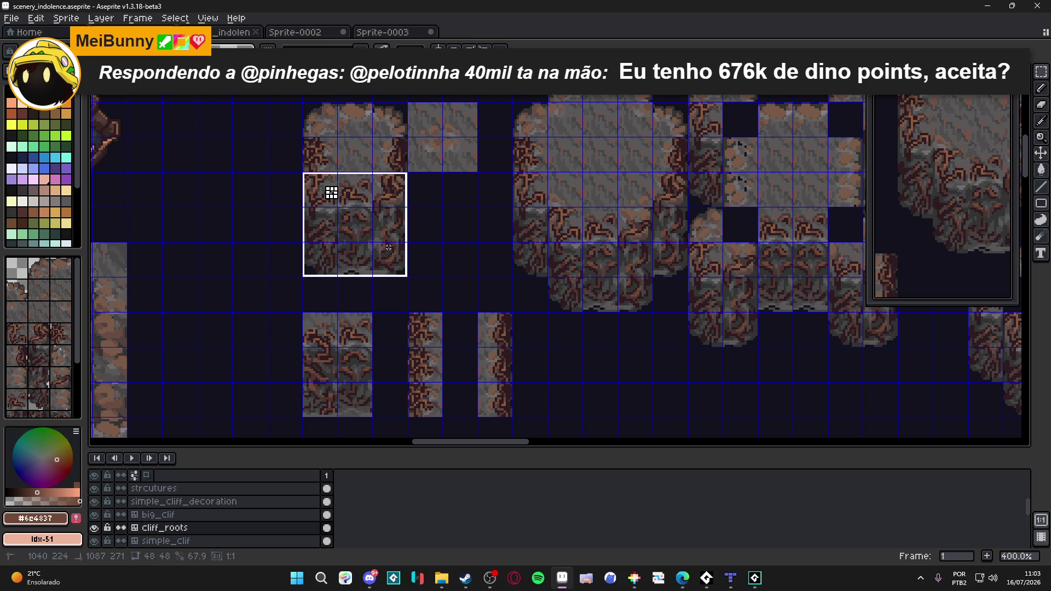
drag(331, 192, 392, 254)
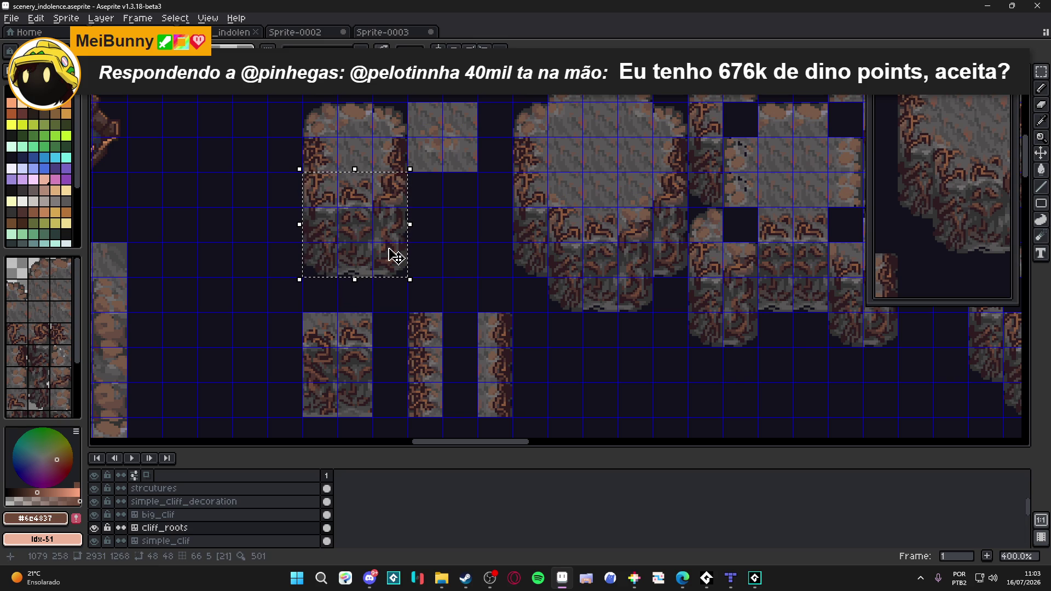
scroll(395, 257, up, 1)
scroll(339, 220, down, 1)
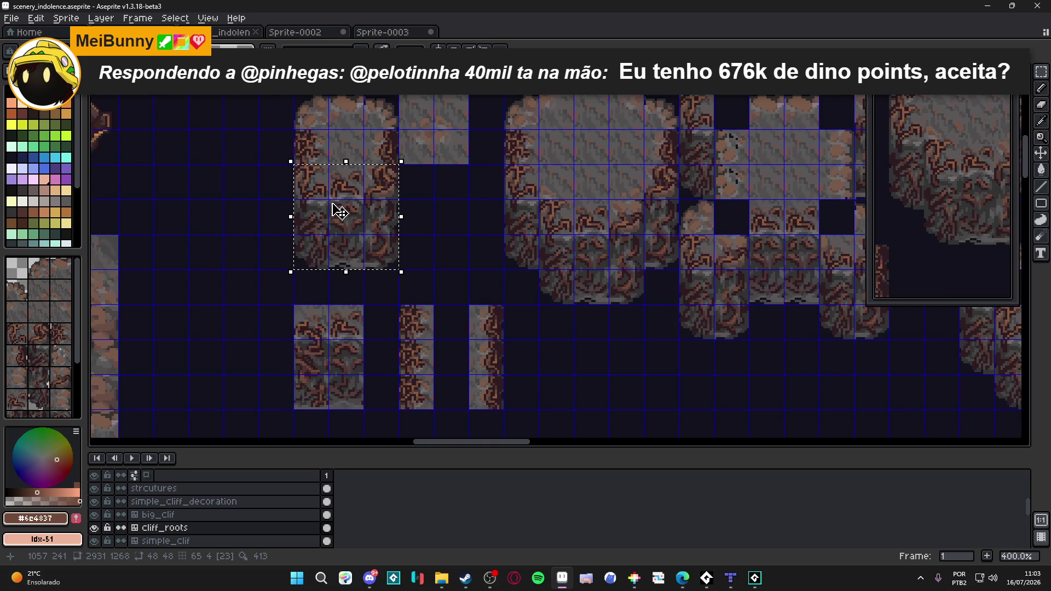
scroll(354, 205, down, 1)
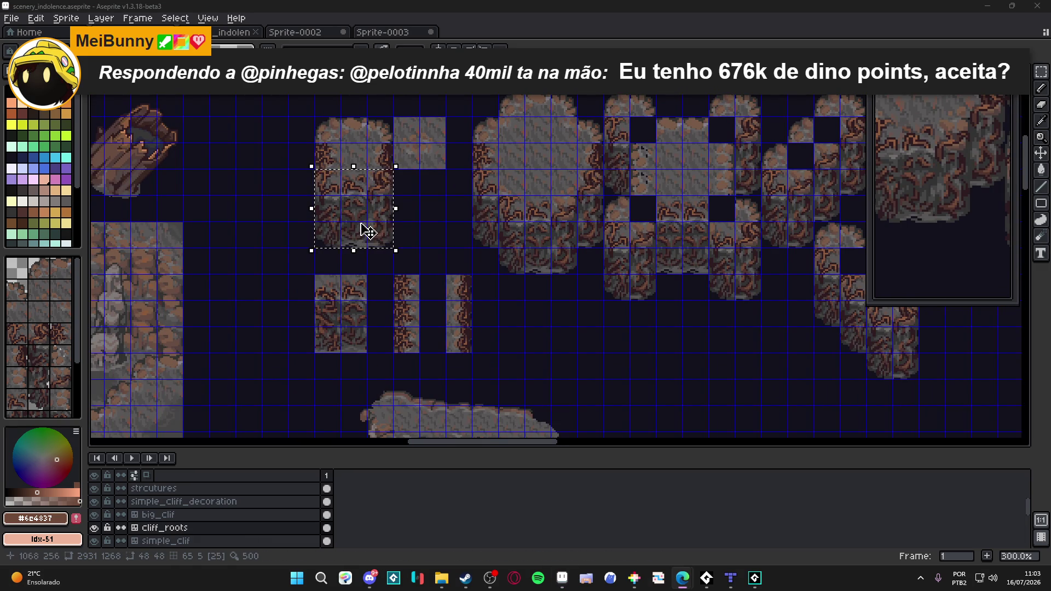
drag(364, 228, 380, 227)
key(ctrl+d)
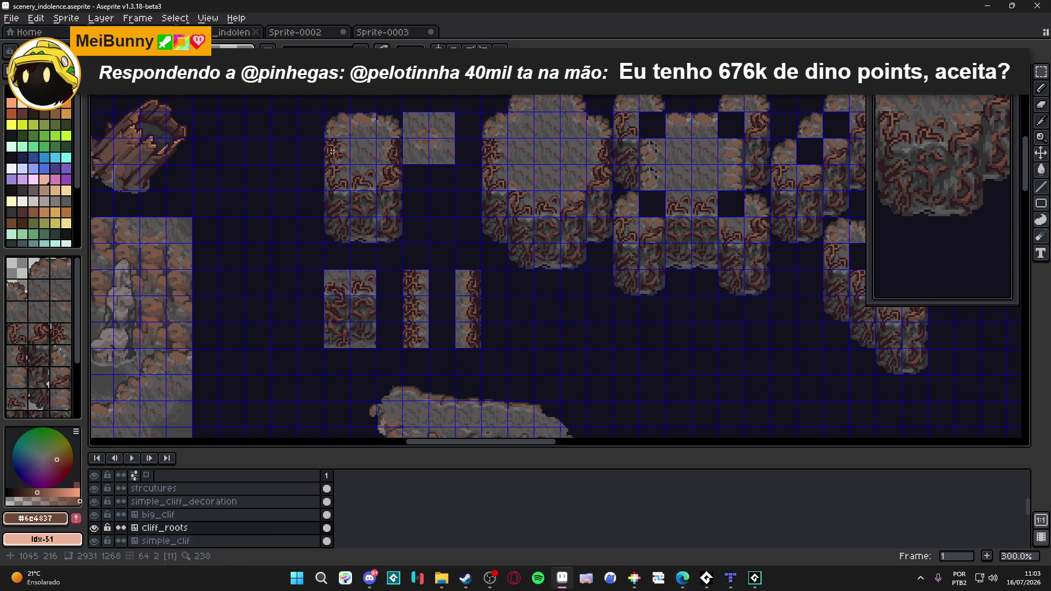
scroll(345, 181, up, 1)
scroll(319, 280, up, 2)
scroll(319, 281, up, 2)
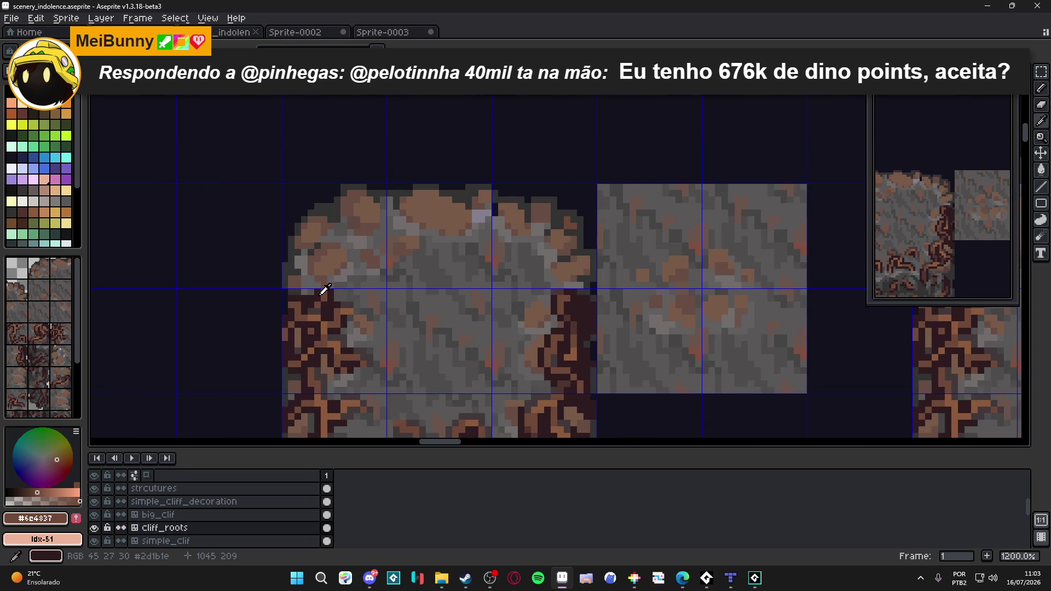
- Eyedrop the orange #8c5b3e and paint highlight pixels along the cliff top's upper-left stone
alt+click(324, 291)
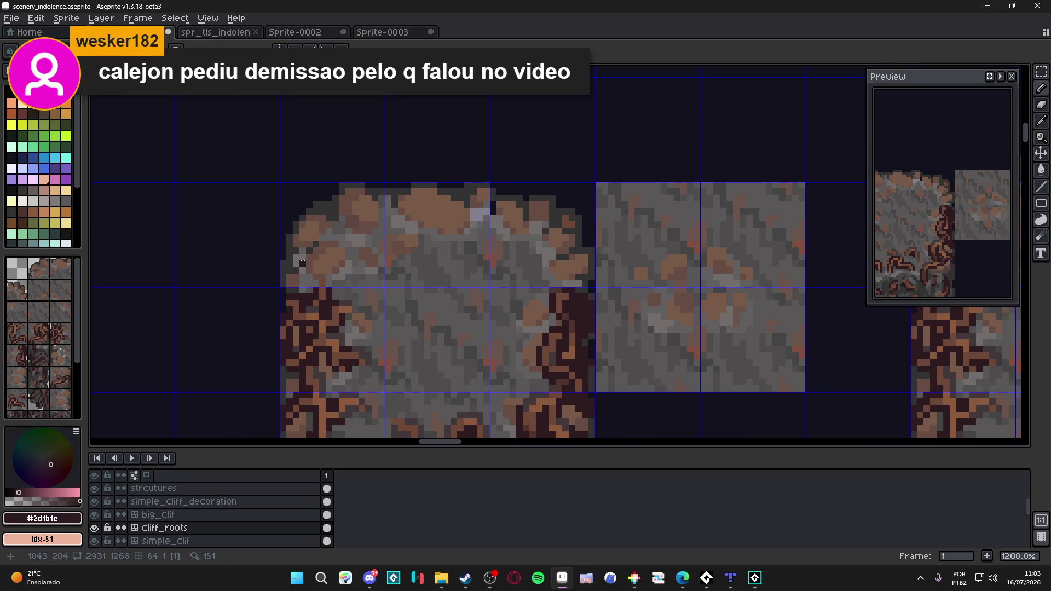
scroll(308, 264, up, 1)
alt+click(326, 274)
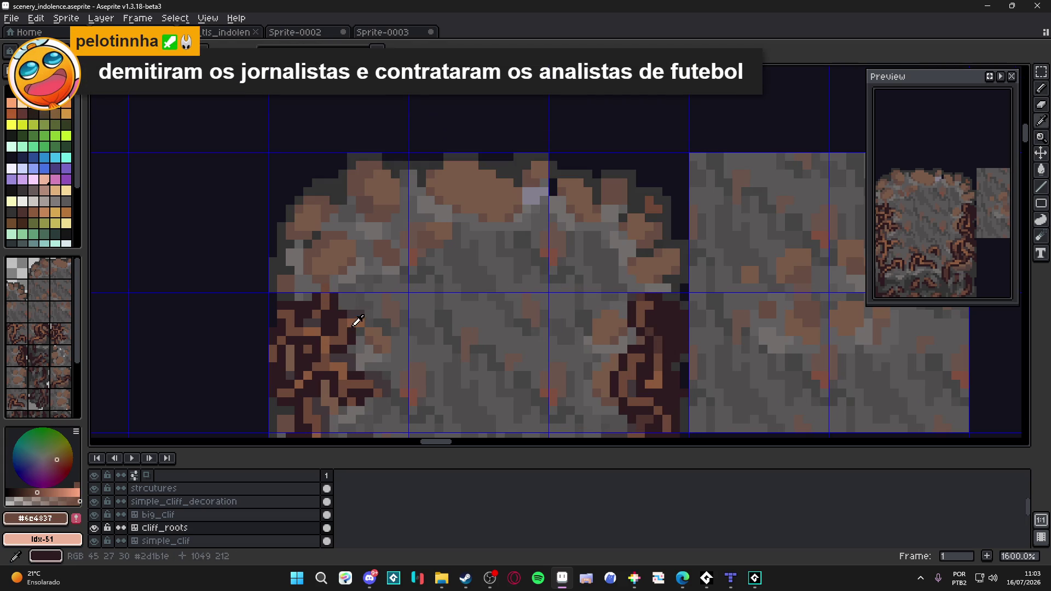
alt+click(323, 290)
mouse_move(326, 246)
mouse_down()
mouse_move(351, 246)
mouse_move(364, 199)
mouse_move(384, 193)
mouse_up()
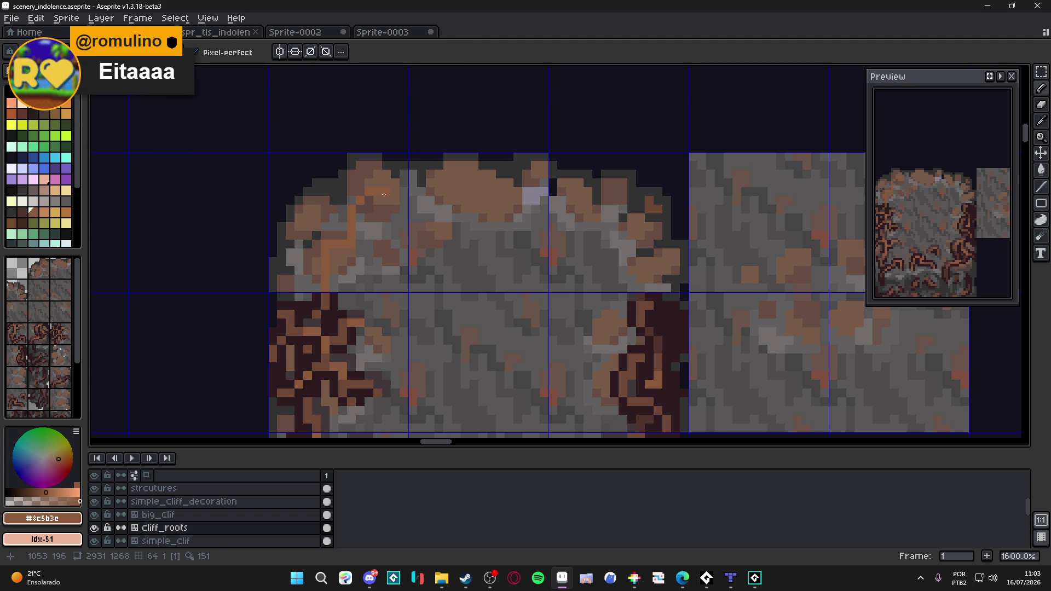
- Paint a first orange highlight pixel near the cliff edge and save the tileset
drag(384, 198, 401, 264)
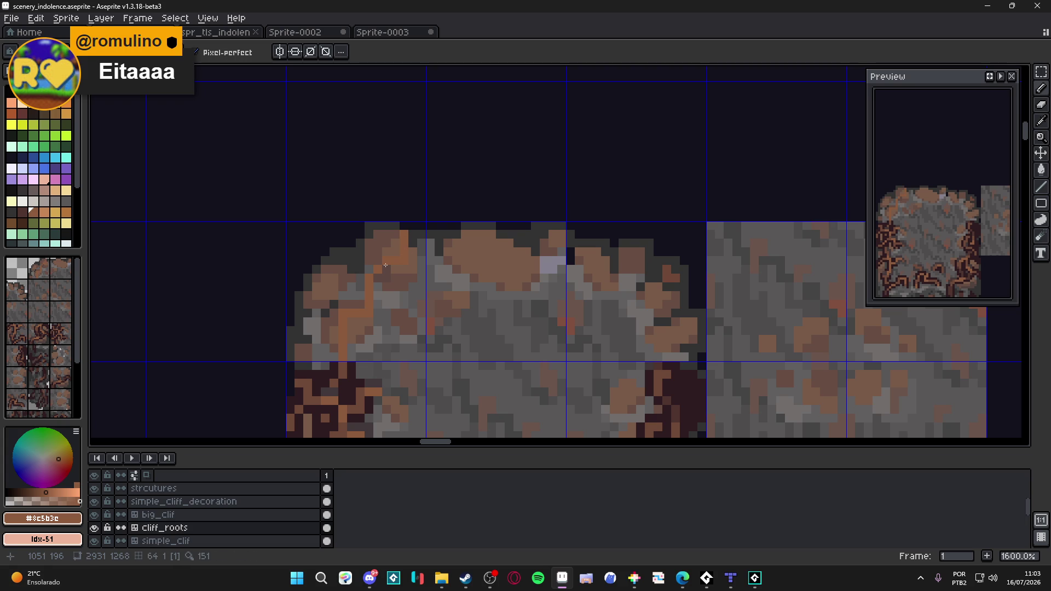
click(334, 252)
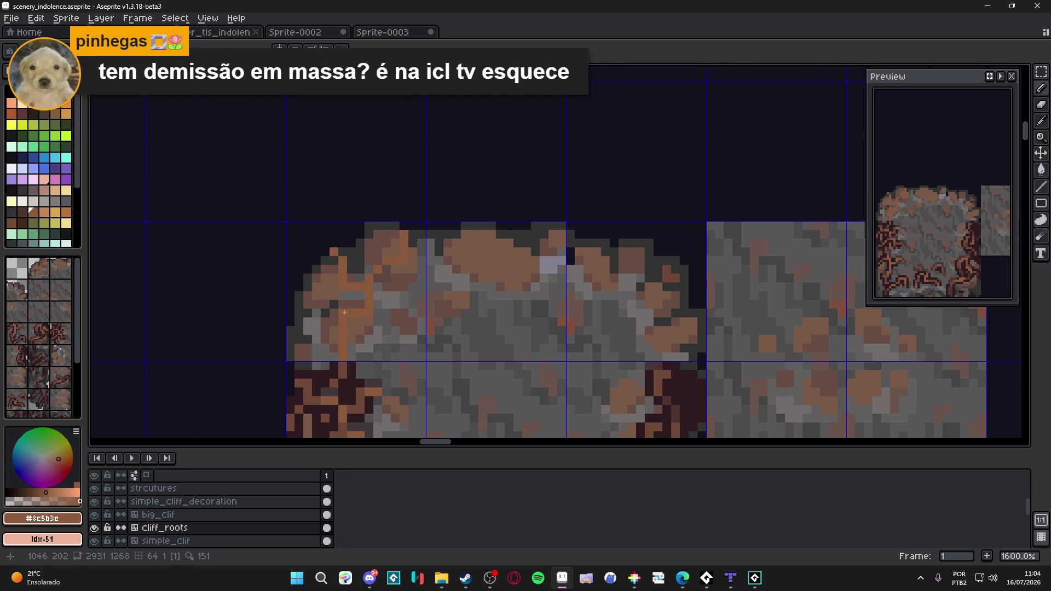
scroll(344, 312, down, 2)
scroll(380, 304, up, 2)
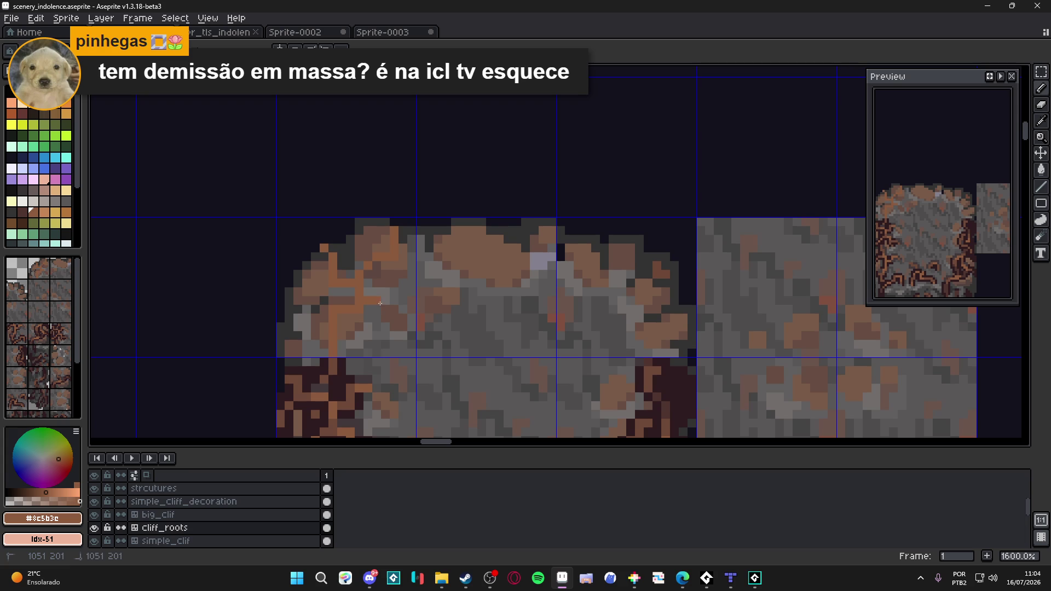
drag(354, 293, 344, 282)
key(ctrl+s)
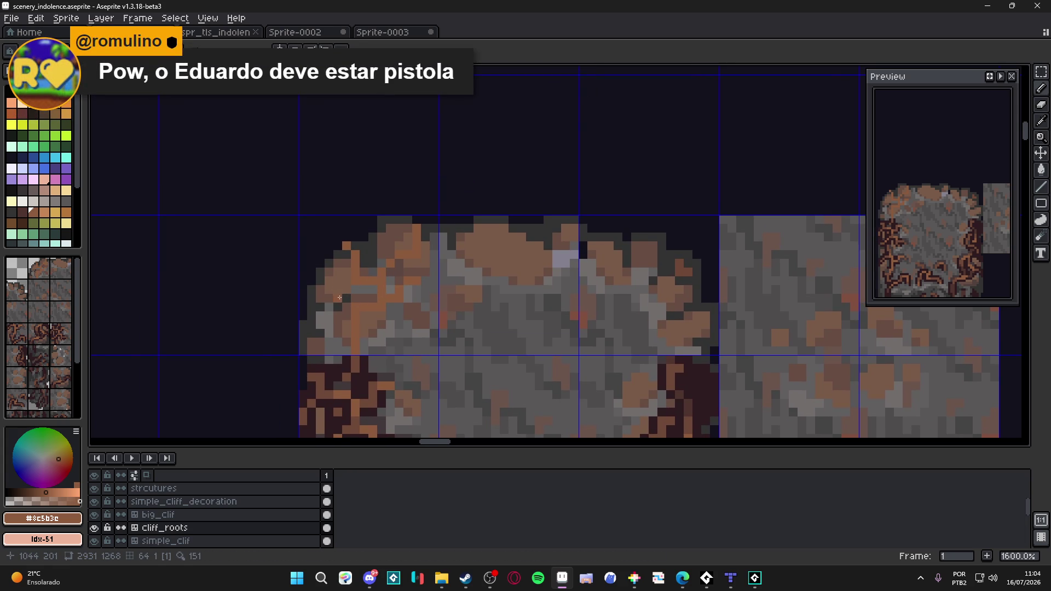
scroll(339, 298, up, 1)
- Paint a row of orange highlight pixels across the cliff-top stone, turning dark pixels orange
click(338, 325)
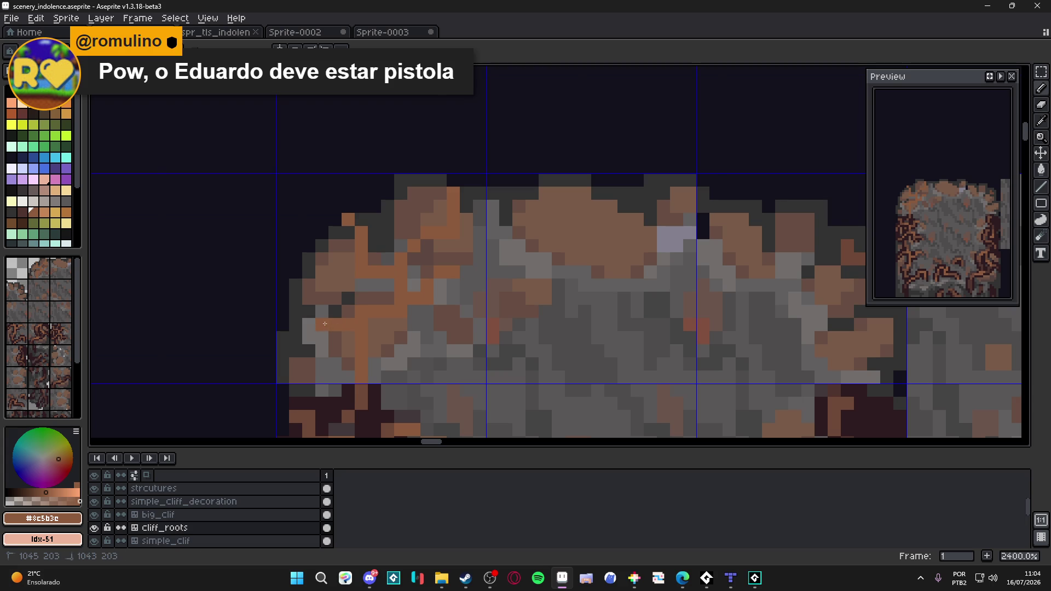
click(322, 299)
click(309, 272)
scroll(312, 271, down, 3)
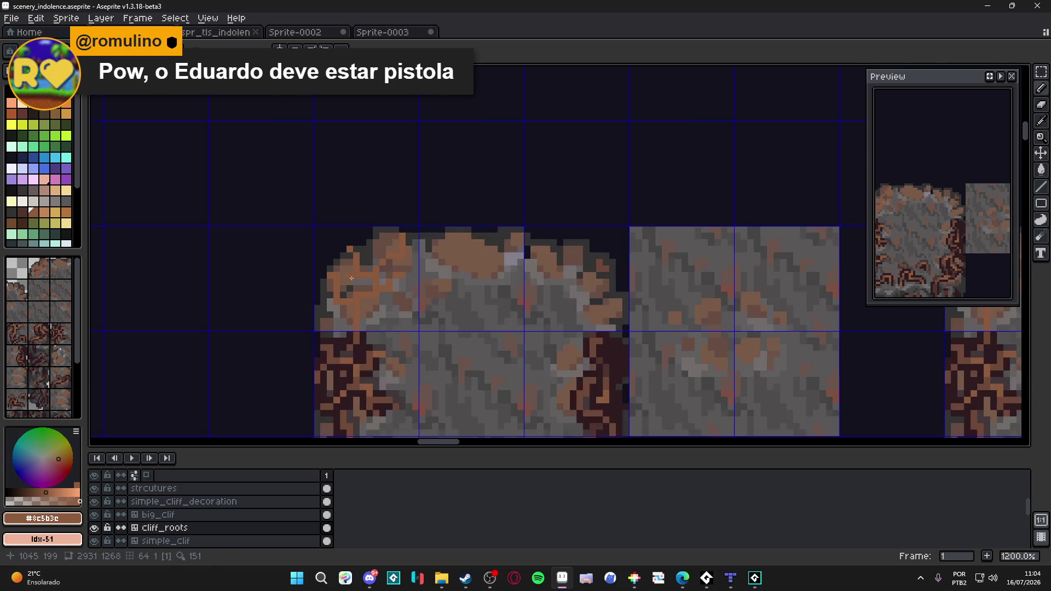
scroll(337, 237, up, 4)
click(338, 237)
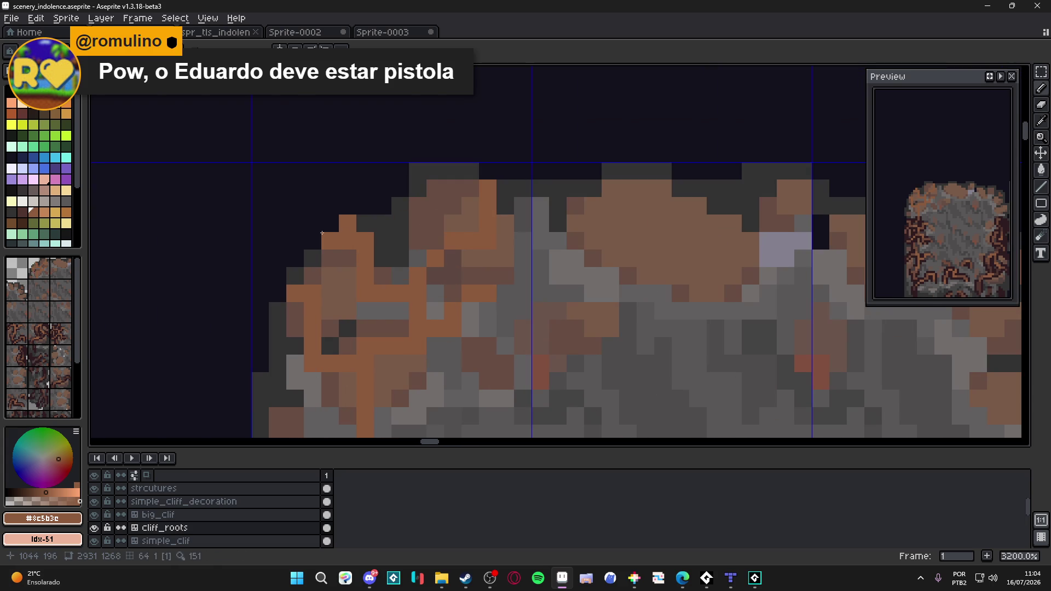
click(330, 224)
click(313, 241)
scroll(321, 241, down, 3)
scroll(347, 248, up, 3)
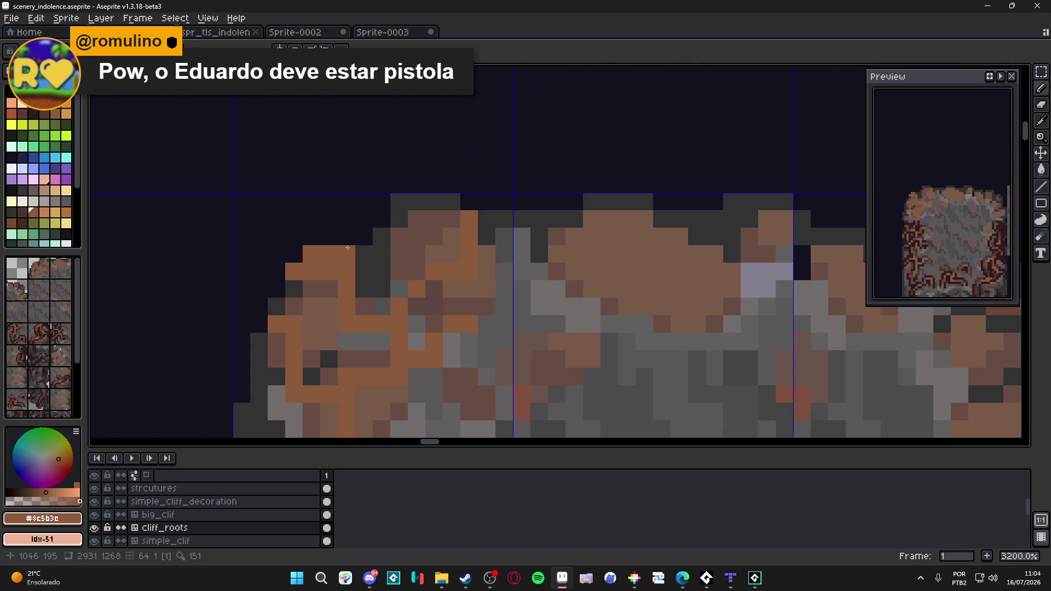
scroll(309, 252, down, 4)
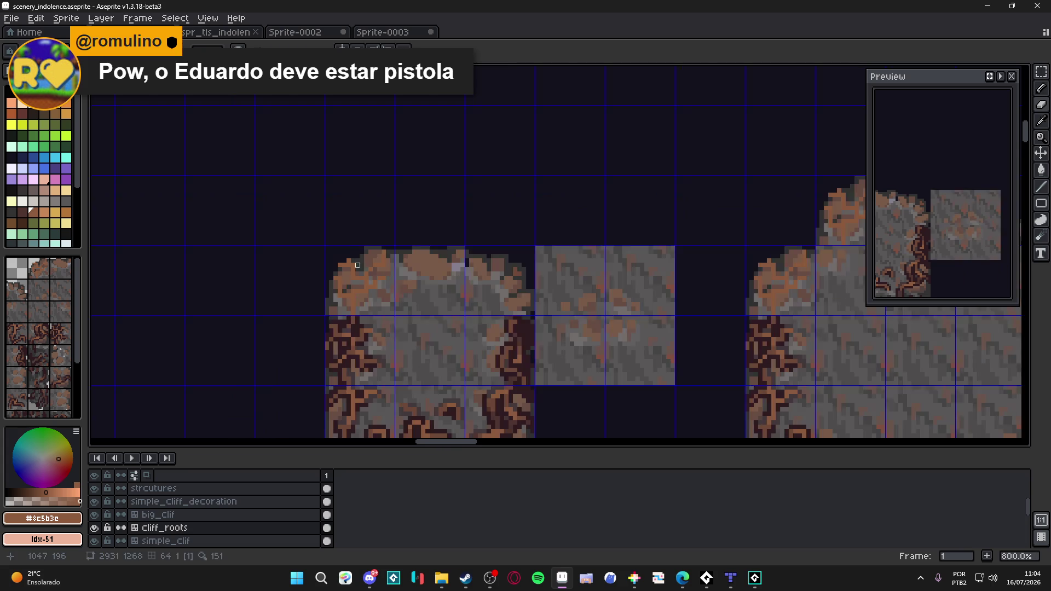
scroll(329, 256, up, 4)
scroll(360, 264, down, 4)
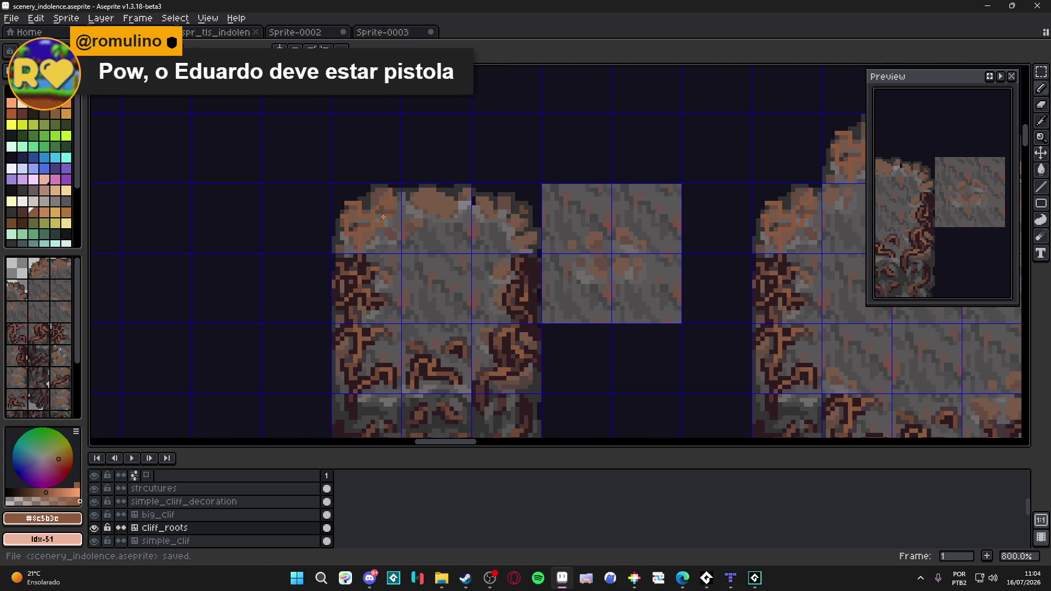
scroll(395, 218, up, 2)
scroll(402, 209, up, 1)
scroll(390, 220, down, 2)
scroll(374, 234, down, 1)
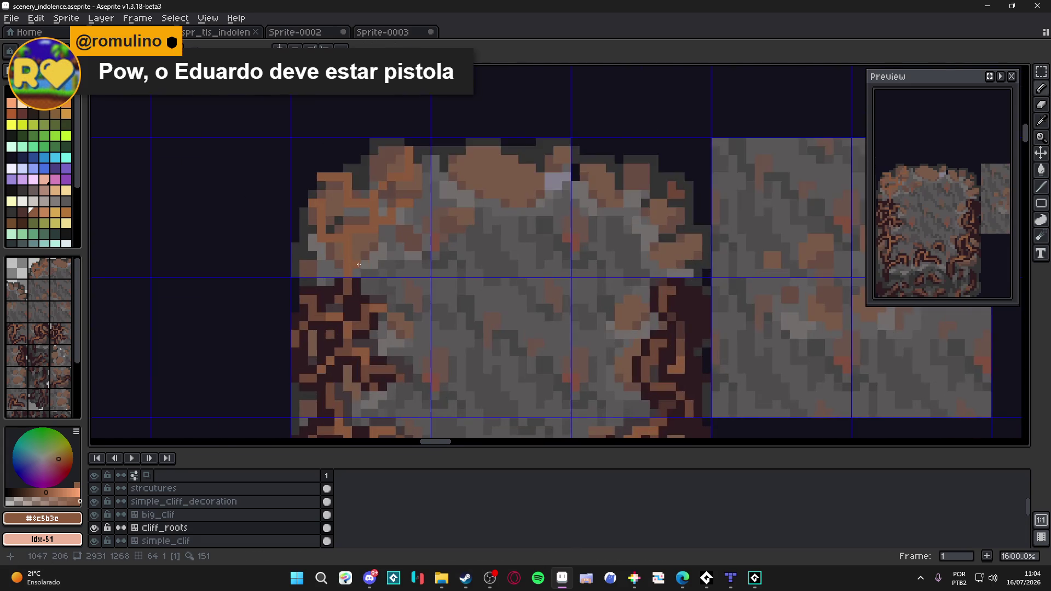
scroll(358, 247, up, 2)
scroll(336, 264, down, 2)
scroll(359, 216, up, 2)
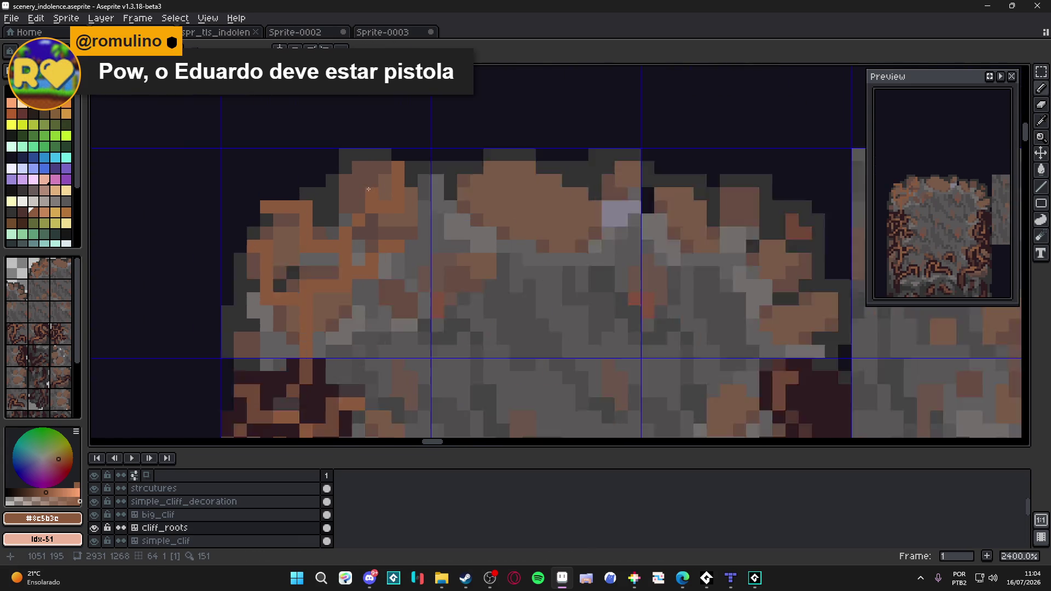
scroll(368, 194, up, 1)
scroll(368, 194, down, 3)
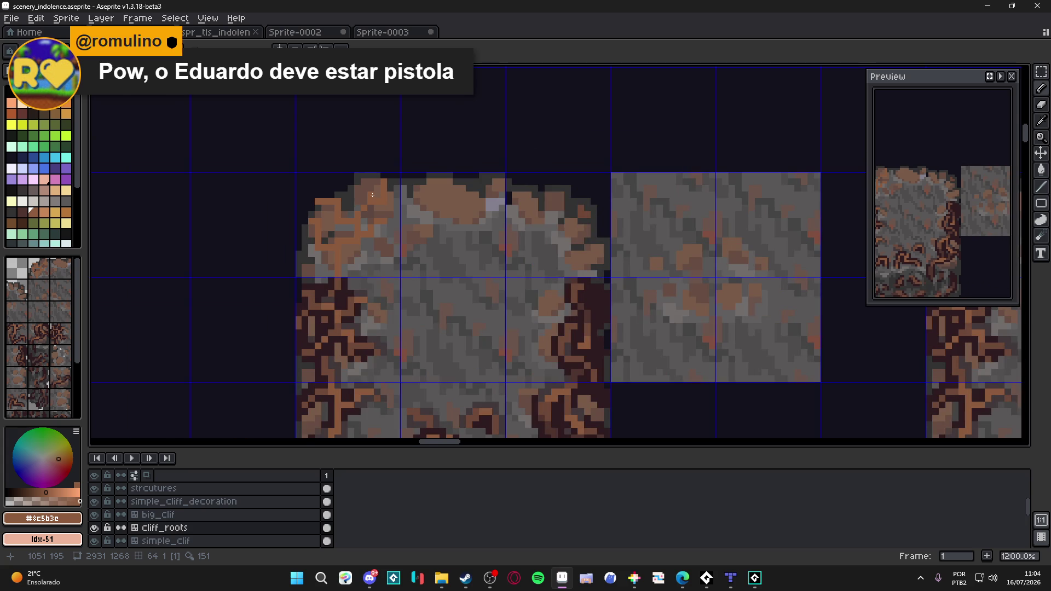
scroll(376, 202, up, 1)
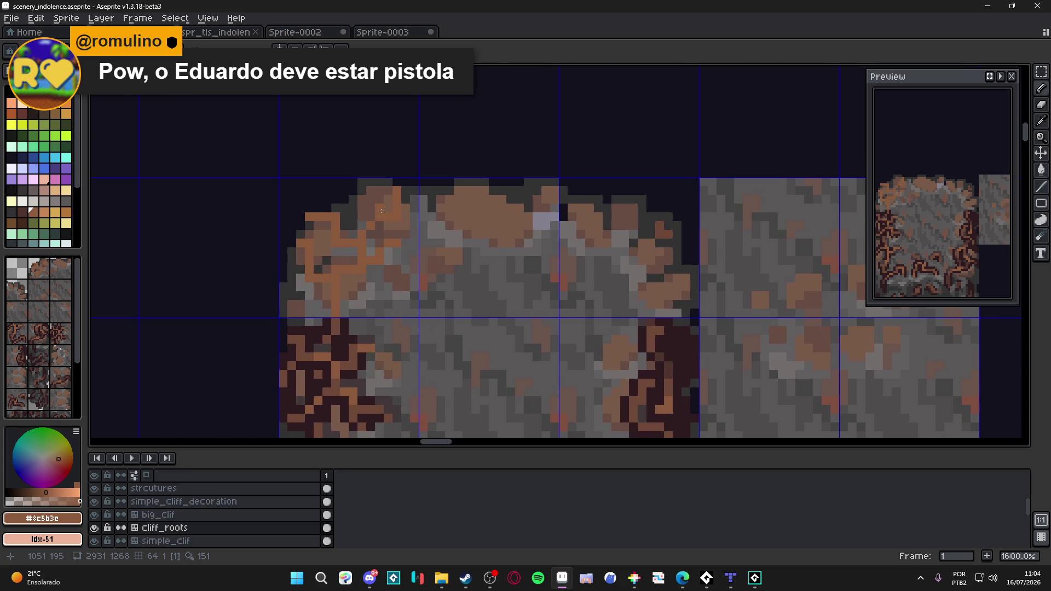
scroll(381, 211, up, 2)
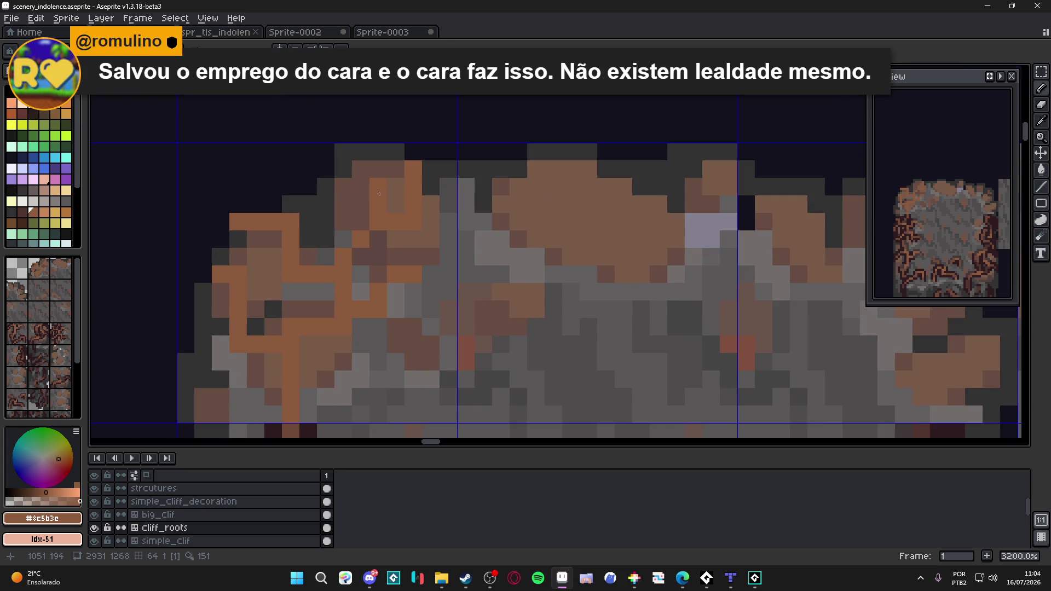
- Run orange highlights up the cliff's left edge and save scenery_indolence.aseprite
drag(378, 193, 344, 187)
click(344, 172)
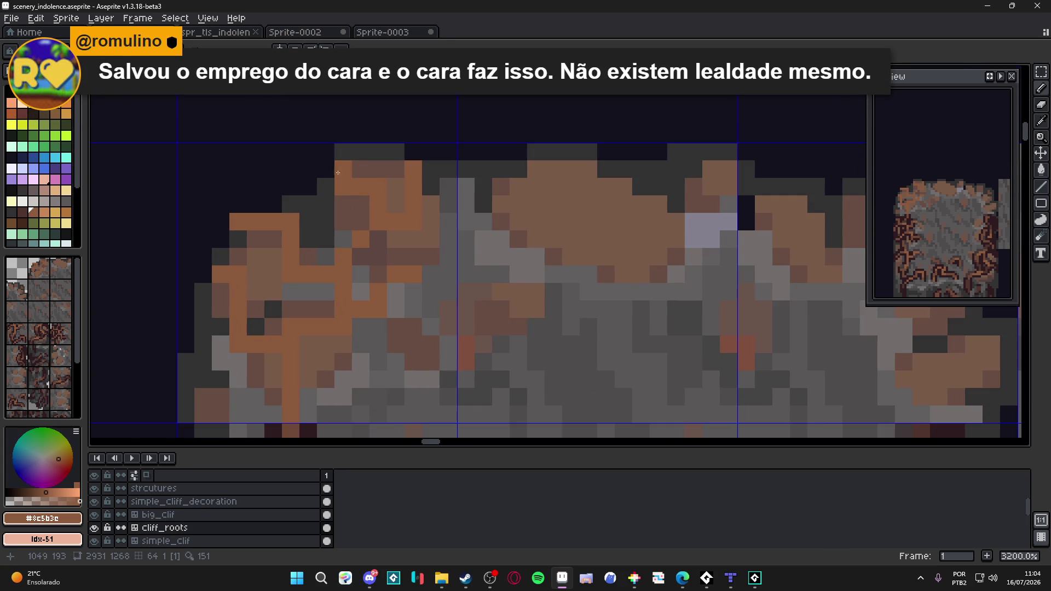
scroll(345, 188, down, 5)
key(ctrl+s)
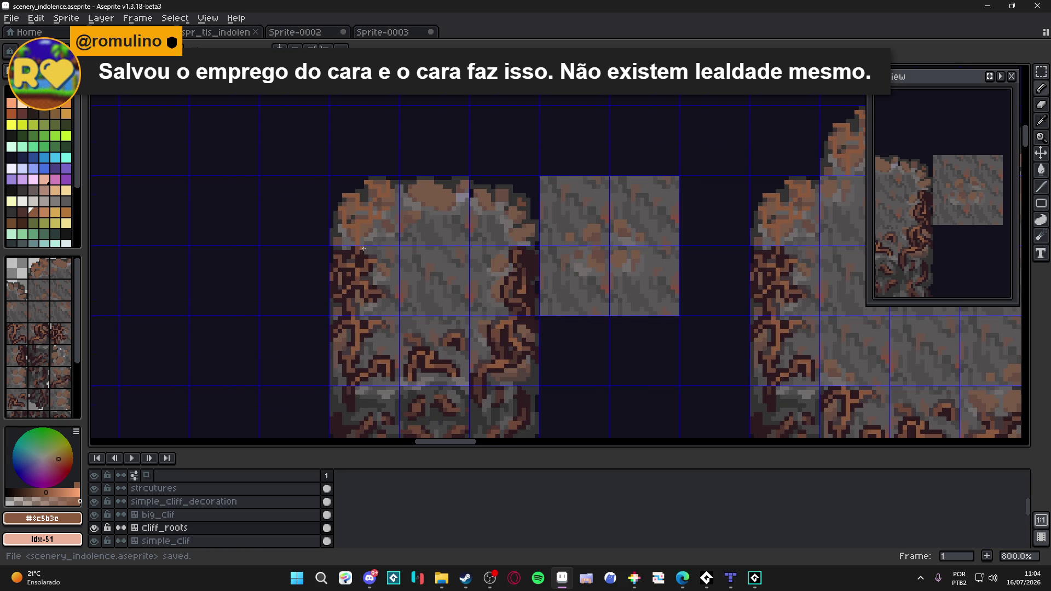
scroll(345, 188, up, 6)
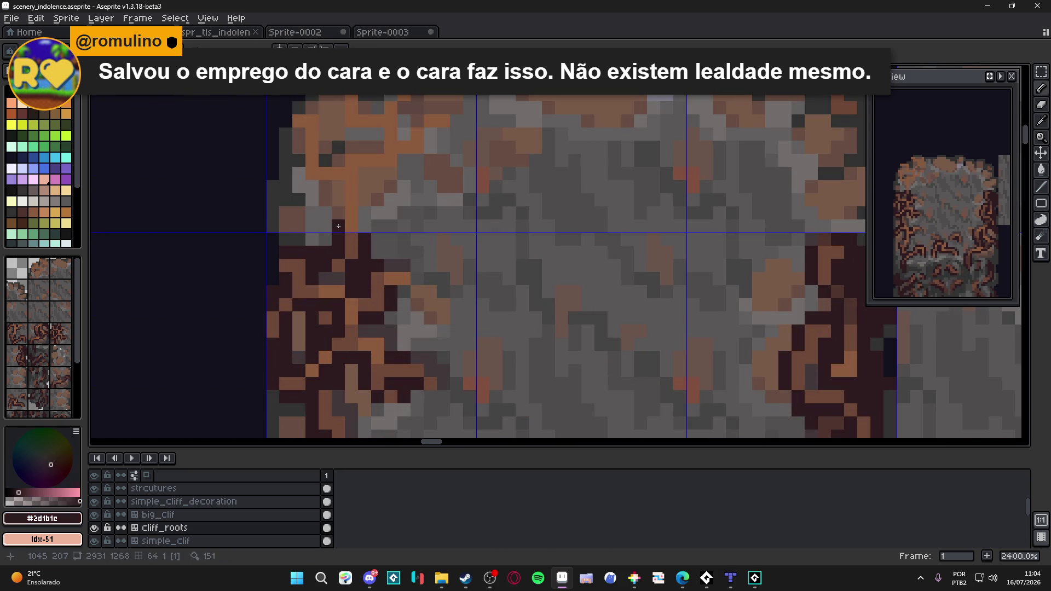
- Paint dark-brown #2d1b1c root strands up the cliff's left side and along its top edge, then save
drag(336, 192, 297, 127)
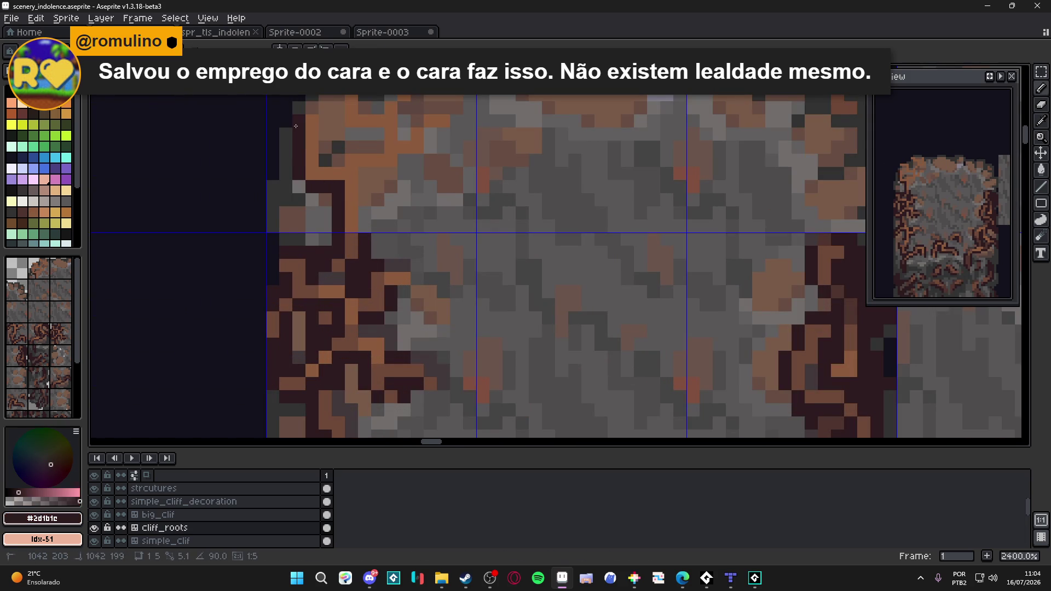
scroll(296, 131, up, 1)
mouse_move(287, 114)
mouse_down()
mouse_move(373, 154)
mouse_move(323, 100)
mouse_up()
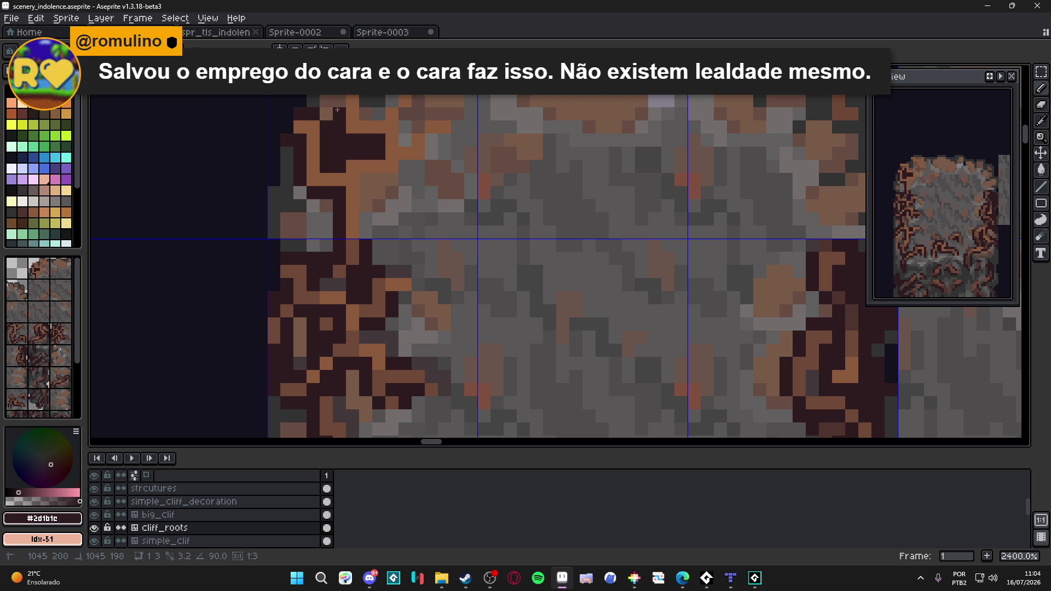
scroll(333, 148, up, 2)
key(ctrl+s)
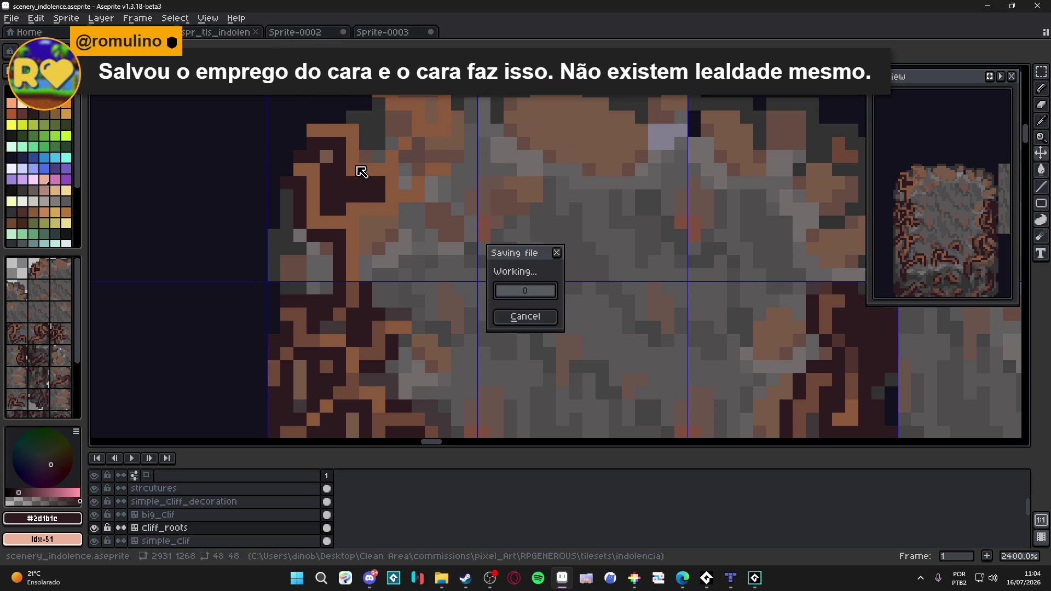
drag(381, 157, 375, 210)
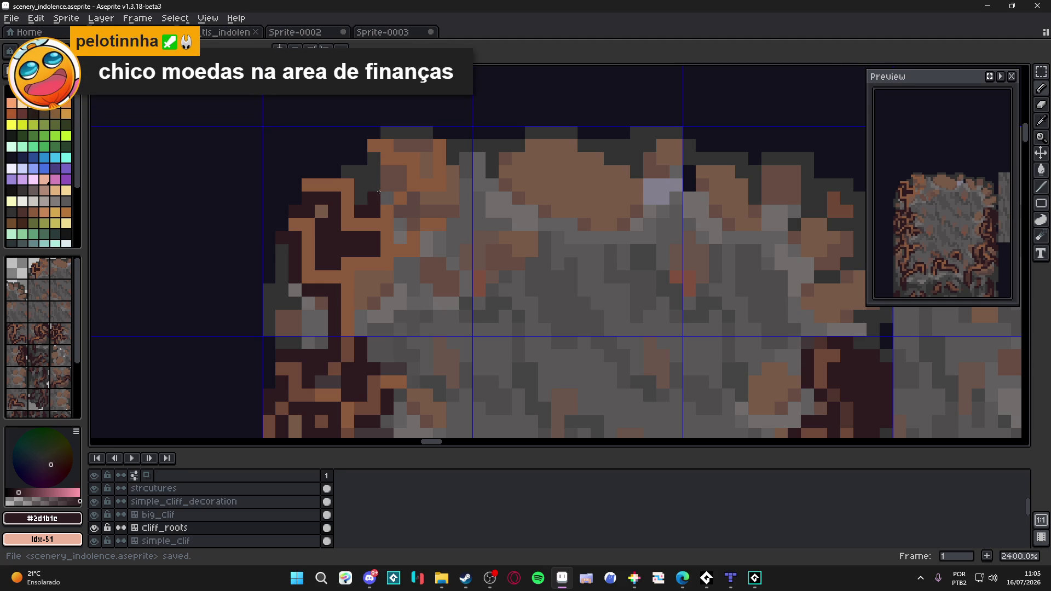
- Add a dark maroon root stroke and darkened pixels cutting through the orange cliff-top highlights
click(381, 198)
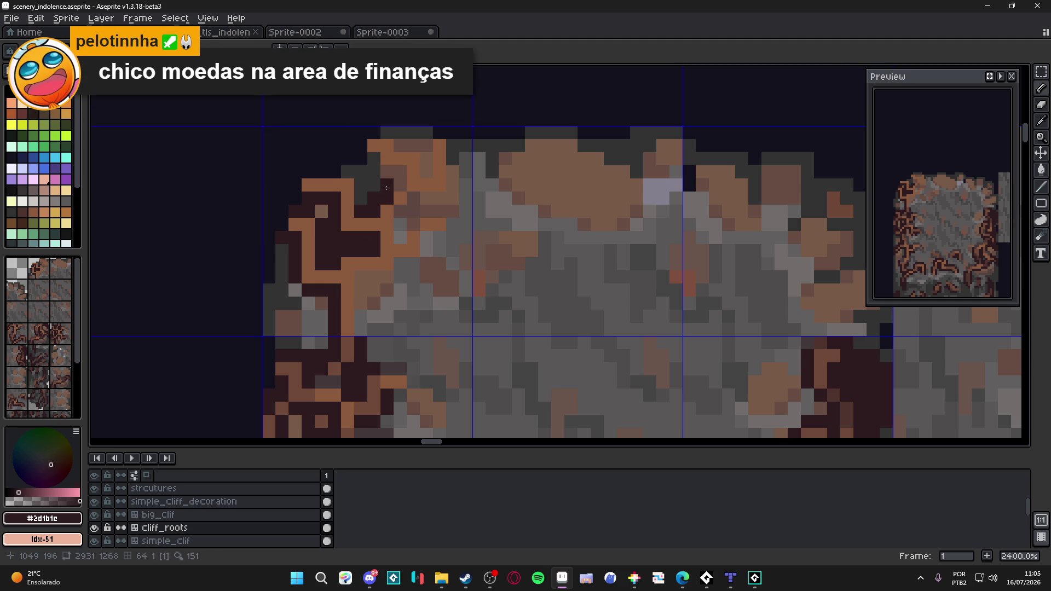
scroll(385, 213, up, 2)
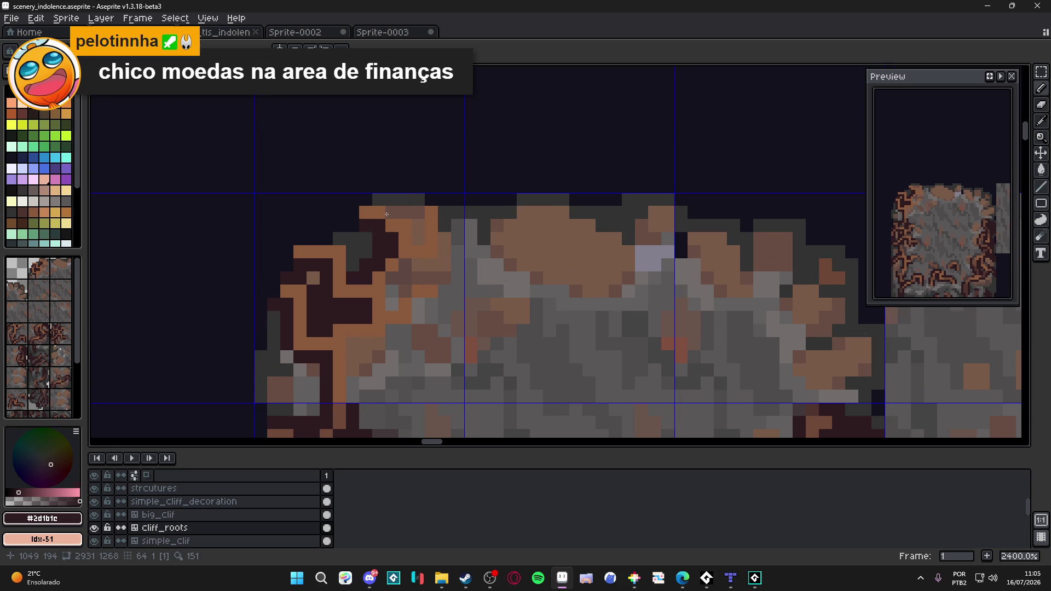
mouse_move(397, 208)
mouse_down()
mouse_move(418, 214)
mouse_move(418, 202)
mouse_up()
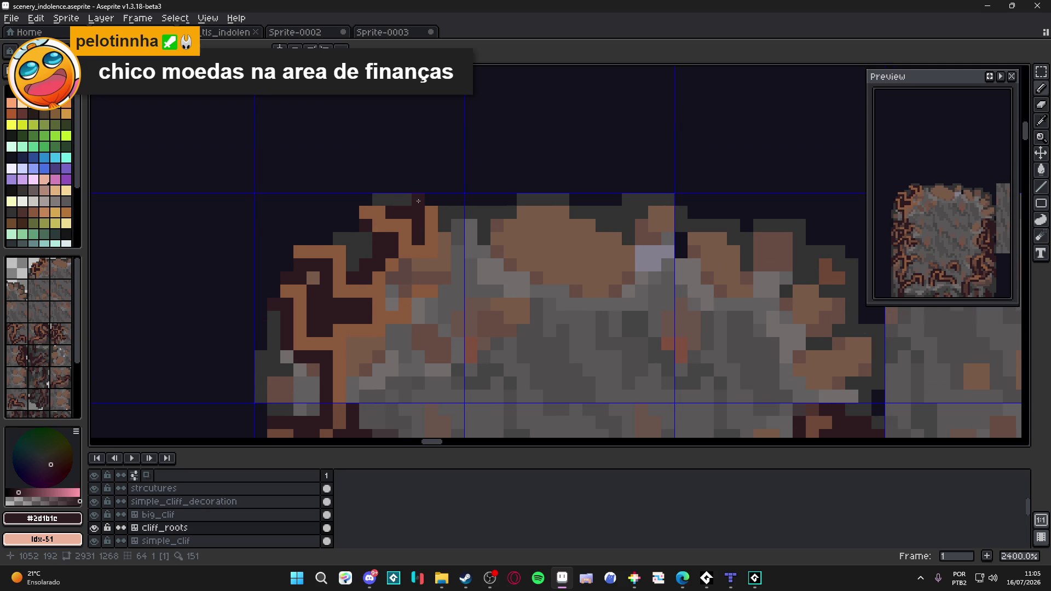
click(386, 200)
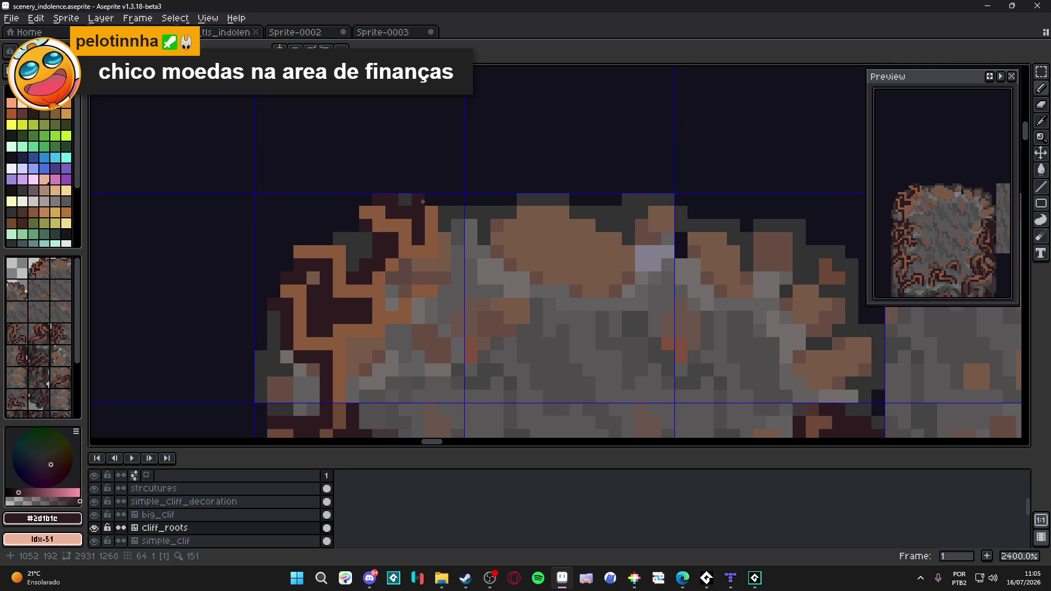